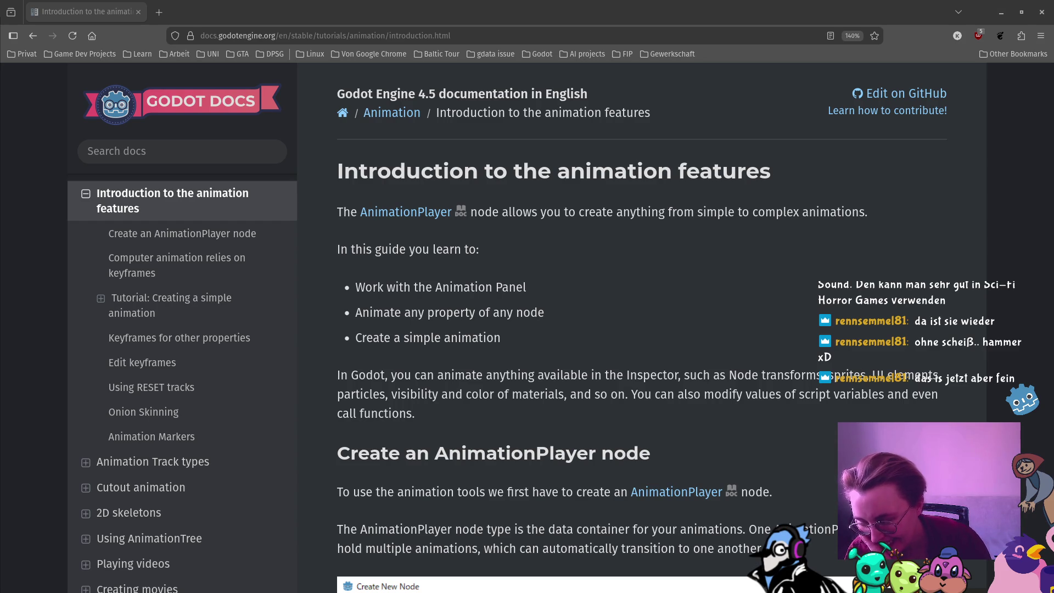
Step: Scroll the animation docs past the panel and keyframe sections to 'Tutorial: Creating a simple animation'
mouse_move(3, 104)
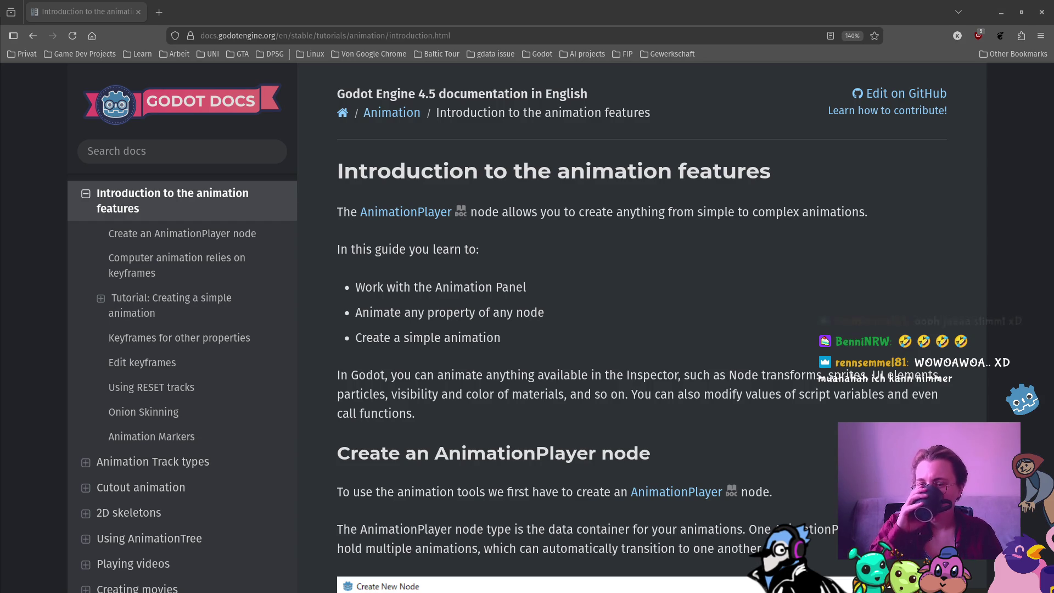
scroll(709, 262, "down", 10)
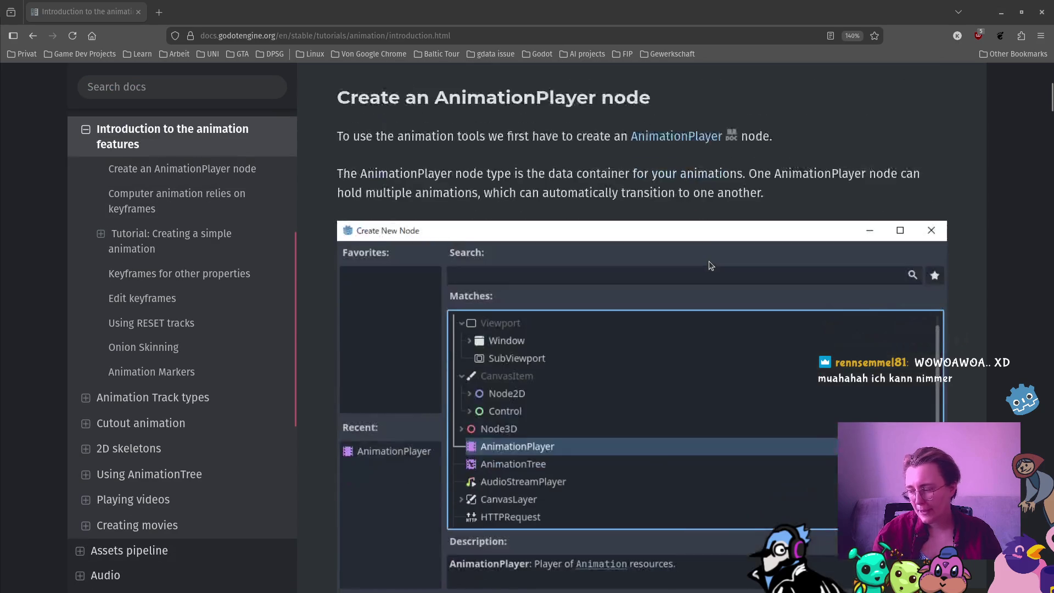
scroll(709, 265, "down", 6)
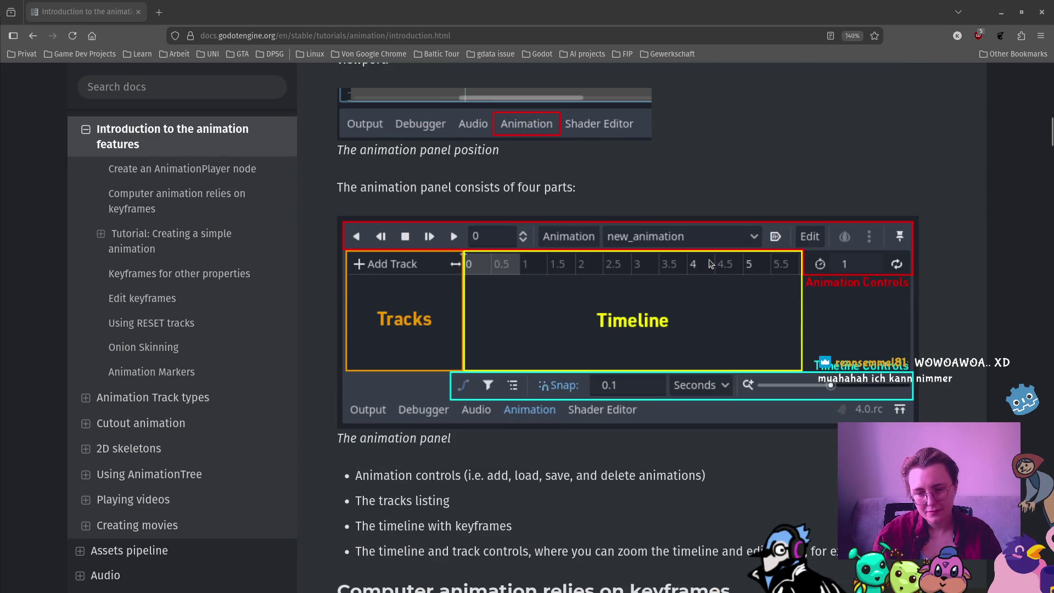
scroll(741, 189, "down", 3)
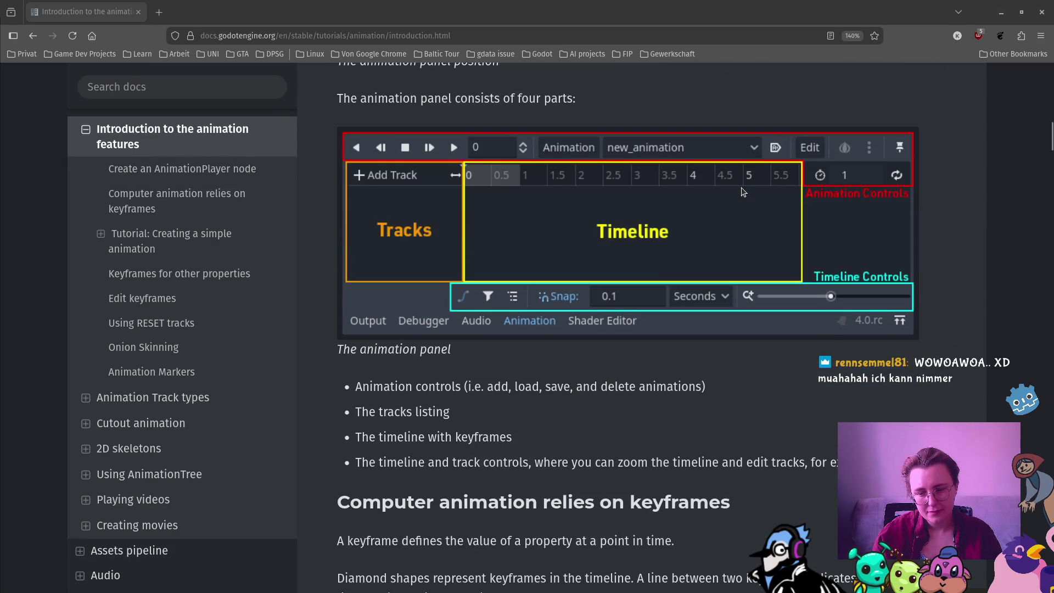
scroll(743, 185, "down", 3)
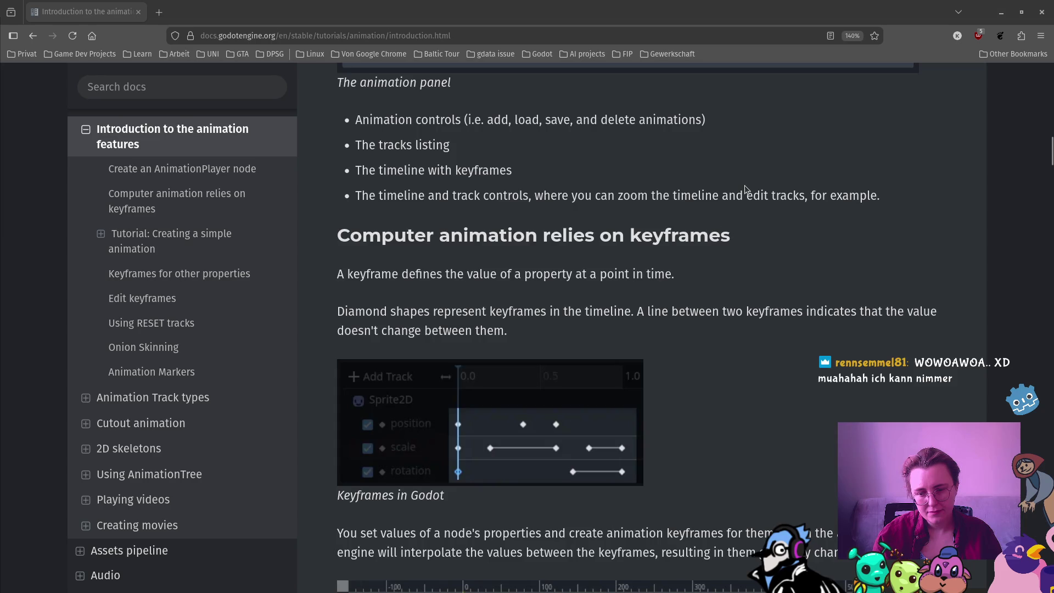
scroll(745, 185, "down", 3)
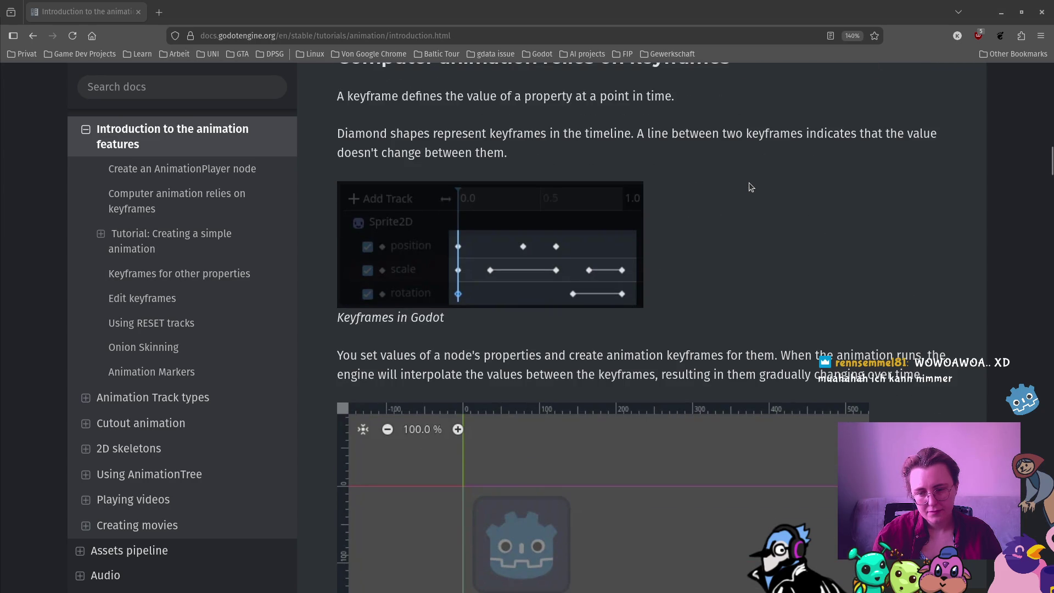
scroll(749, 182, "down", 3)
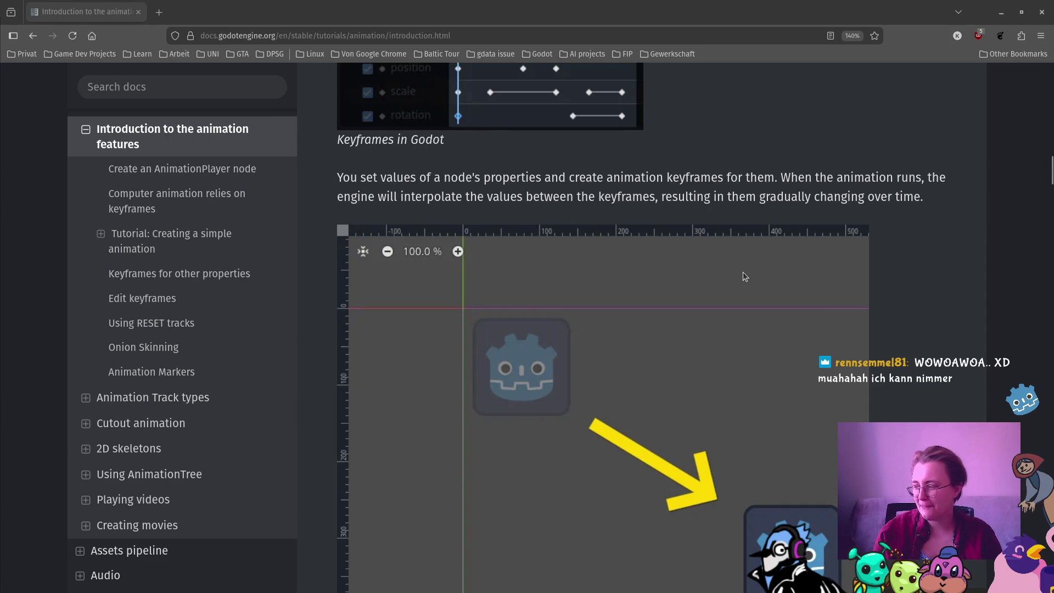
scroll(743, 262, "down", 6)
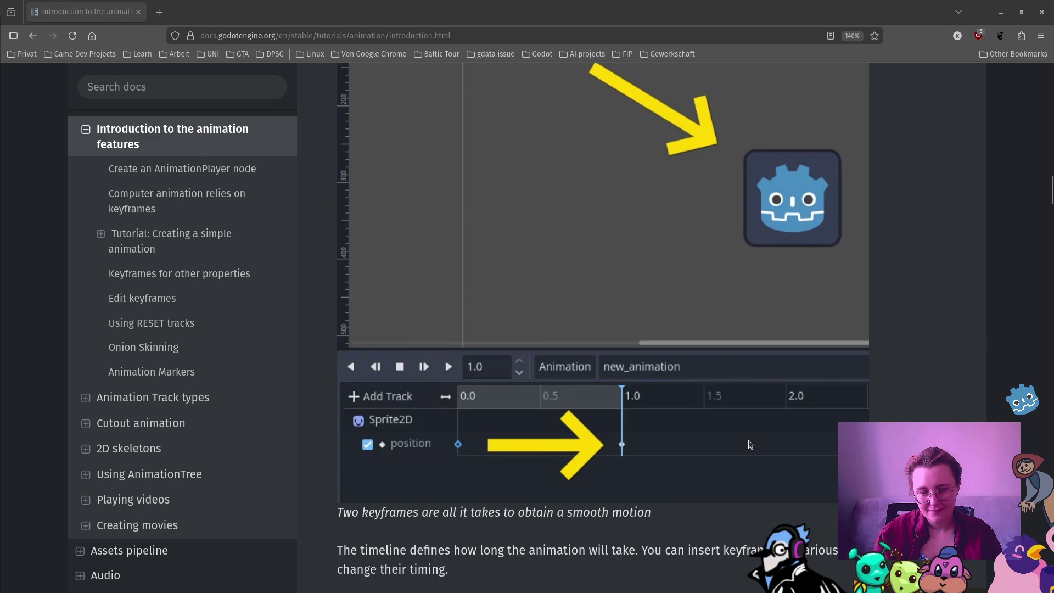
scroll(628, 360, "down", 3)
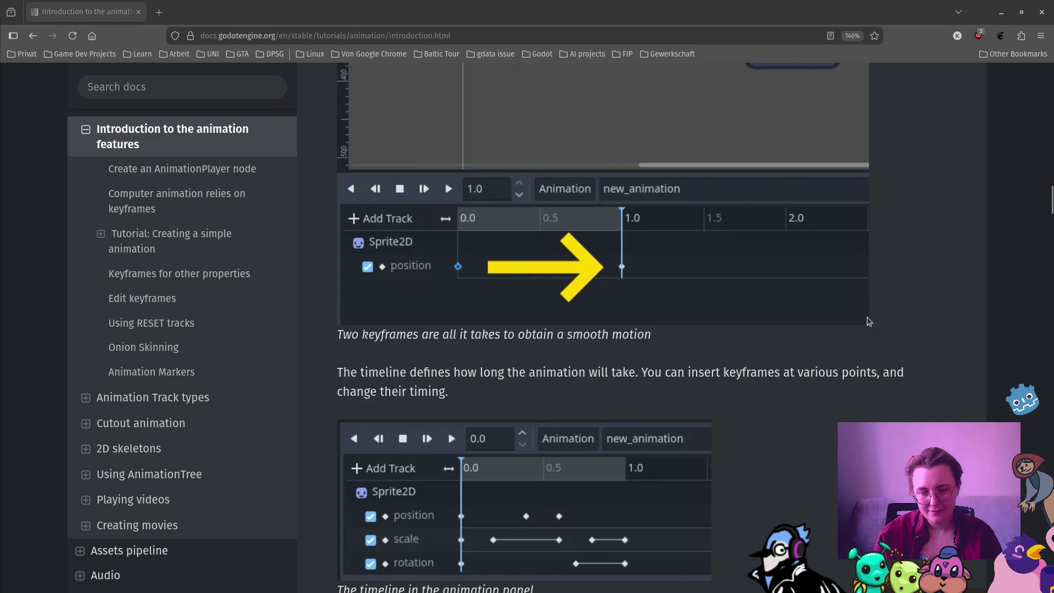
scroll(564, 390, "down", 3)
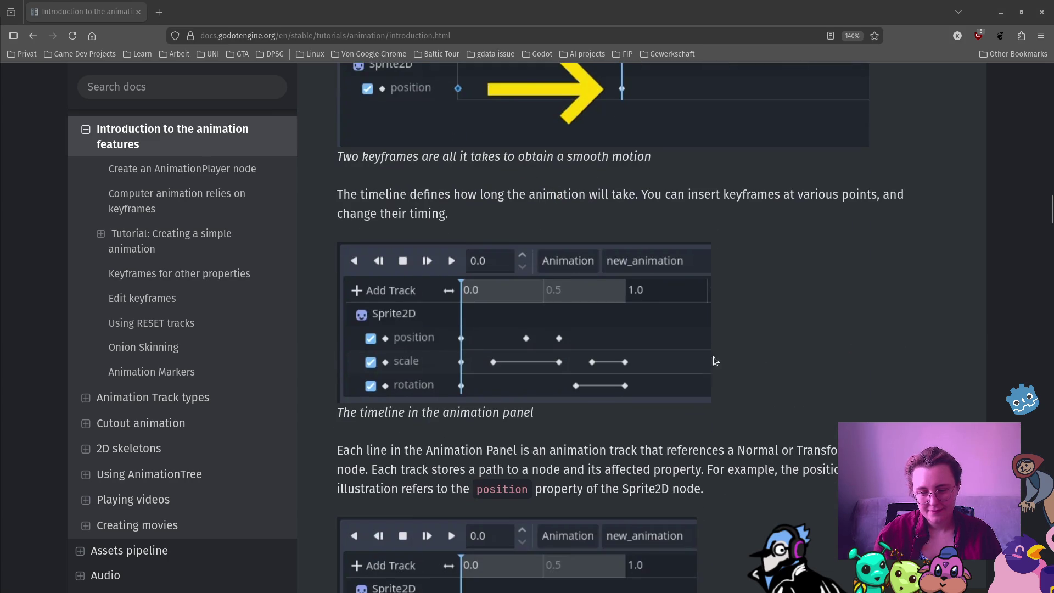
scroll(906, 279, "down", 5)
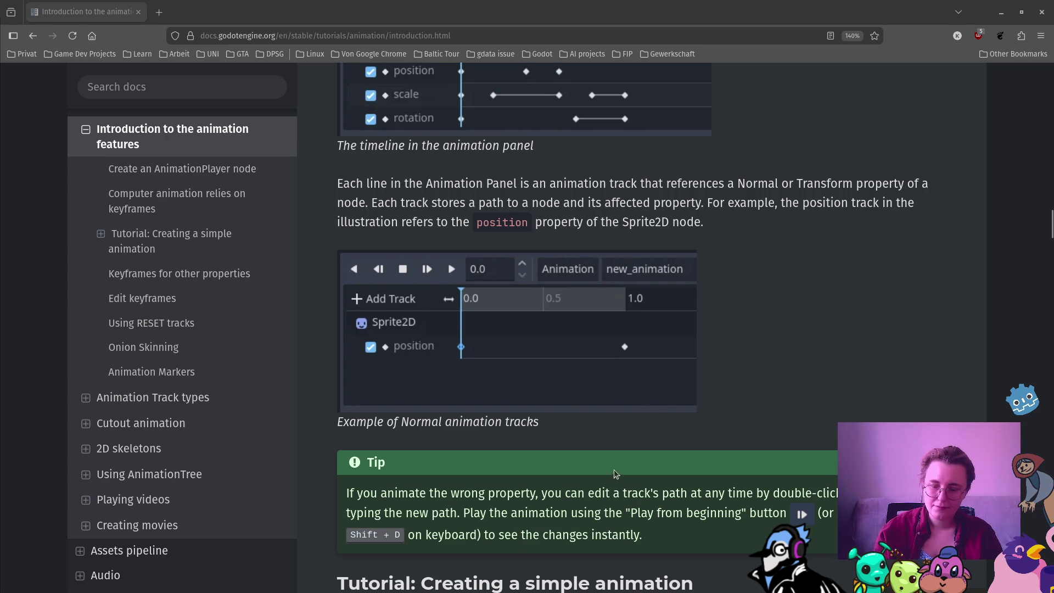
scroll(613, 470, "down", 5)
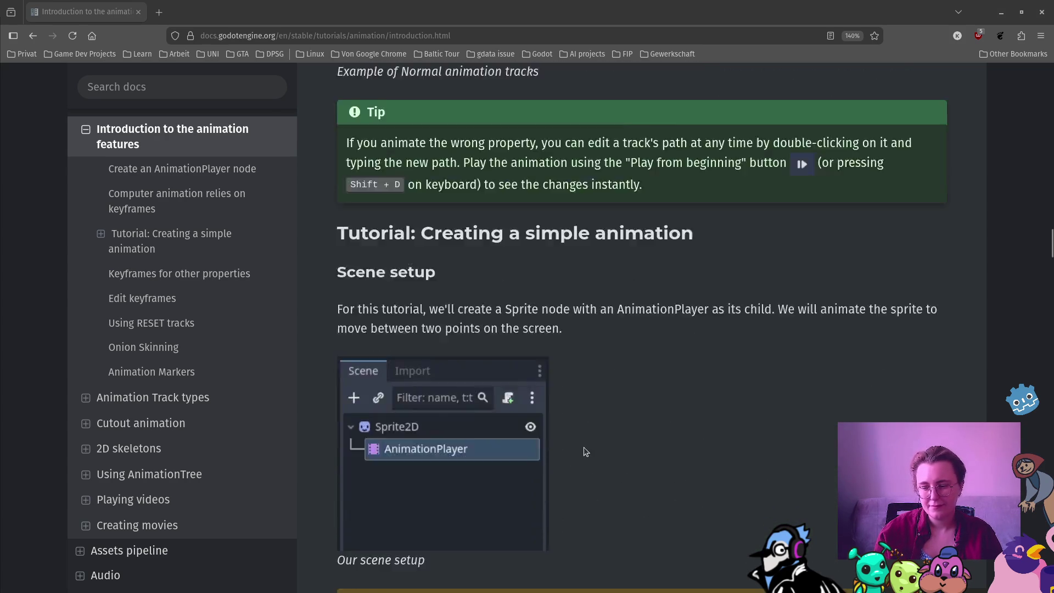
Step: Read down to 'The sprite track' section, then bring the Godot editor with the dancing animation forward
scroll(584, 447, "down", 6)
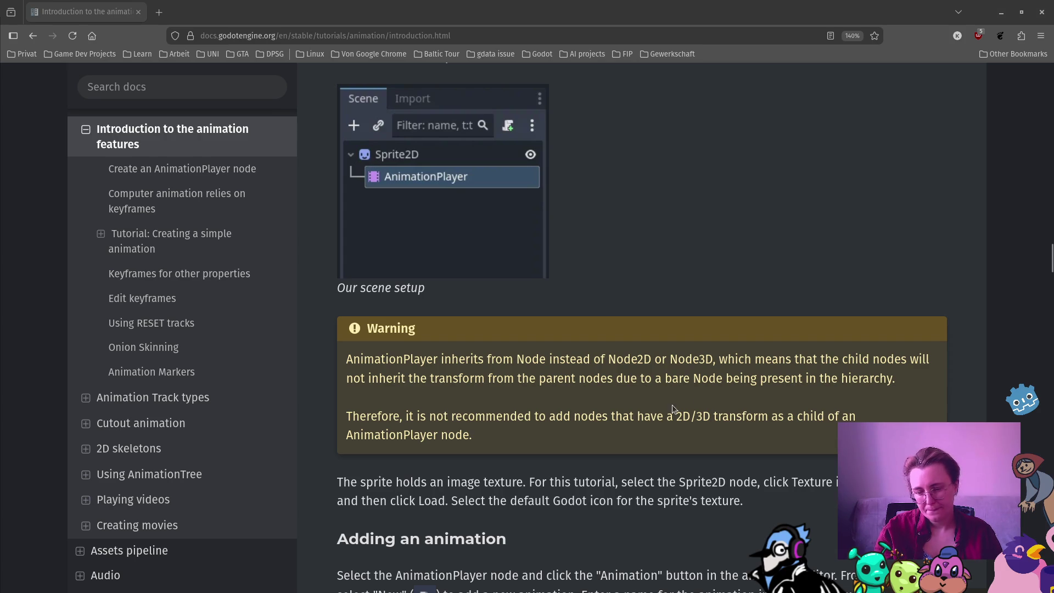
scroll(670, 387, "down", 1)
scroll(670, 386, "down", 5)
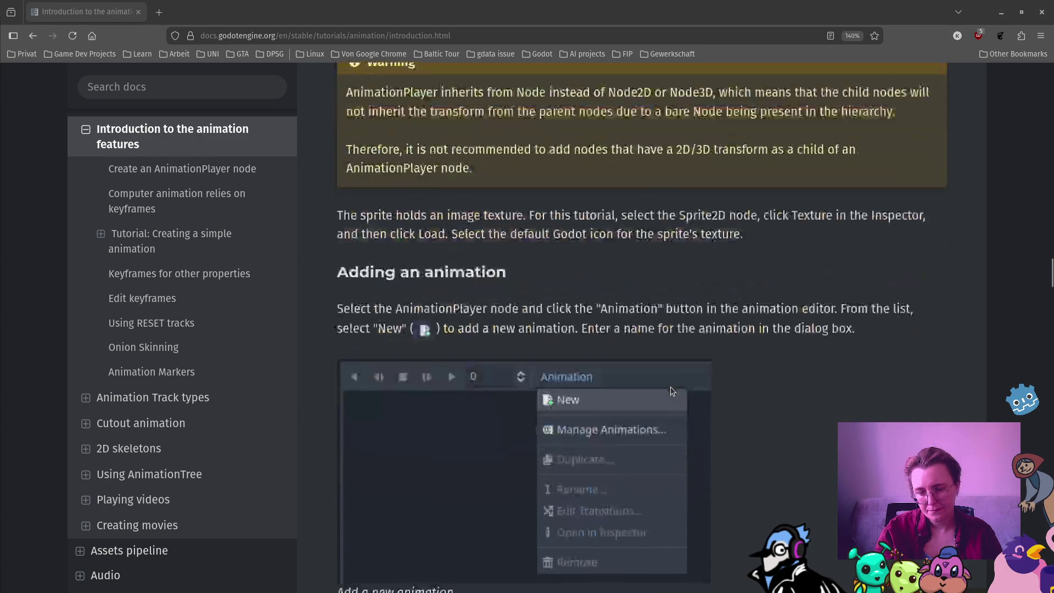
scroll(741, 354, "down", 6)
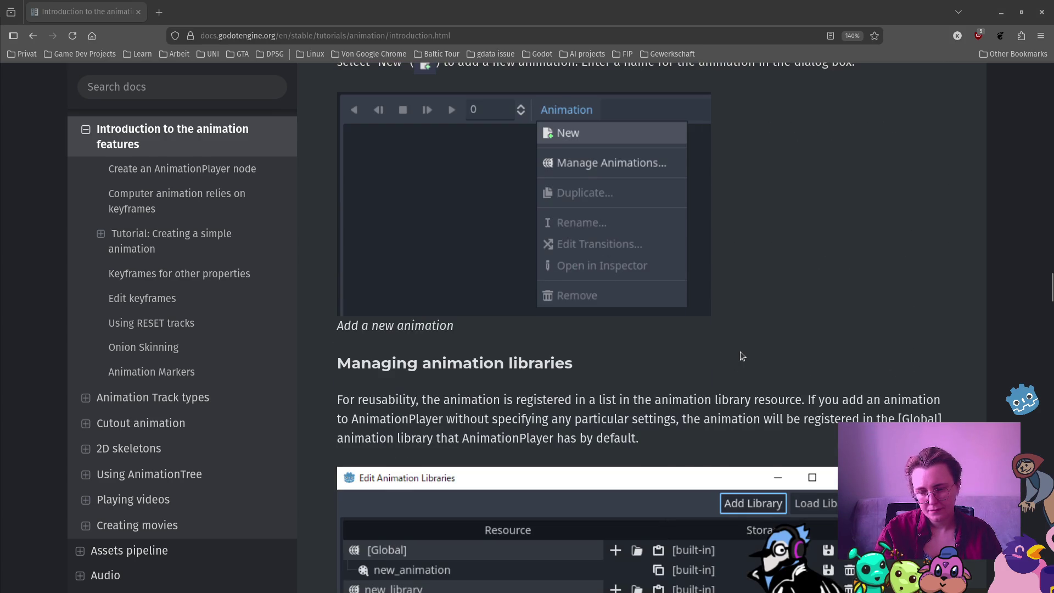
scroll(754, 291, "down", 1)
scroll(754, 290, "down", 1)
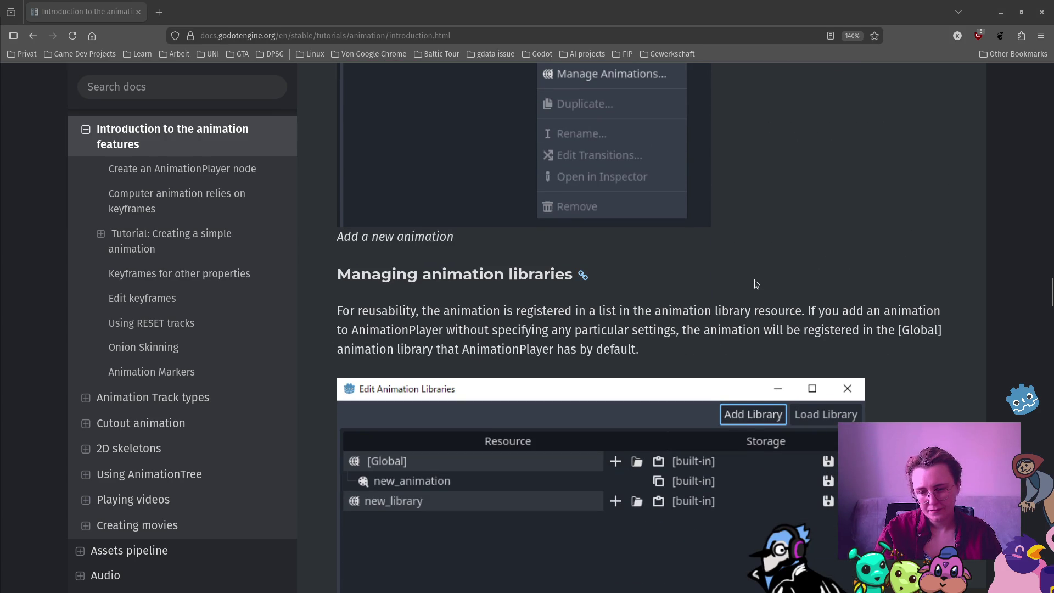
scroll(754, 280, "down", 3)
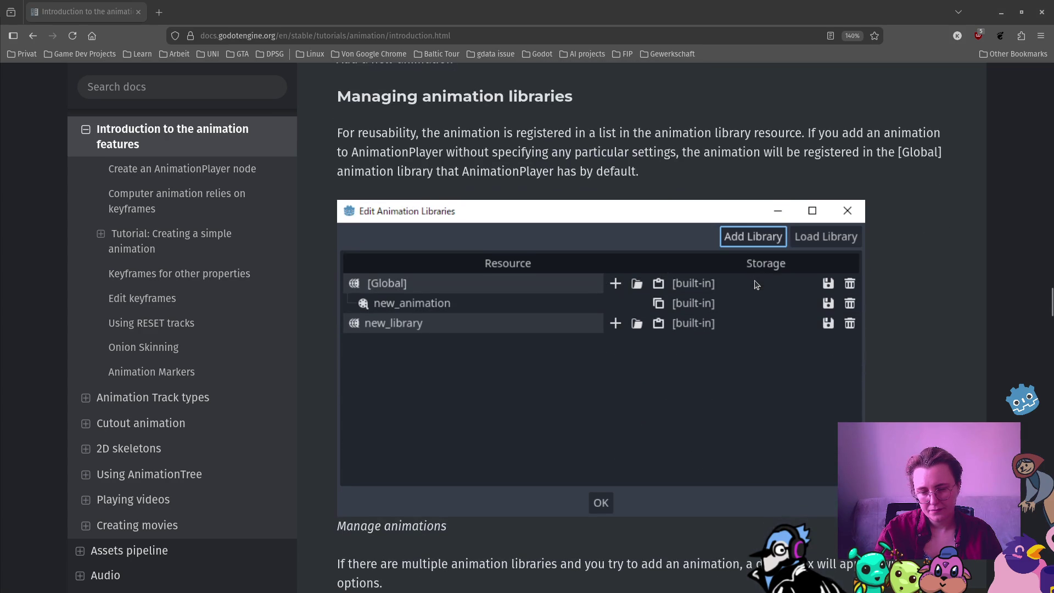
scroll(901, 243, "down", 4)
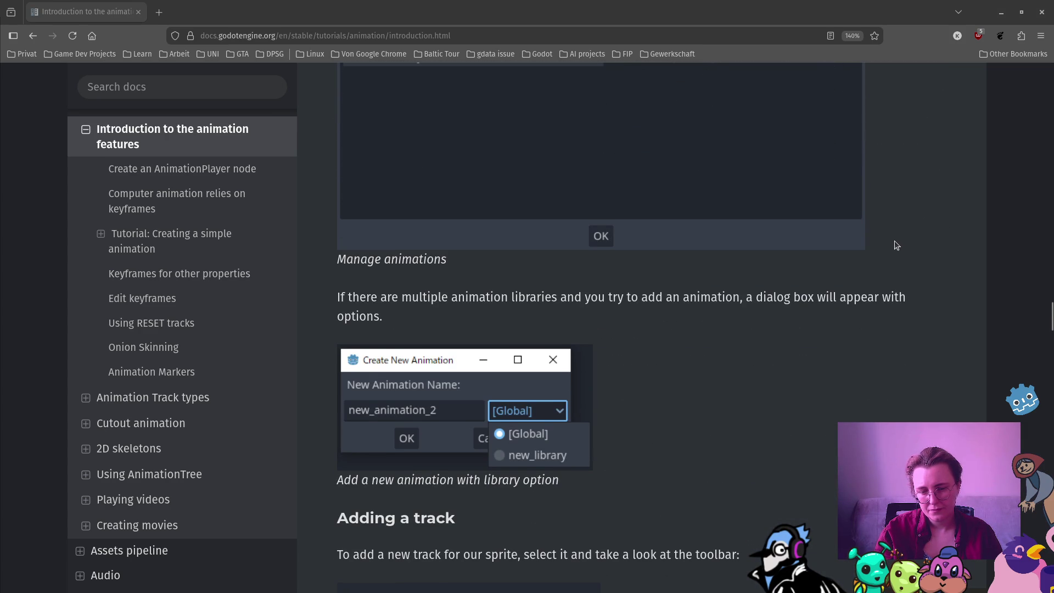
scroll(823, 295, "down", 4)
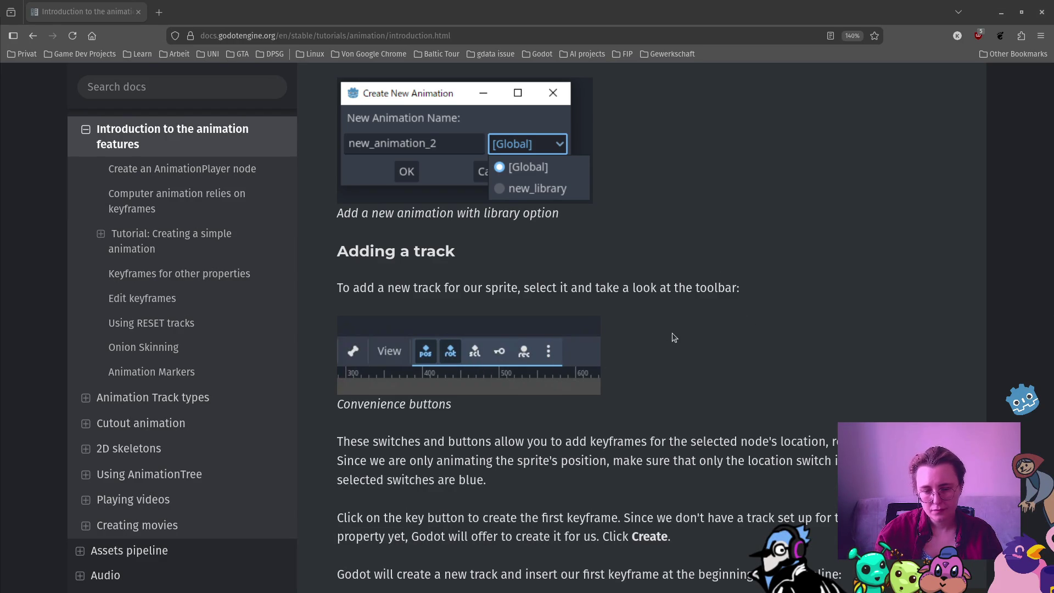
scroll(672, 333, "down", 5)
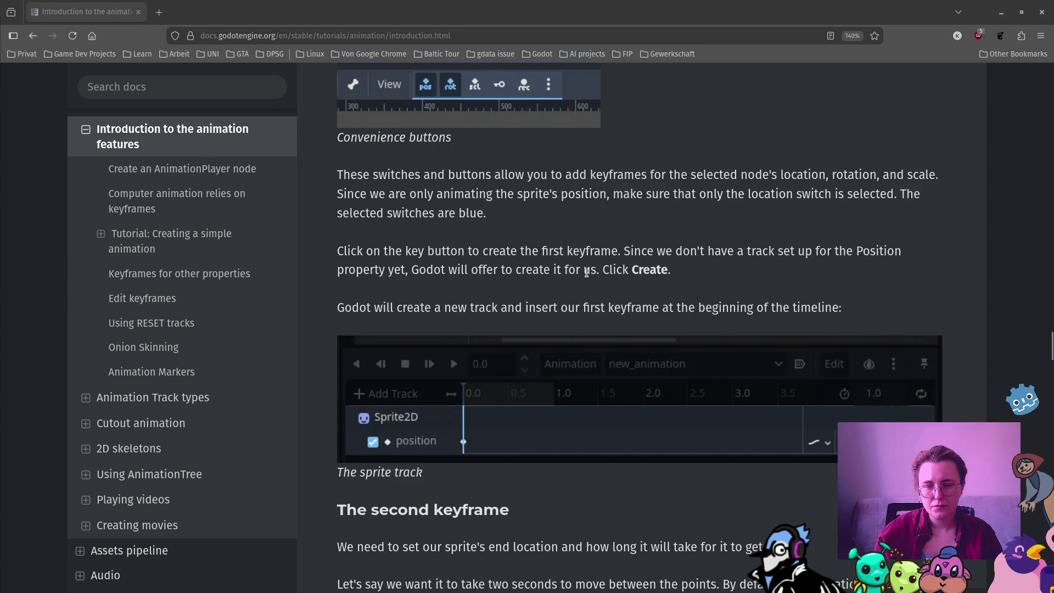
mouse_move(11, 543)
left_click(26, 531)
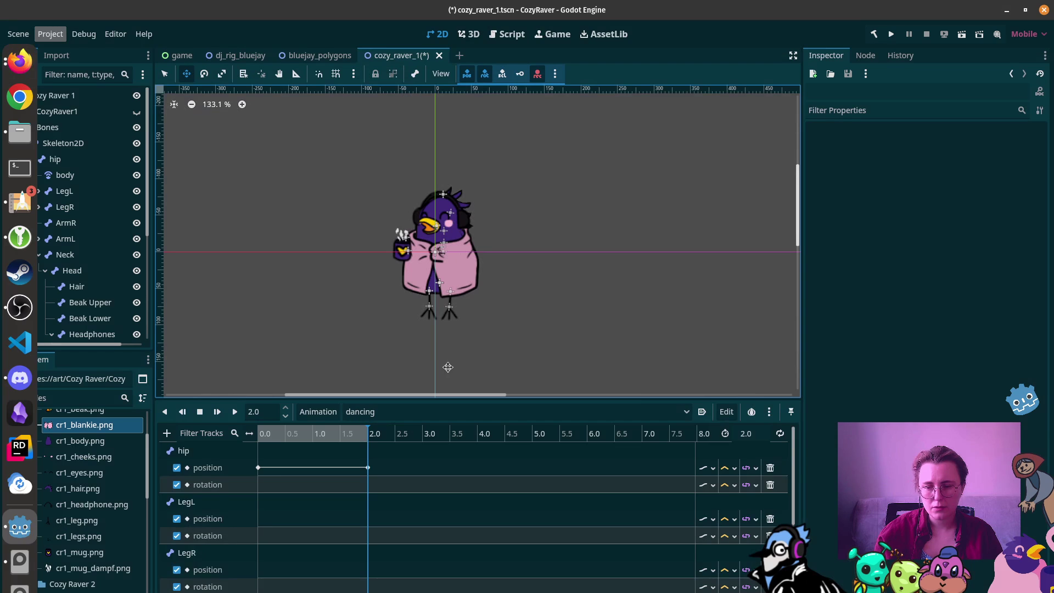
Step: Select the Head bone and nudge it down by 5 pixels
scroll(269, 470, "down", 5)
scroll(293, 484, "up", 5)
left_click(76, 271)
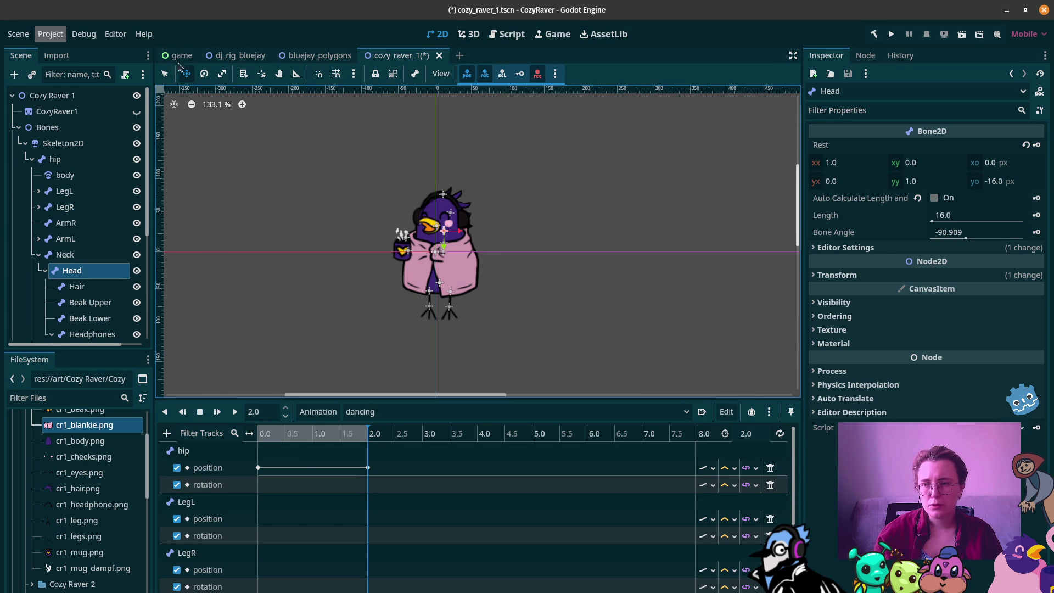
scroll(311, 447, "down", 5)
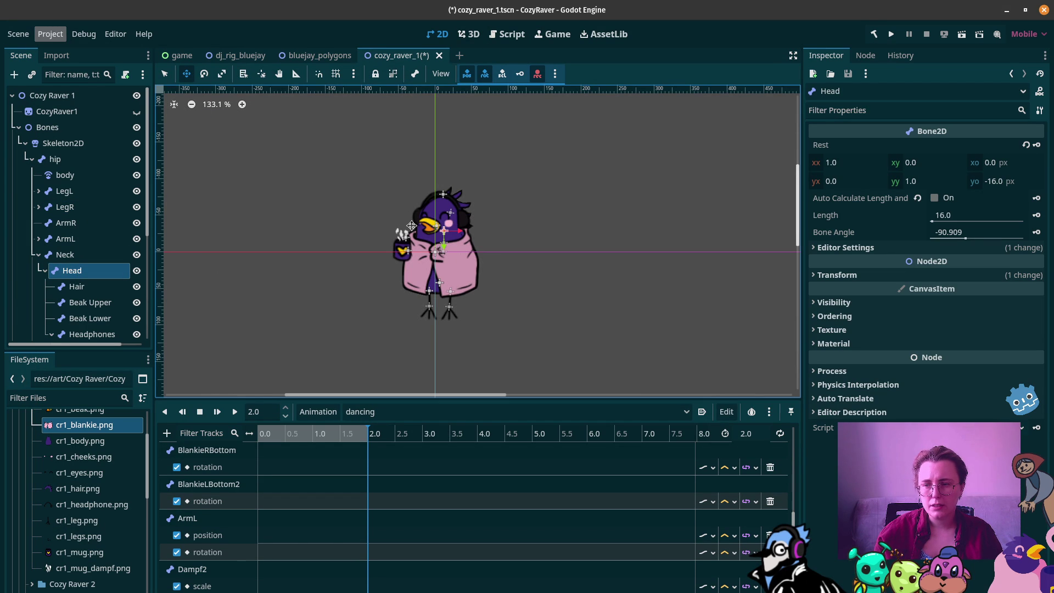
left_click_drag(472, 285, 472, 279)
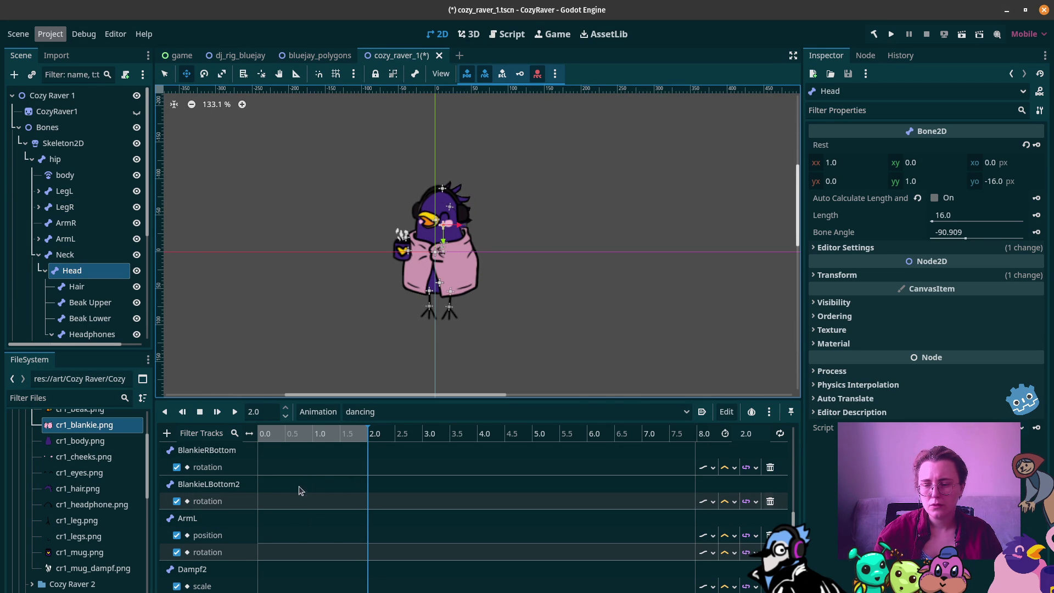
Step: Reset the Skeleton2D to its rest pose, then go back to the animation docs in the browser
scroll(321, 481, "up", 10)
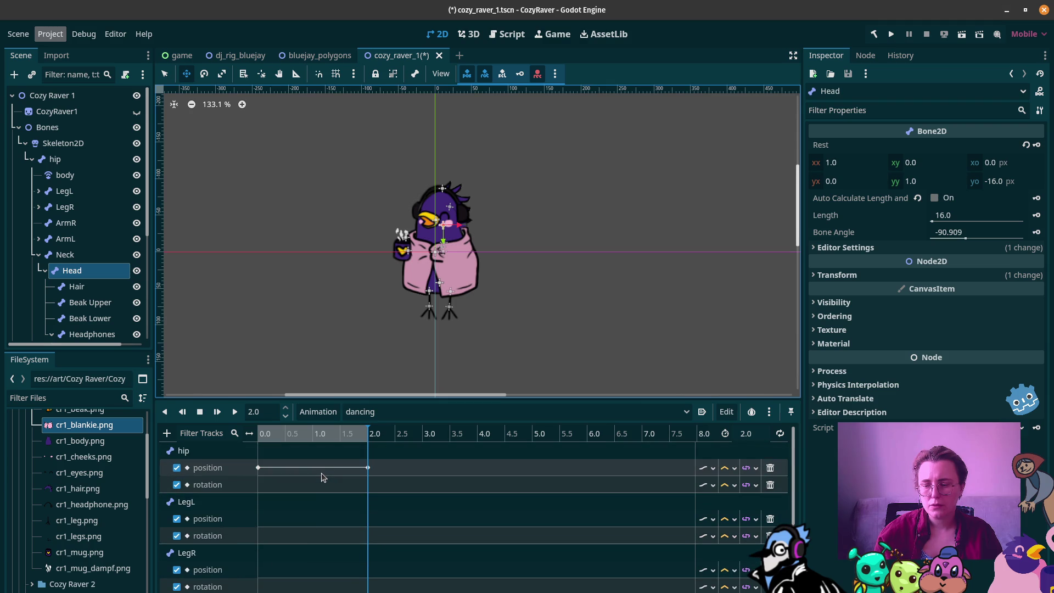
left_click(94, 143)
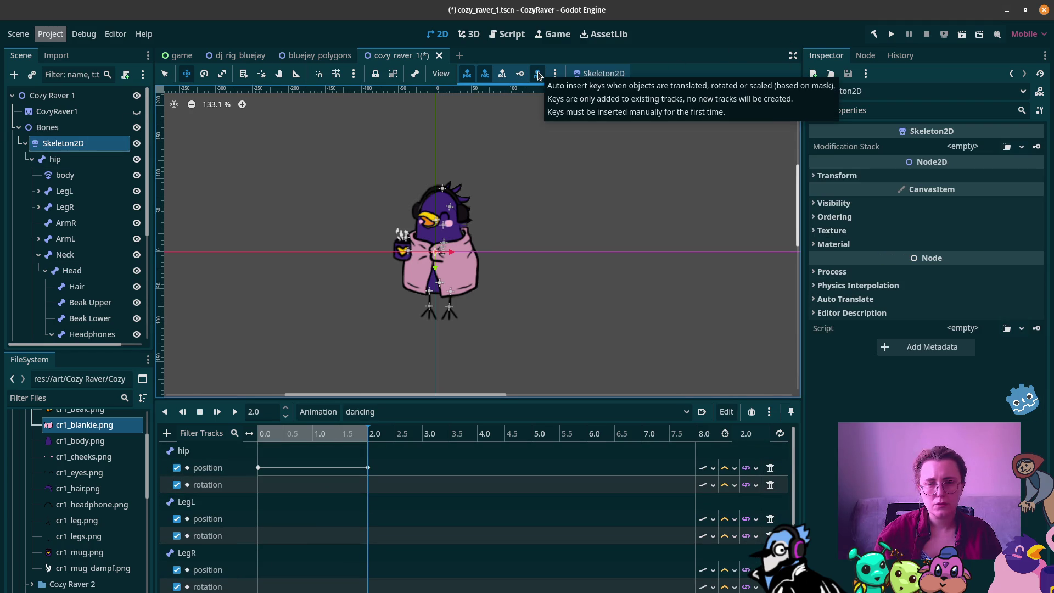
left_click(586, 77)
left_click(606, 93)
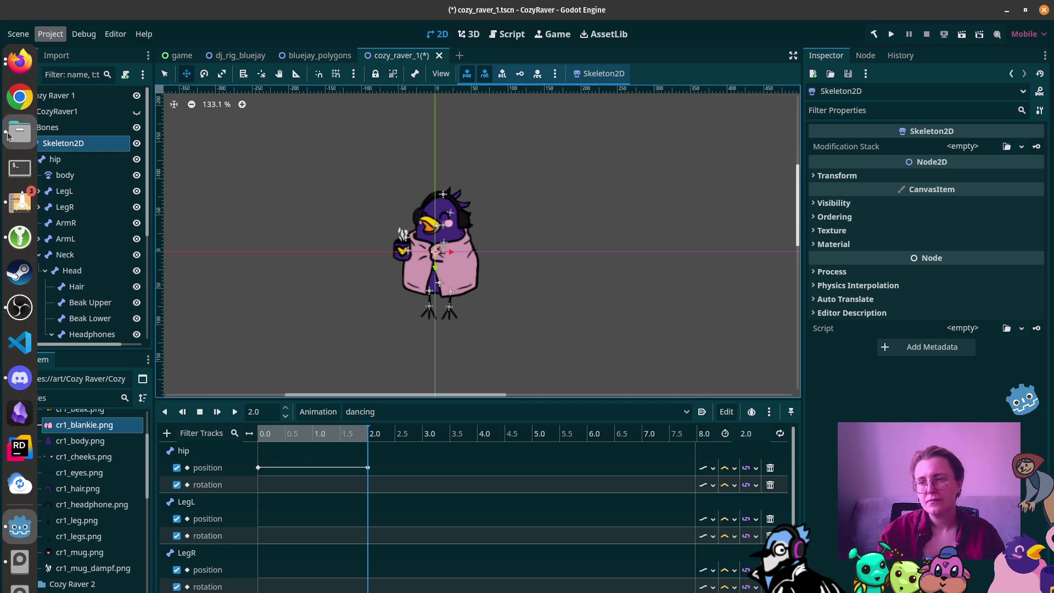
mouse_move(20, 60)
left_click(171, 175)
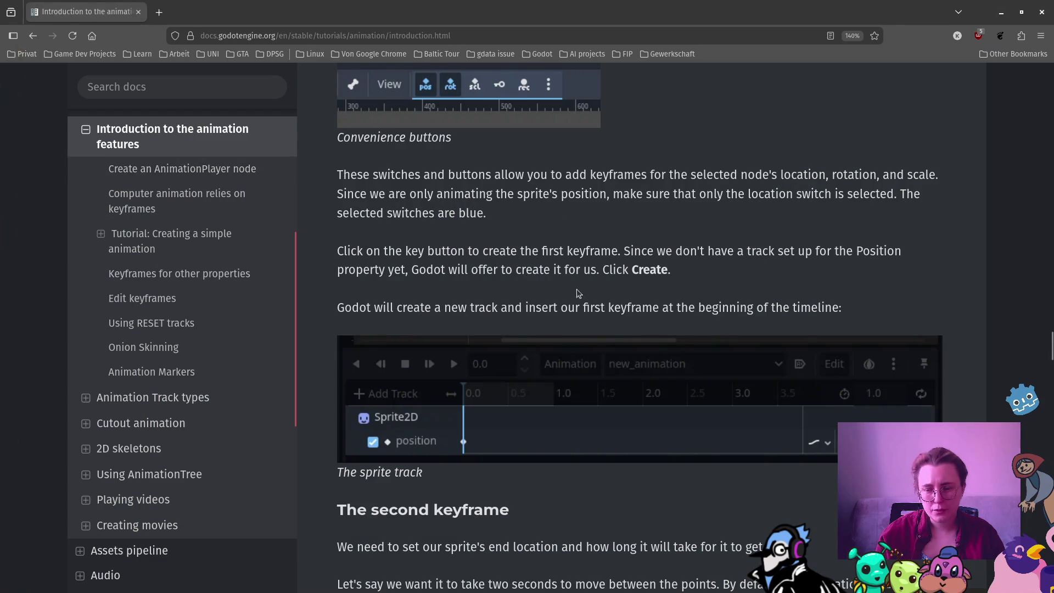
Step: Highlight and review the sentence about creating the first track, then return to the Godot editor
left_click_drag(342, 305, 849, 311)
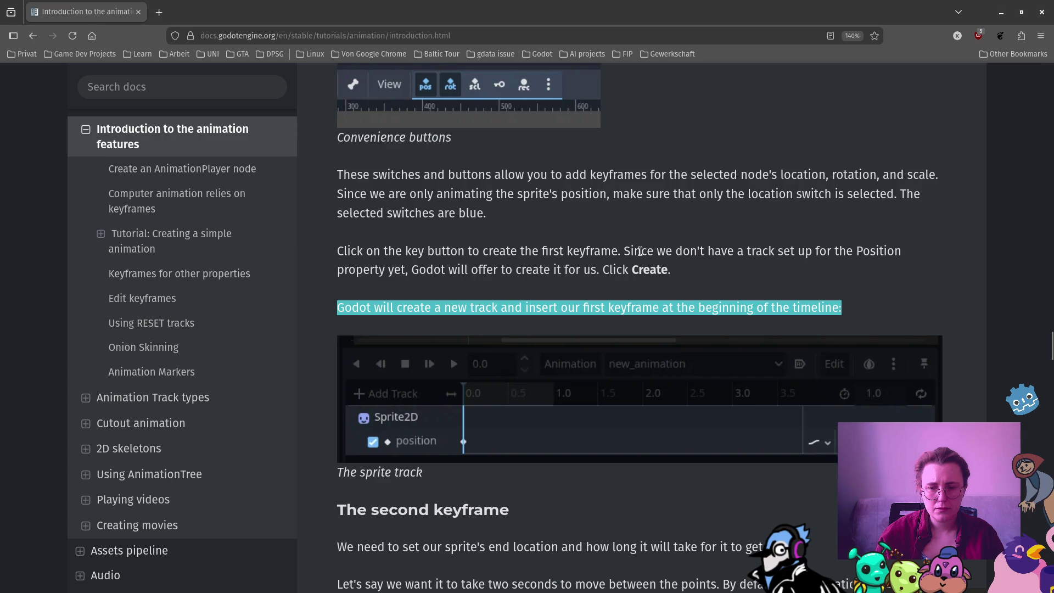
left_click(698, 273)
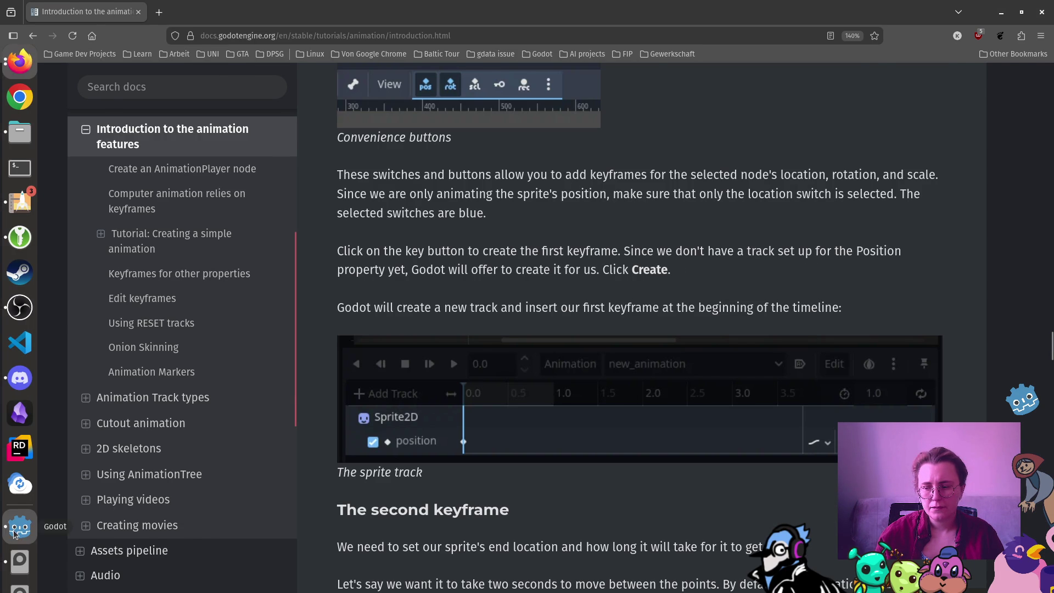
left_click(20, 525)
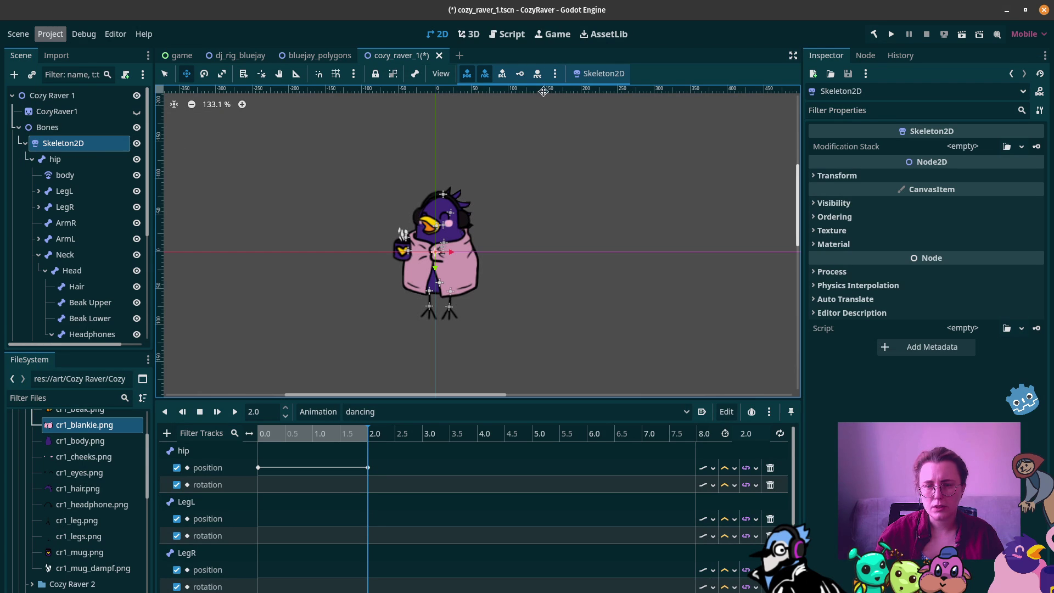
left_click(87, 159)
left_click(89, 149)
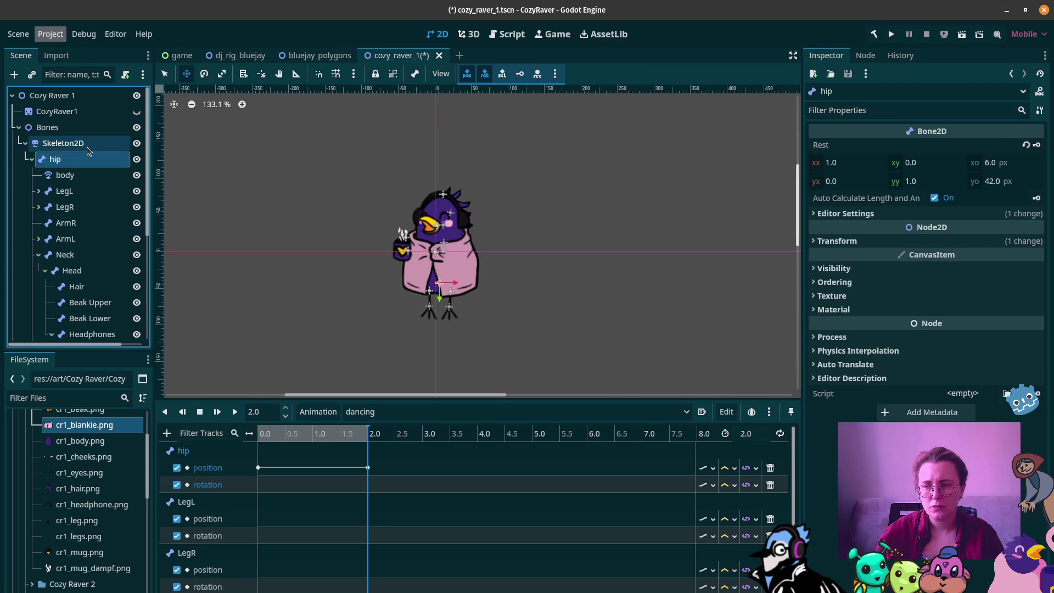
left_click(96, 191)
left_click(100, 178)
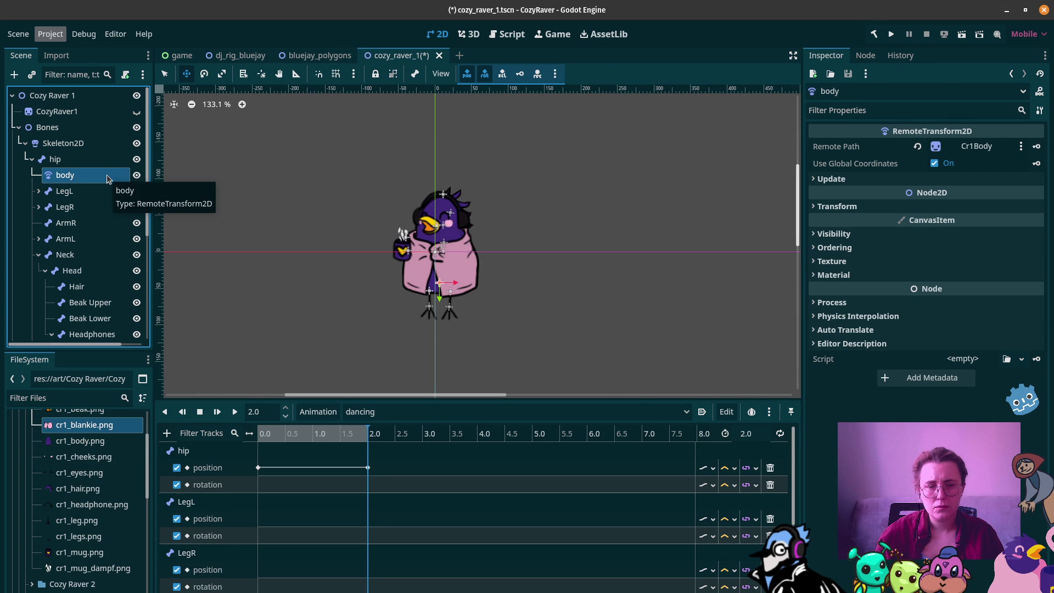
left_click(66, 254)
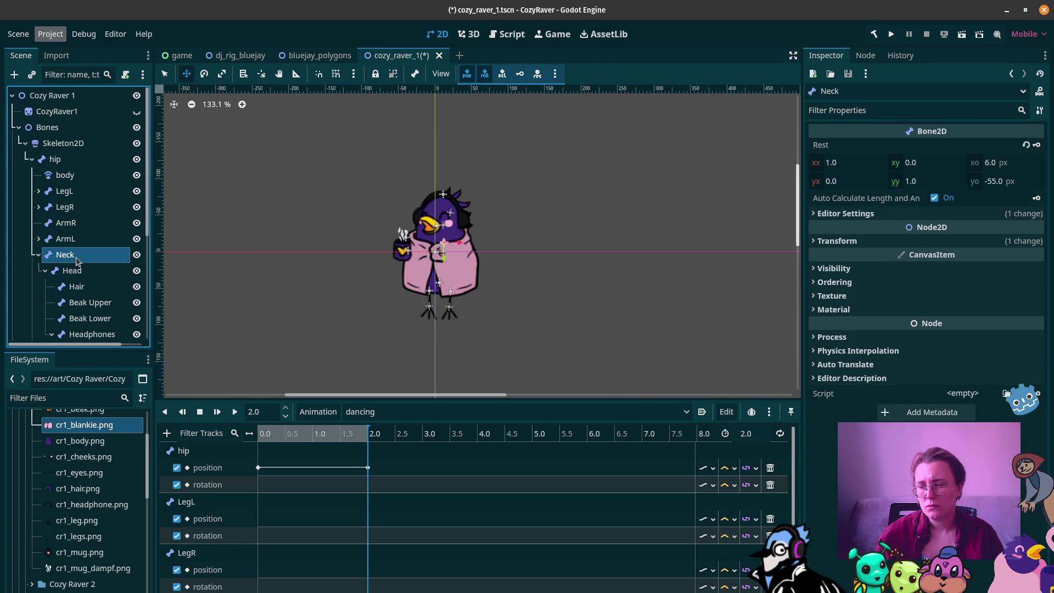
left_click_drag(450, 266, 439, 264)
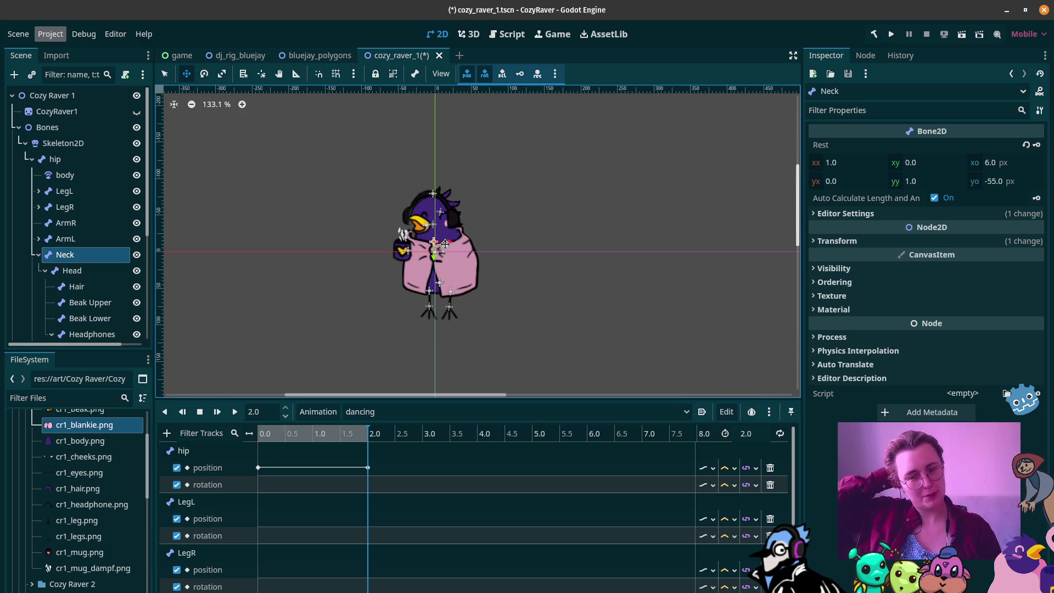
left_click_drag(445, 244, 454, 242)
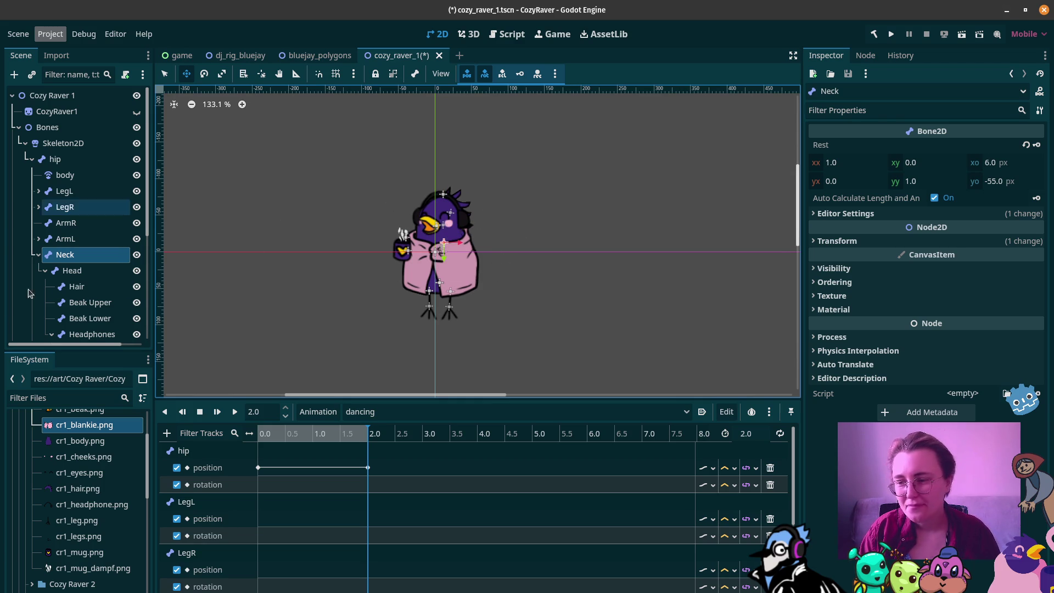
scroll(101, 288, "down", 5)
scroll(33, 273, "down", 1)
Step: Add a Polygon2D child under Raver1 Polygons by searching 'poly' in Create New Node
left_click(65, 251)
right_click(69, 250)
left_click(295, 258)
key("ctrl+a")
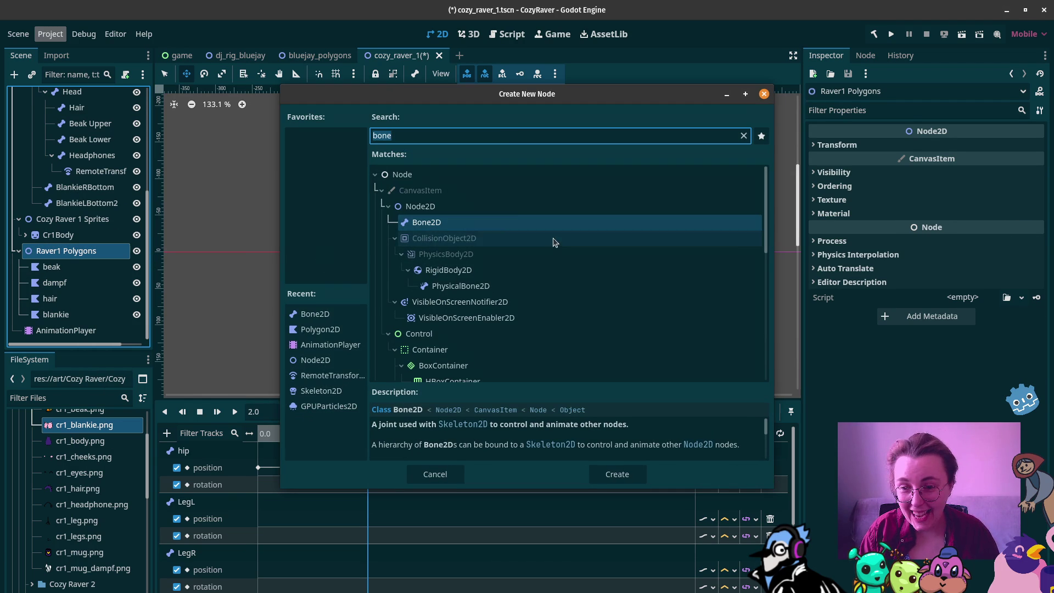
left_click(515, 135)
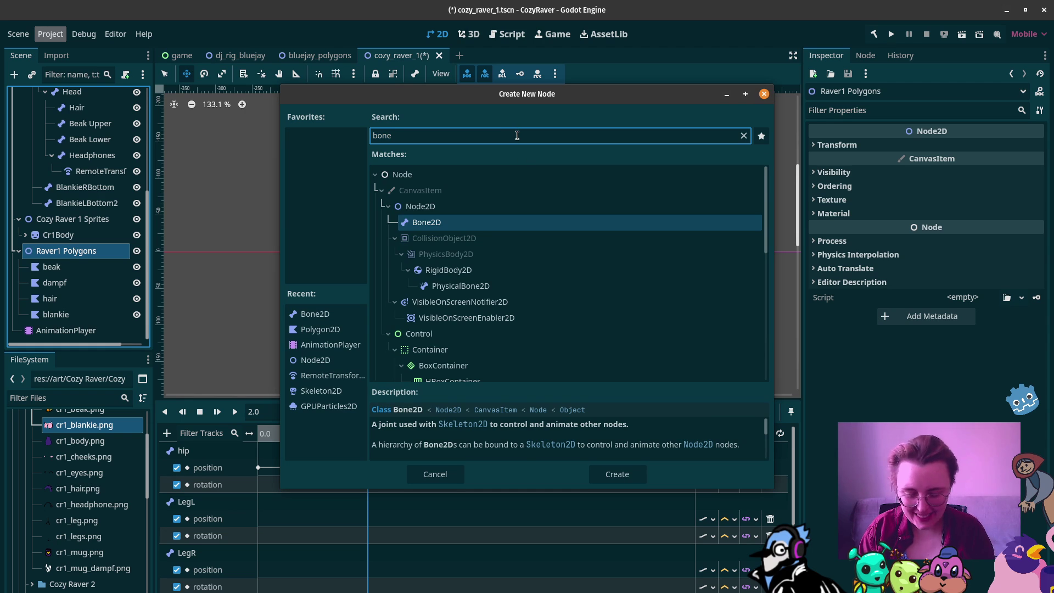
key("BackSpace")
key("BackSpace")
key("BackSpace")
type("poly")
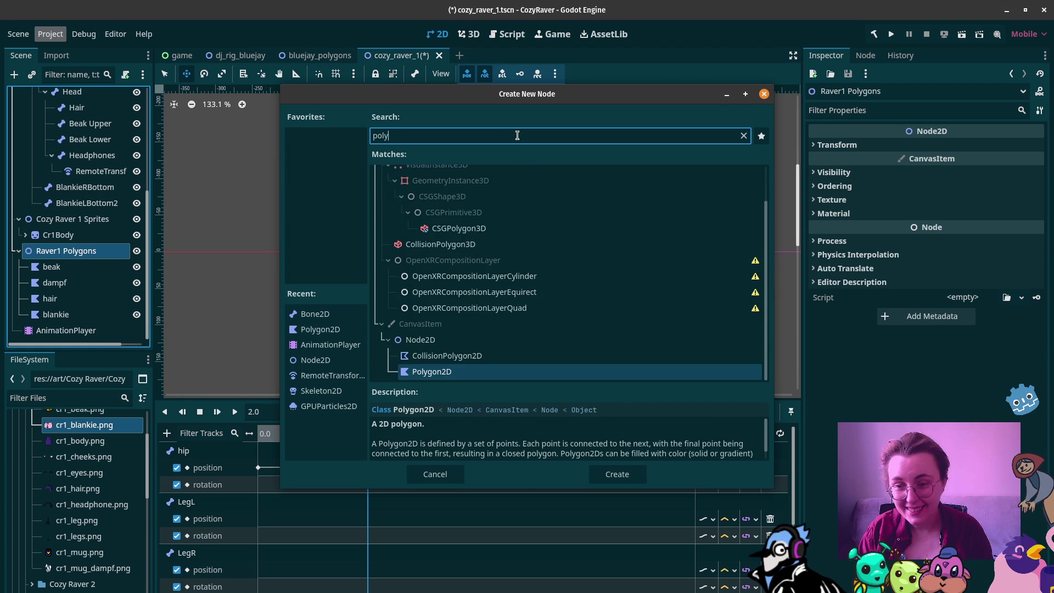
key("Return")
Step: Rename the new Polygon2D node to 'body'
left_click(78, 330)
double_click(79, 329)
type("body")
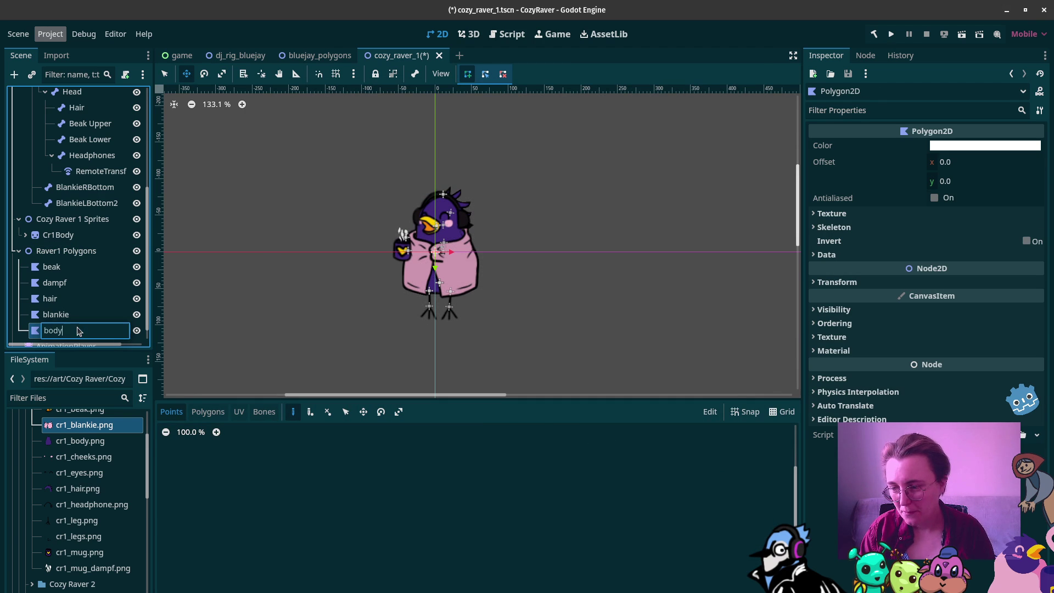
key("Return")
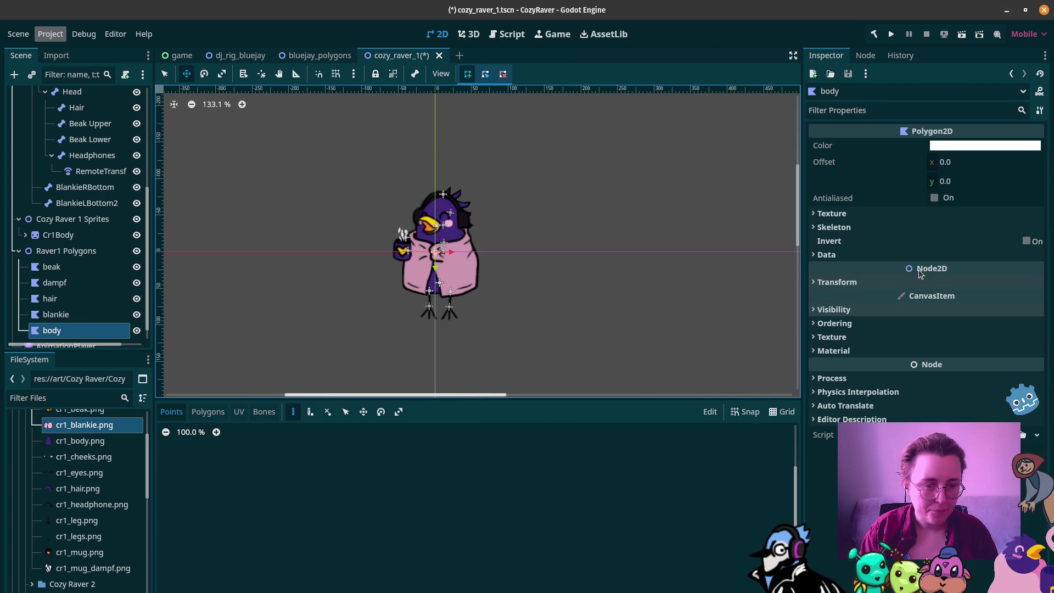
Step: Assign cr1_body.png as the body polygon's texture and place the first outline point at its top
left_click(834, 213)
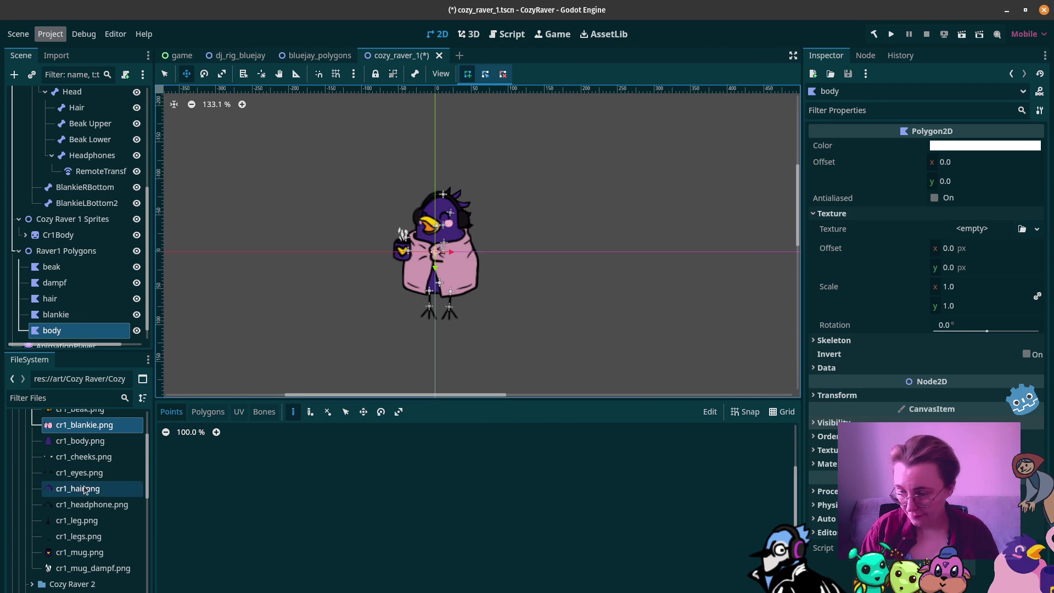
mouse_move(85, 441)
left_mouse_down()
mouse_move(475, 384)
mouse_move(968, 233)
left_mouse_up()
scroll(548, 576, "up", 6)
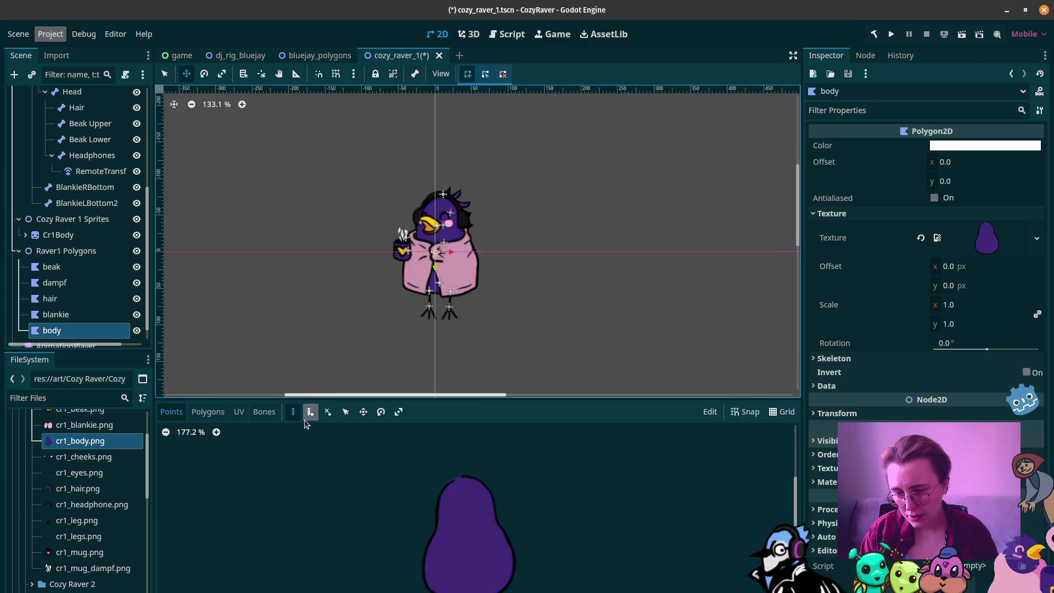
left_click(459, 474)
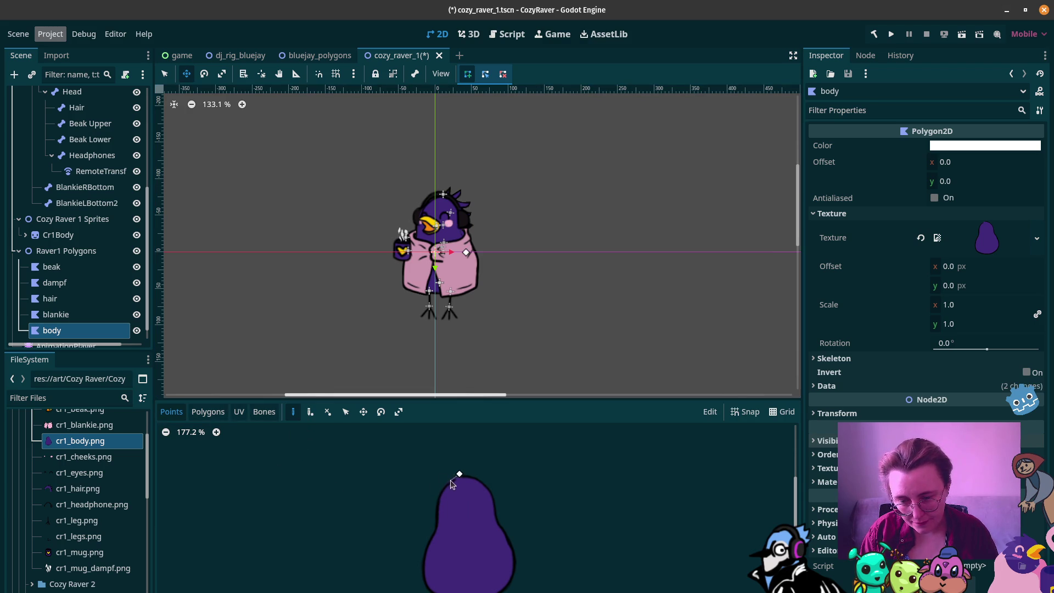
Step: Trace outline points down the body's left edge and along its bottom
left_click(433, 513)
left_click(433, 528)
left_click(425, 542)
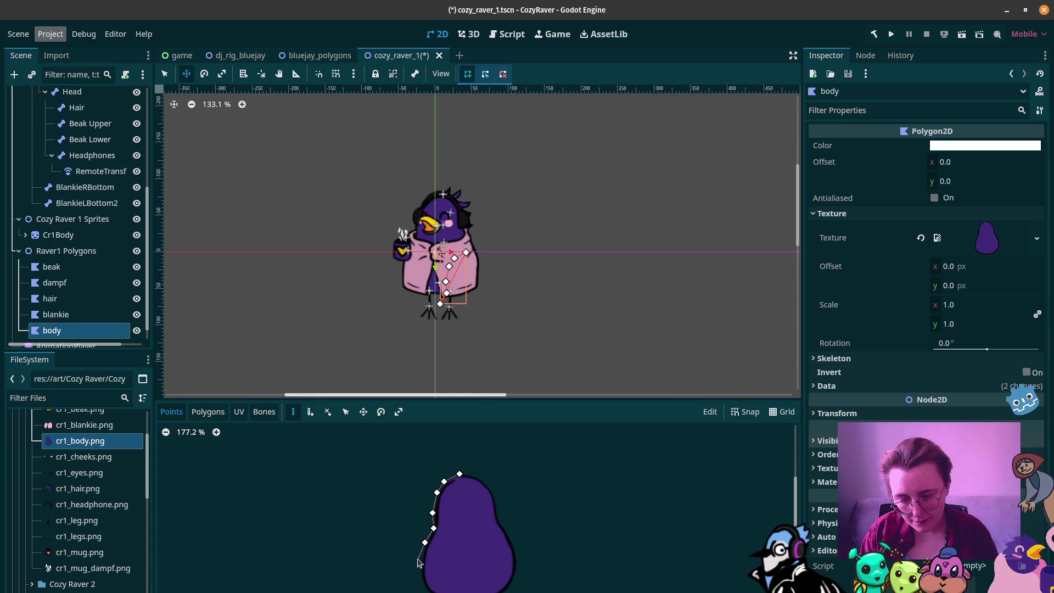
left_click(419, 558)
left_click(418, 574)
left_click(422, 590)
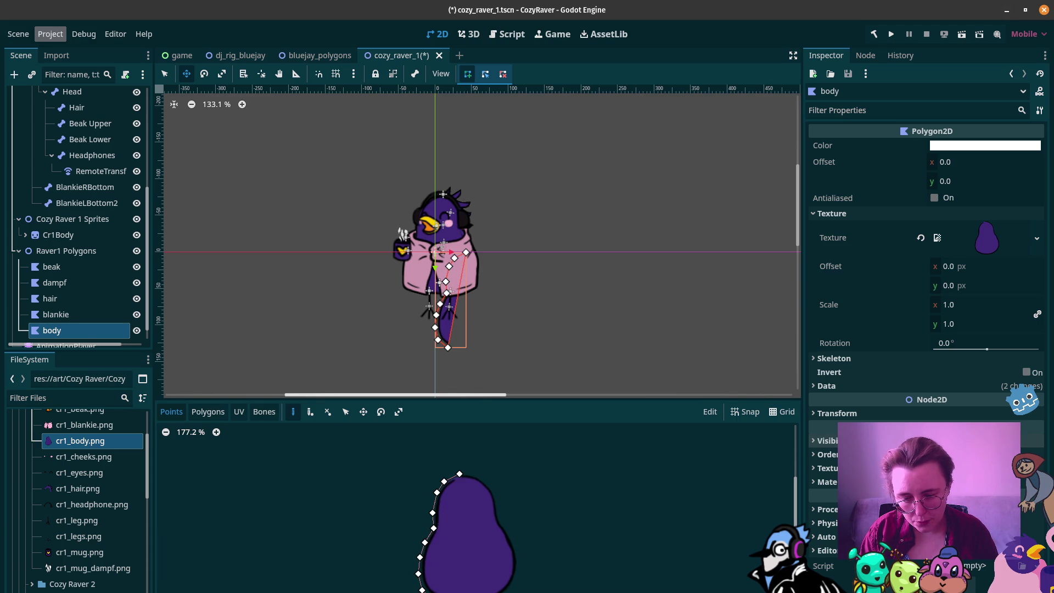
left_click(460, 592)
left_click(488, 592)
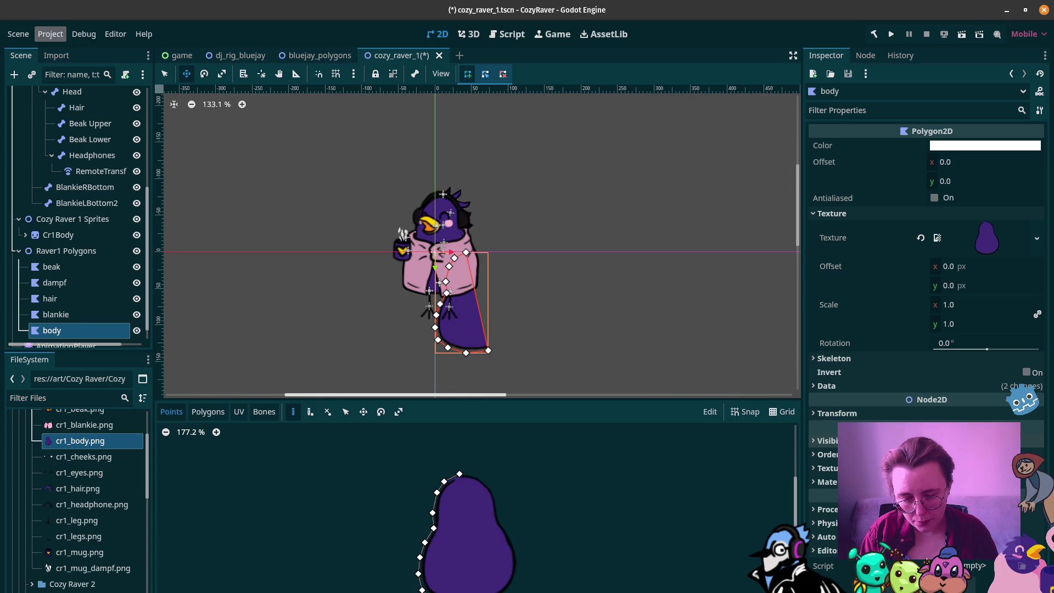
Step: Continue the outline up the right side and across the top, closing it on the first point
left_click(512, 588)
left_click(519, 577)
left_click(519, 561)
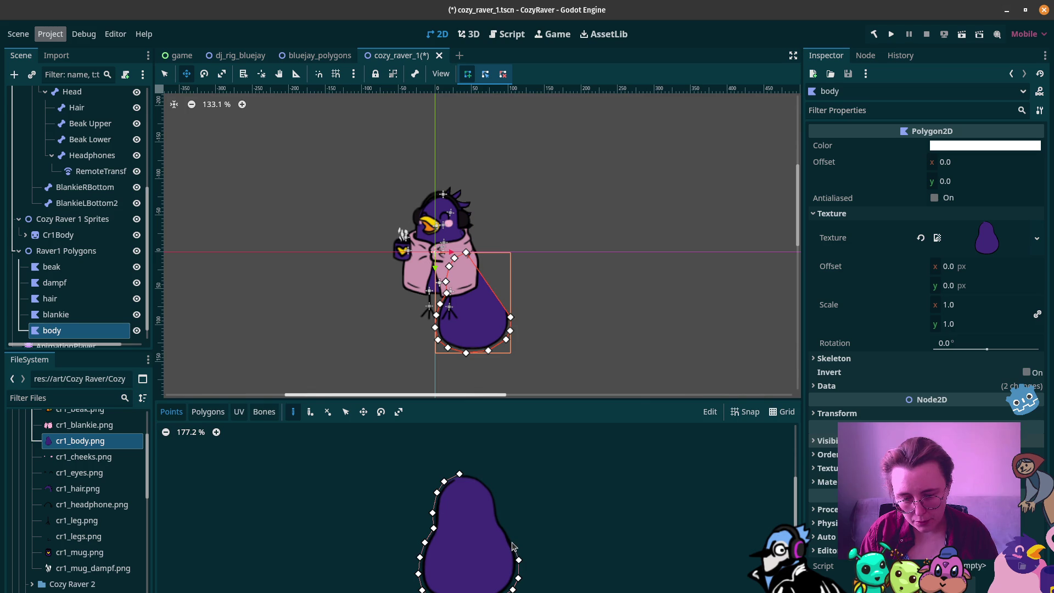
left_click(514, 539)
left_click(505, 526)
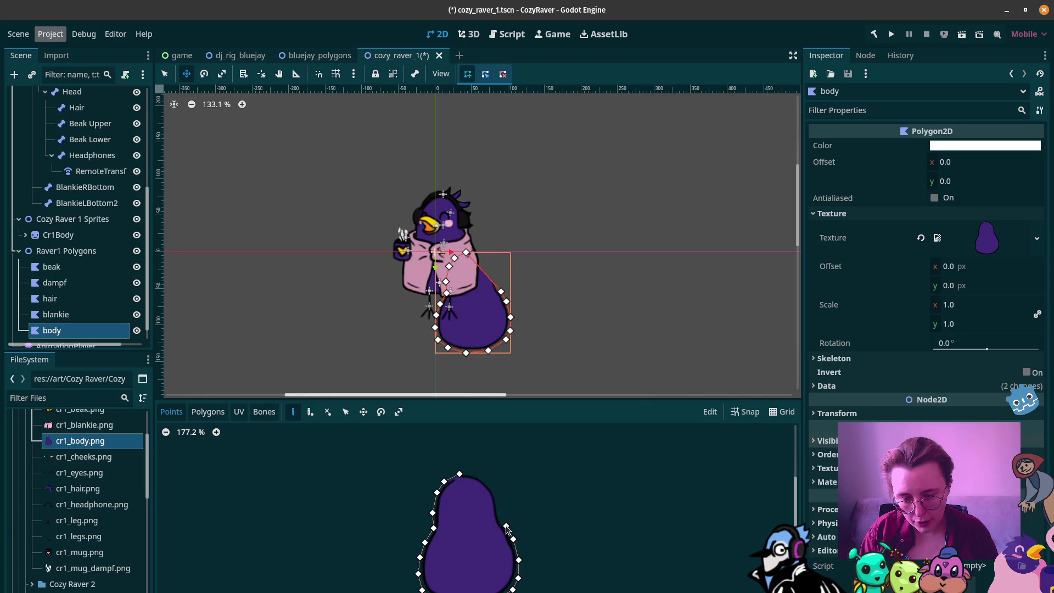
left_click(497, 499)
left_click(492, 485)
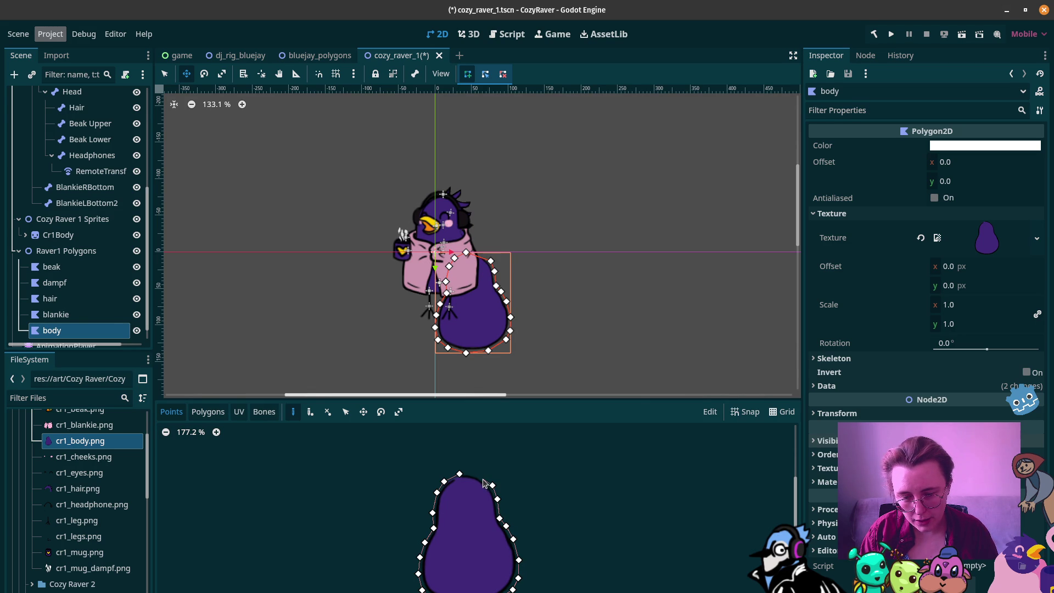
left_click(483, 477)
left_click(475, 473)
left_click(460, 476)
scroll(360, 500, "up", 2)
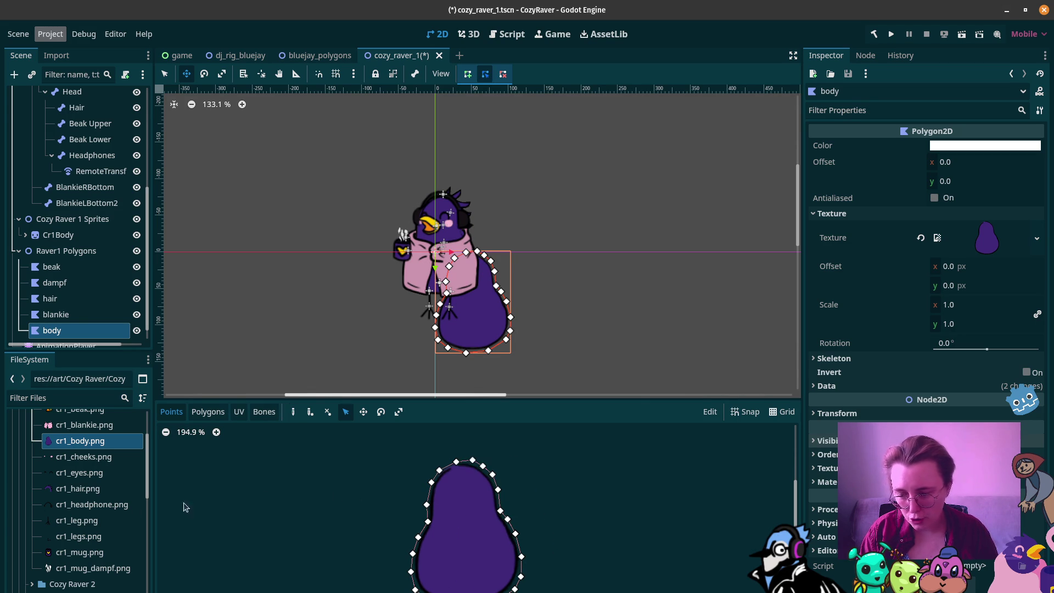
Step: In the Polygons tab, build the top cap and second band polygons across the body
left_click(191, 413)
scroll(465, 470, "up", 4)
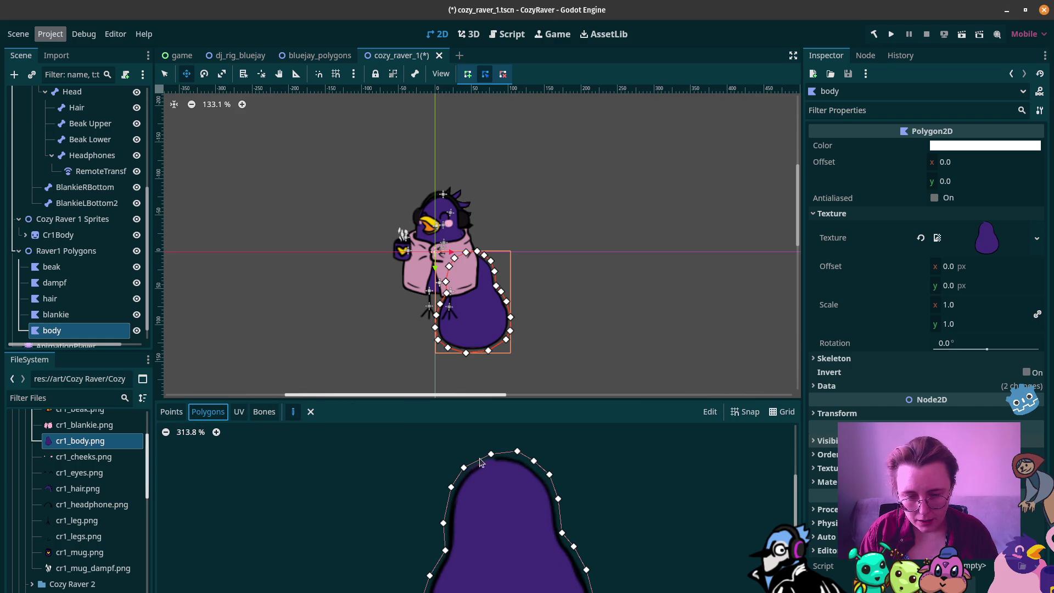
left_click(464, 467)
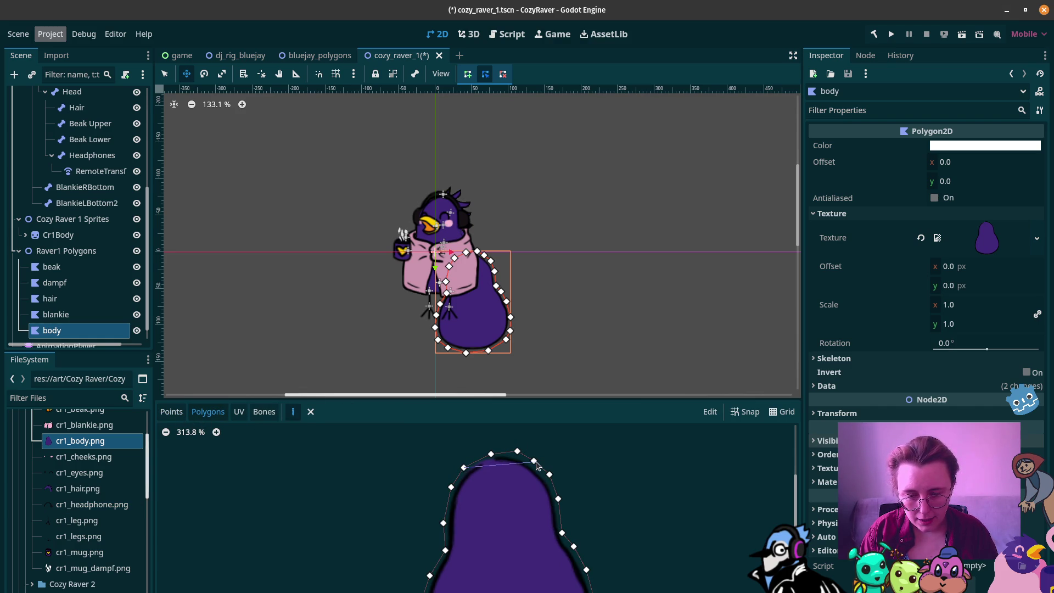
left_click(491, 453)
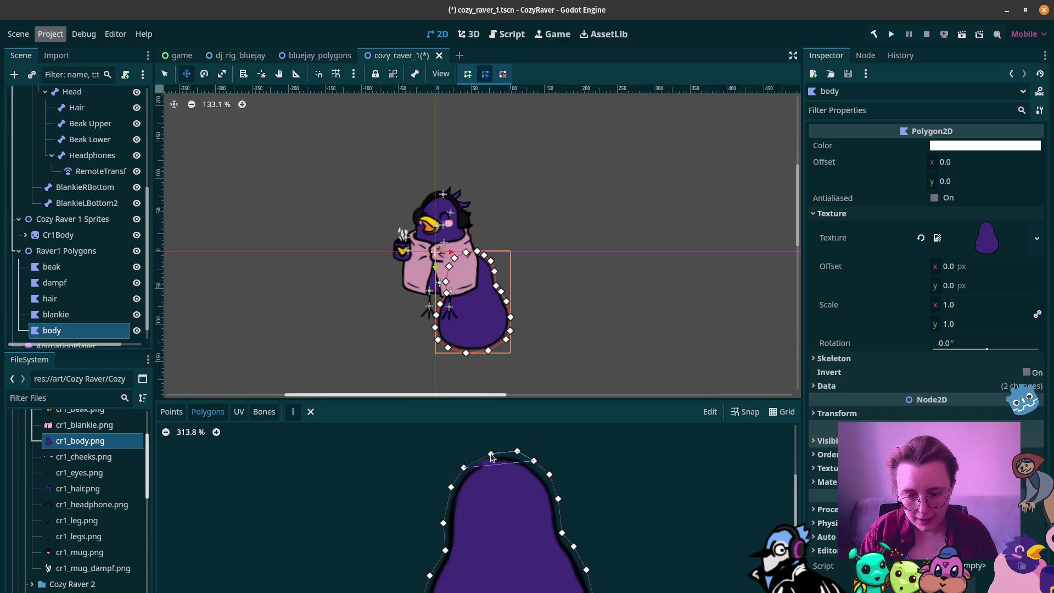
left_click(465, 468)
left_click(465, 468)
left_click(451, 487)
left_click(549, 474)
left_click(534, 460)
left_click(464, 467)
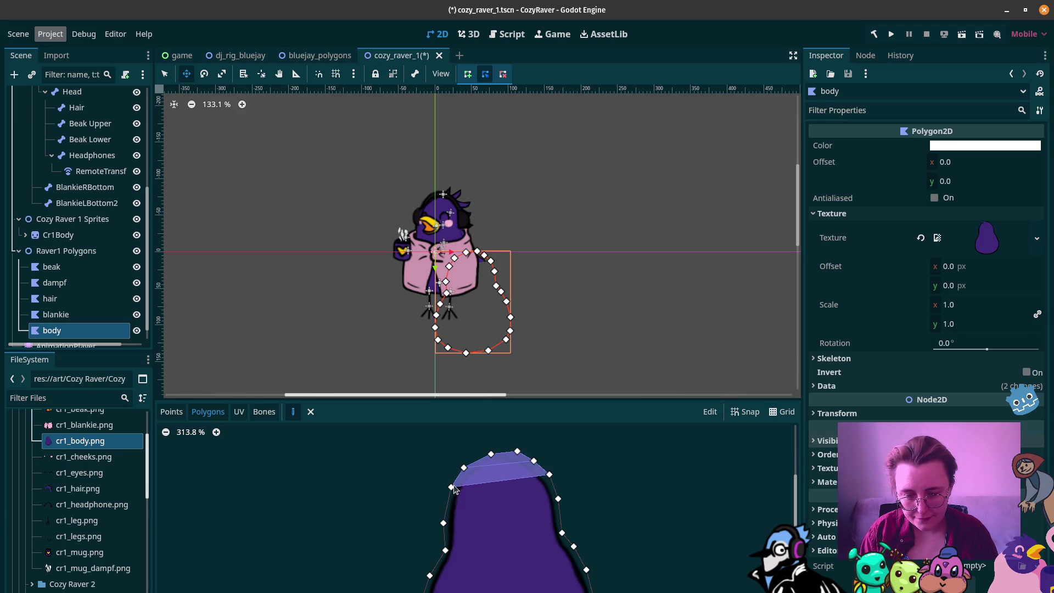
Step: Build the third and fourth band polygons down the body's left side
left_click(451, 487)
left_click(444, 522)
left_click(452, 487)
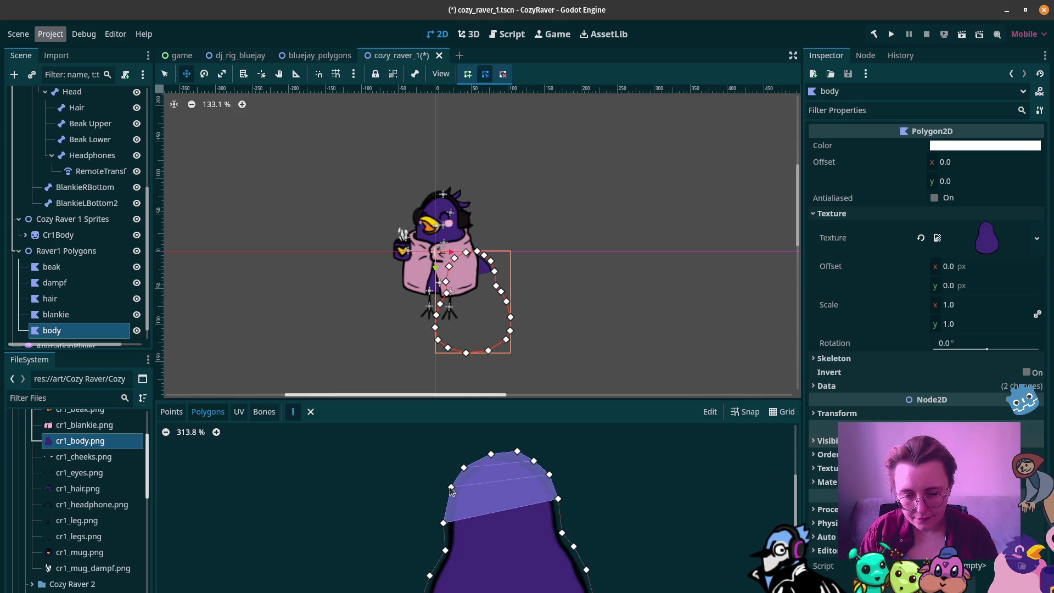
left_click(444, 523)
left_click(445, 550)
left_click(561, 533)
left_click(444, 522)
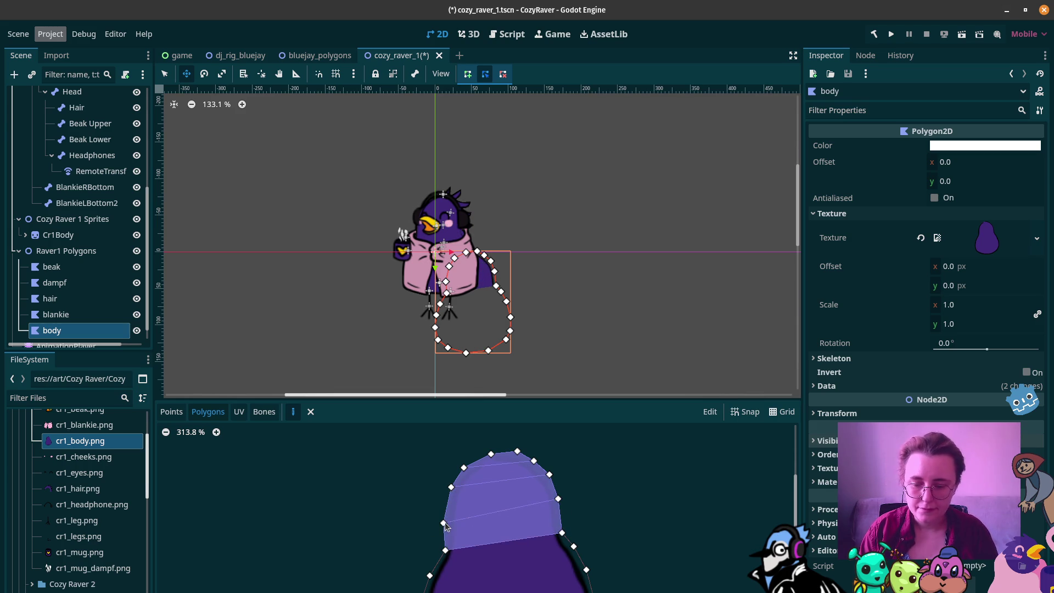
scroll(446, 523, "down", 2)
scroll(440, 483, "down", 1)
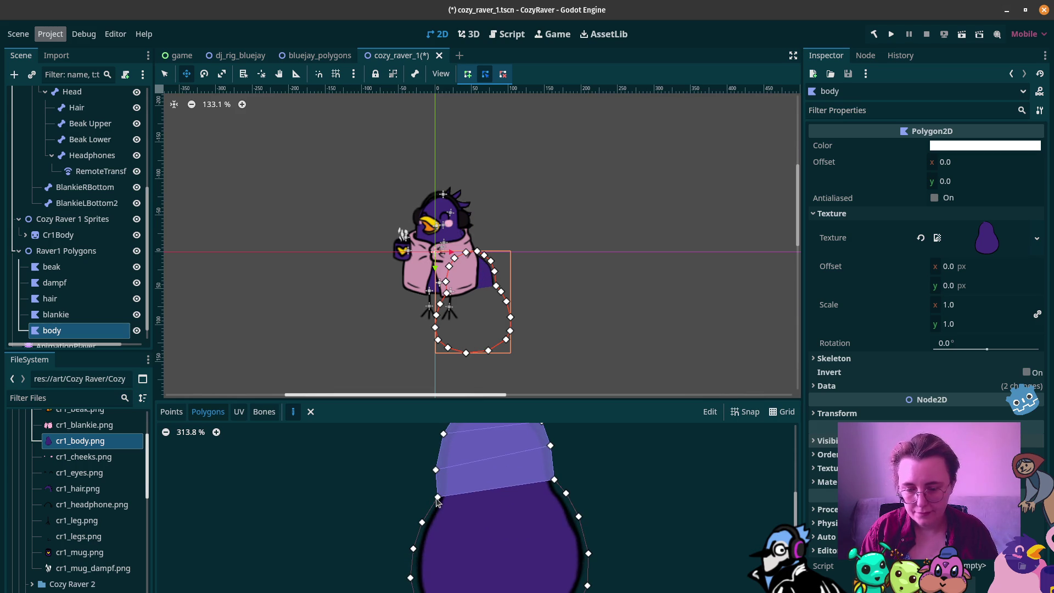
Step: Add strip polygons across the belly, each connected to the band above
left_click(422, 522)
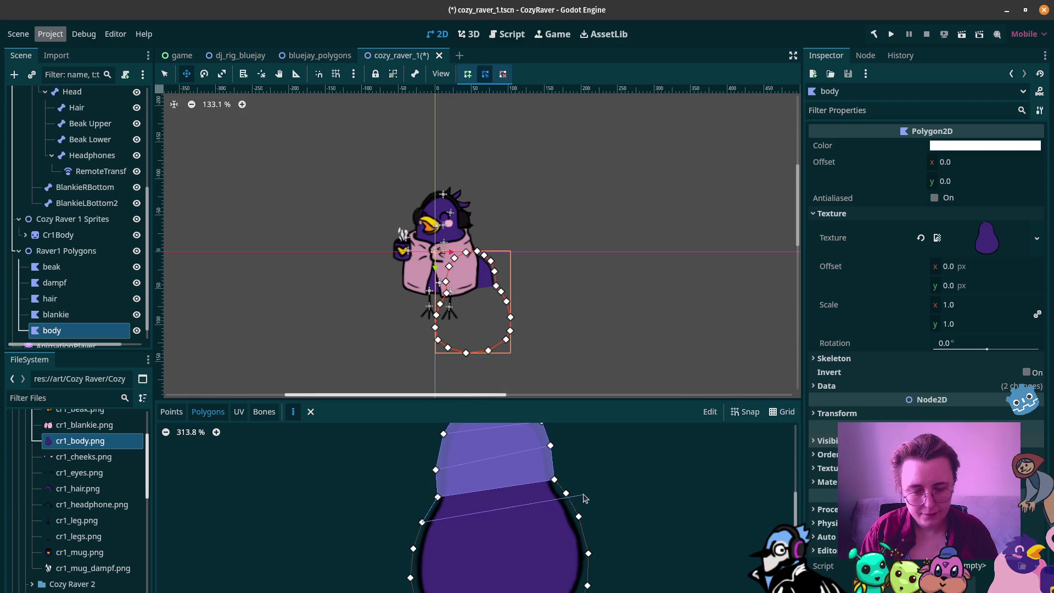
left_click(566, 492)
left_click(554, 479)
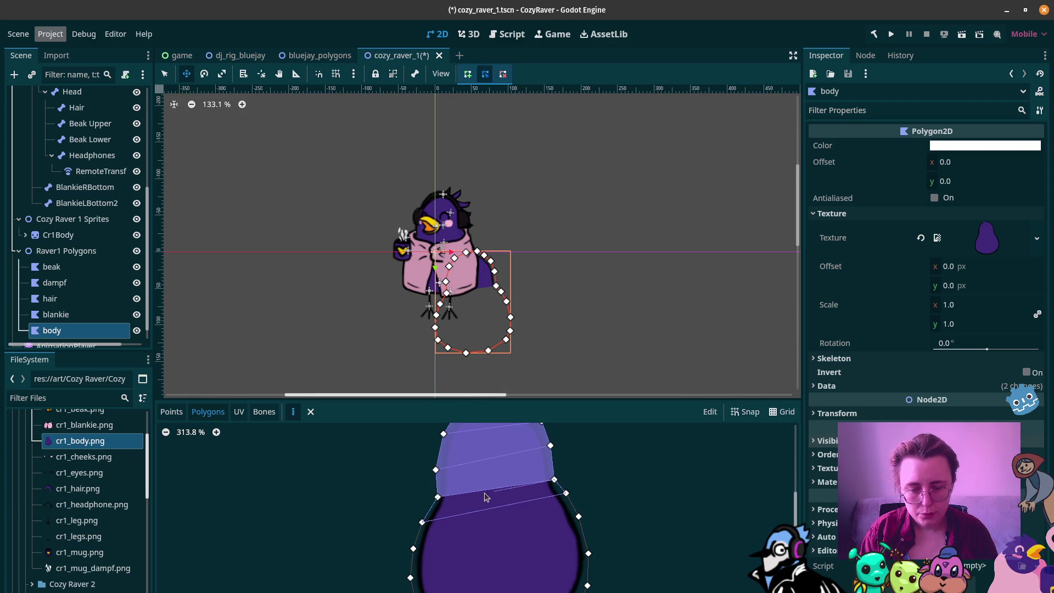
left_click(438, 496)
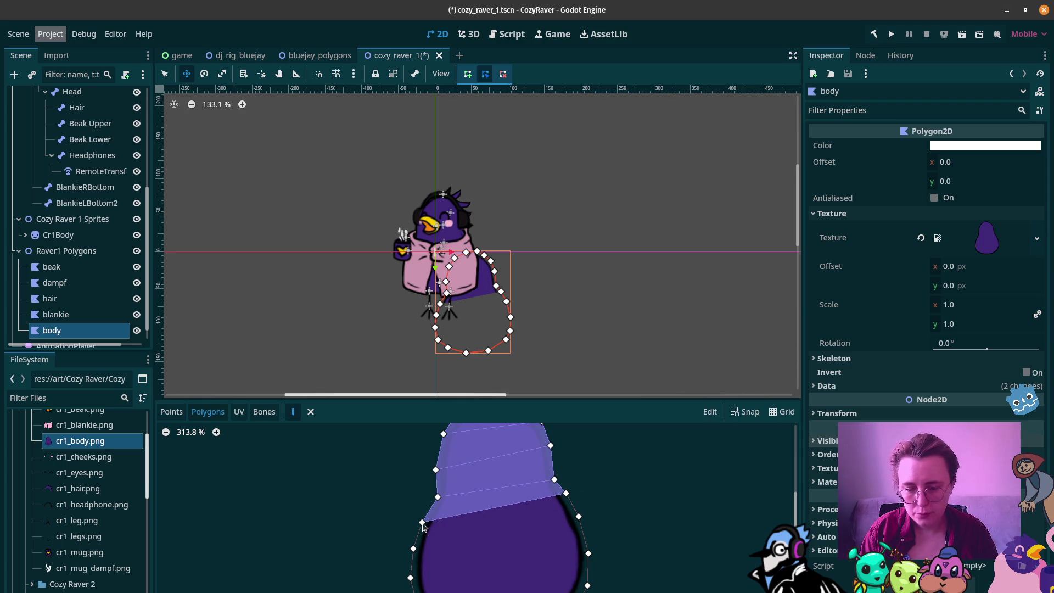
left_click(413, 547)
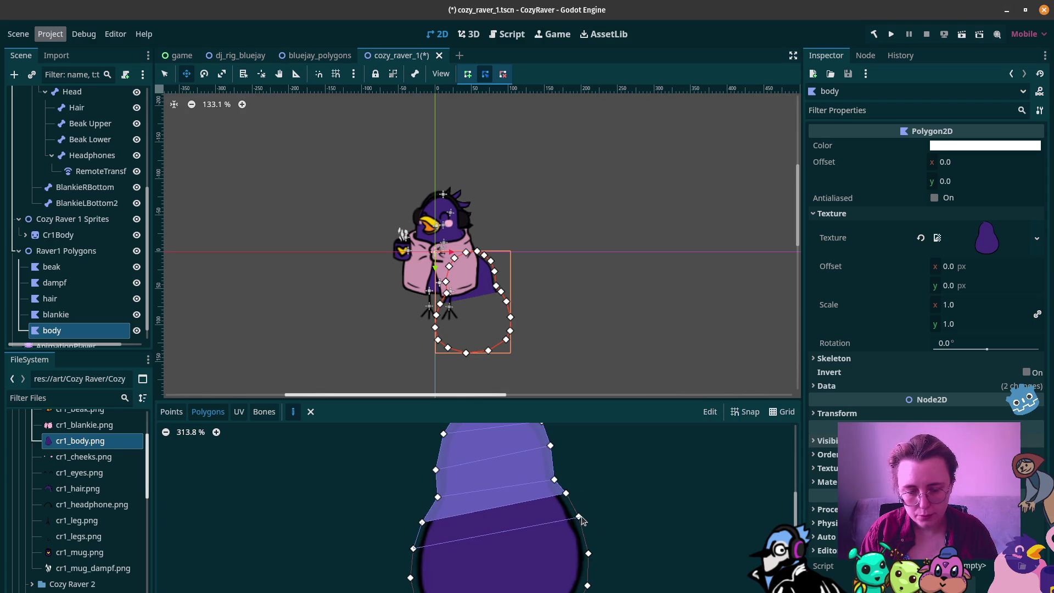
left_click(578, 516)
left_click(566, 492)
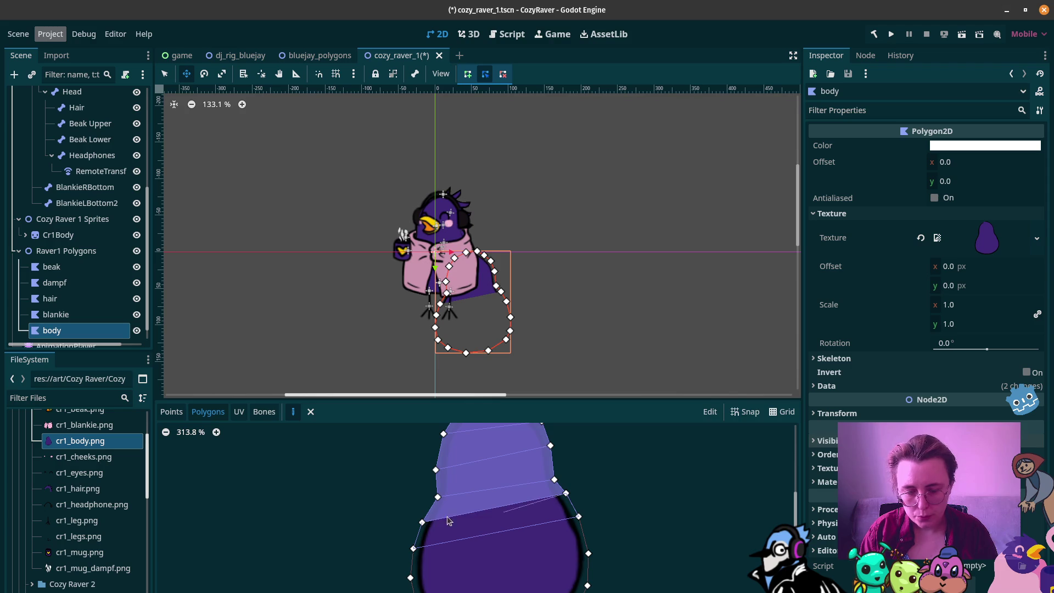
left_click(422, 522)
left_click(413, 549)
left_click(410, 577)
left_click(587, 553)
left_click(579, 516)
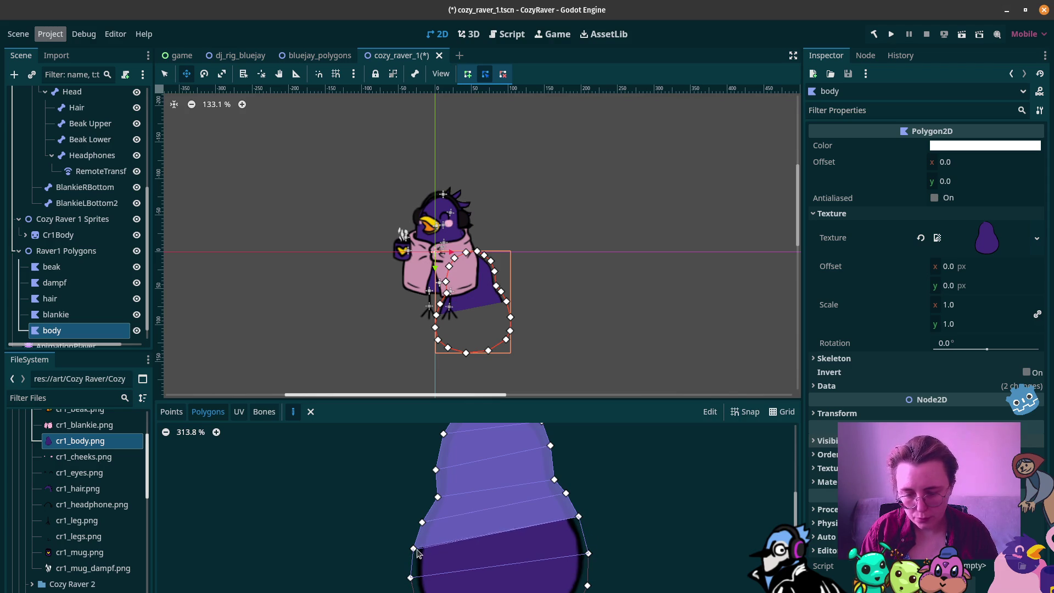
left_click(414, 549)
scroll(637, 499, "down", 2)
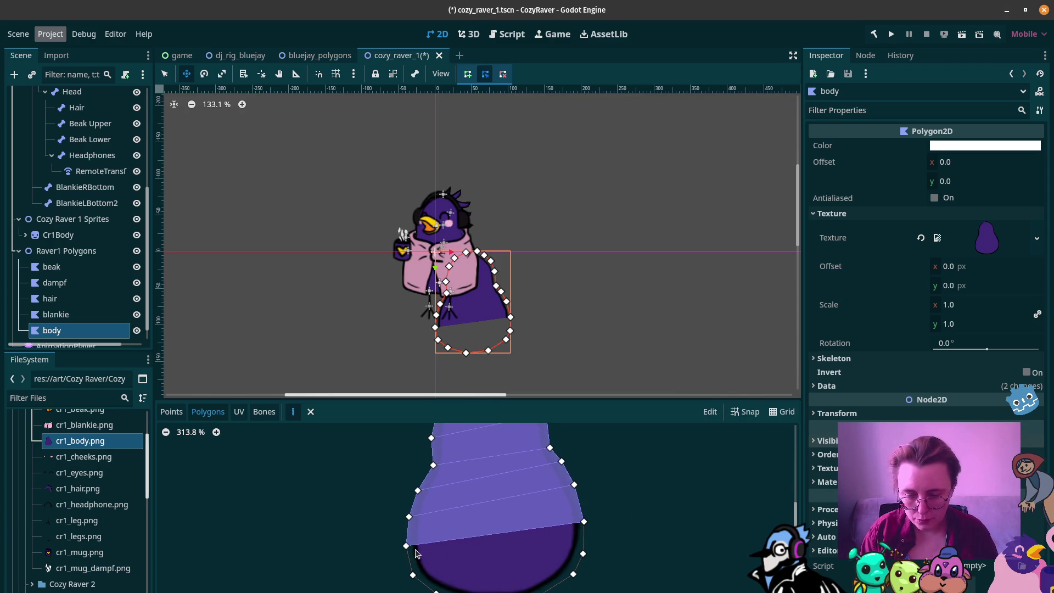
Step: Add the lowest strip polygons down to the body's rounded bottom
left_click(412, 574)
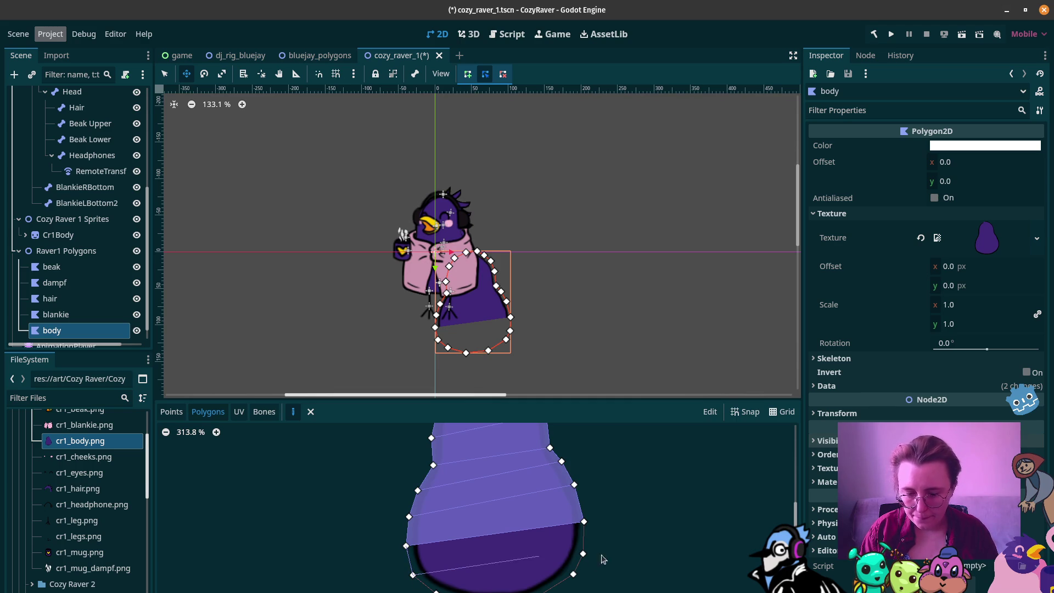
left_click(582, 553)
left_click(584, 522)
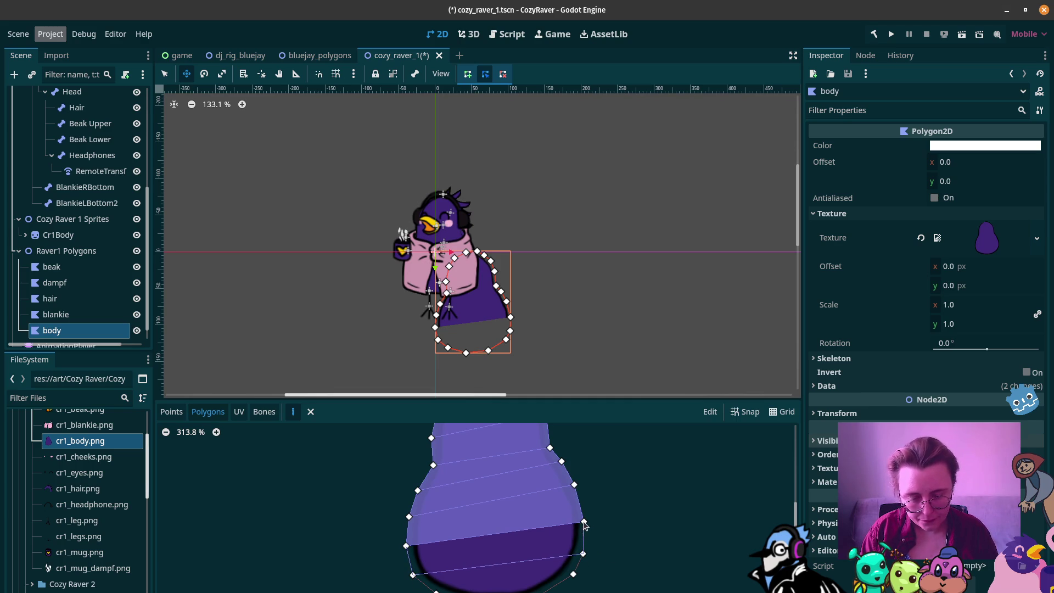
left_click(406, 545)
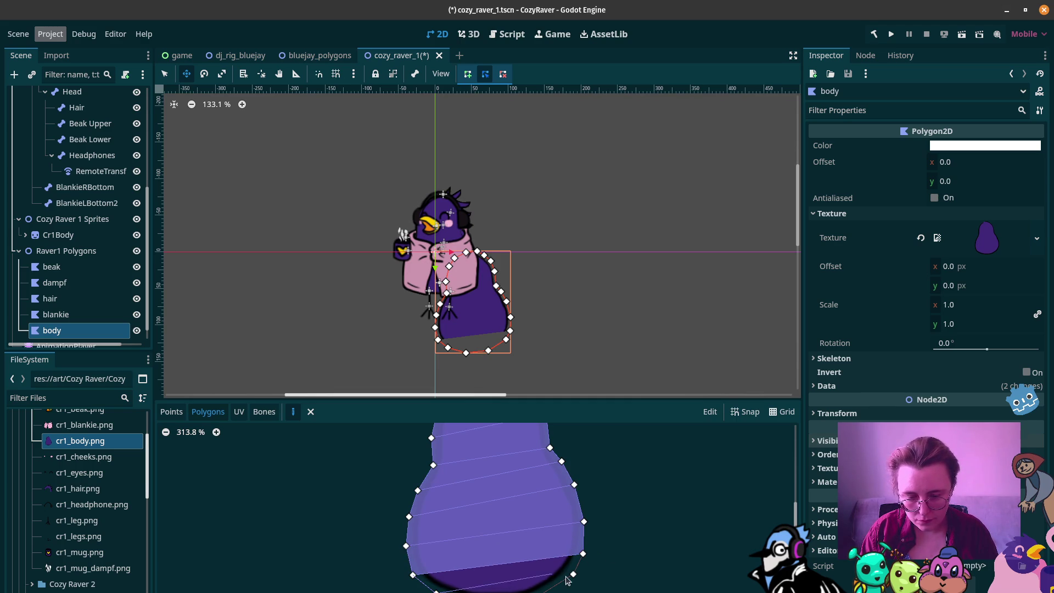
left_click(413, 575)
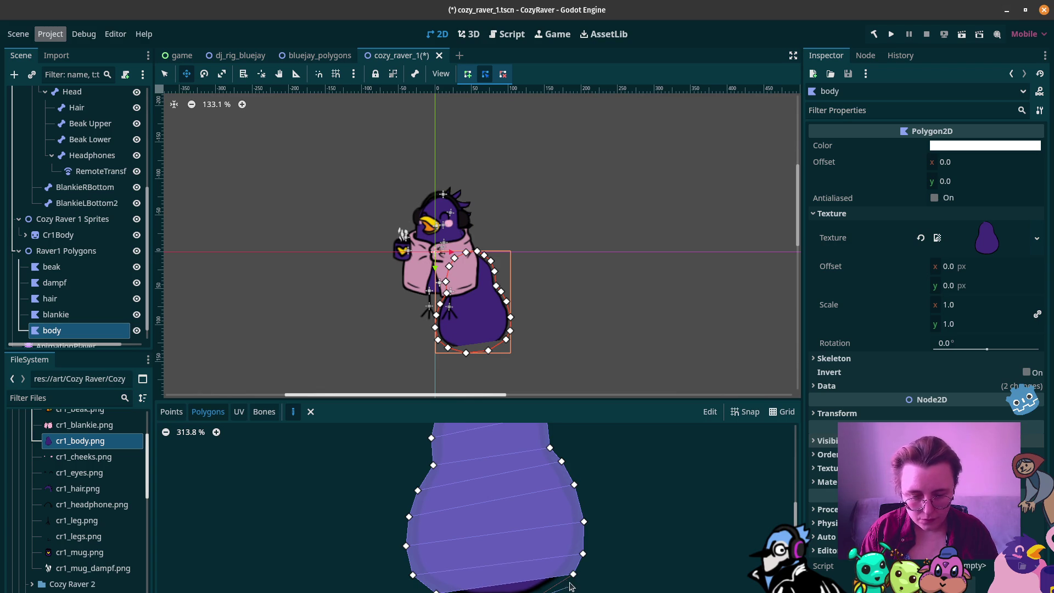
left_click(436, 591)
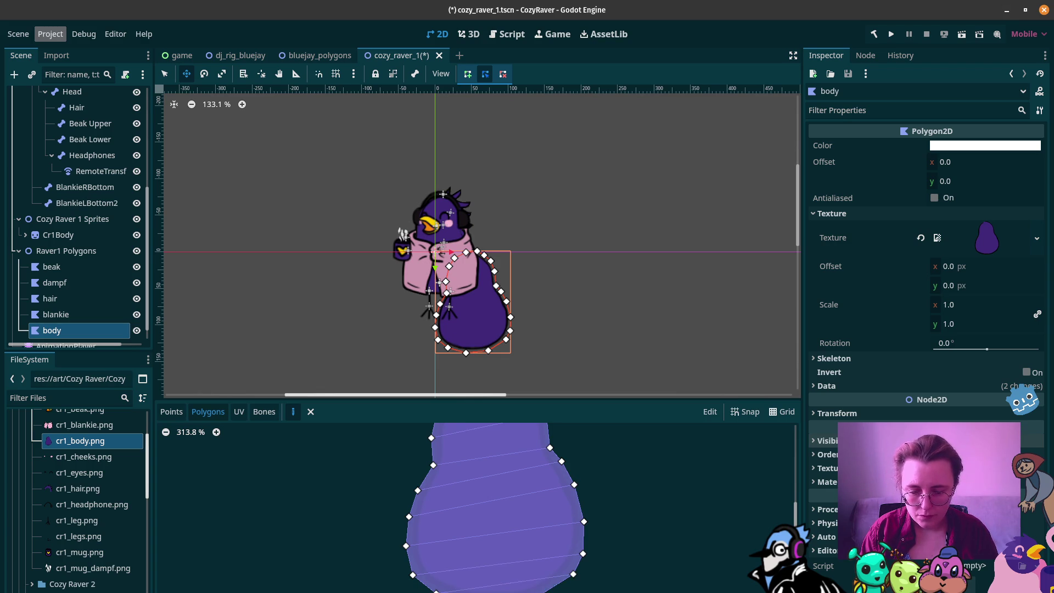
scroll(585, 554, "down", 2)
scroll(426, 444, "down", 4)
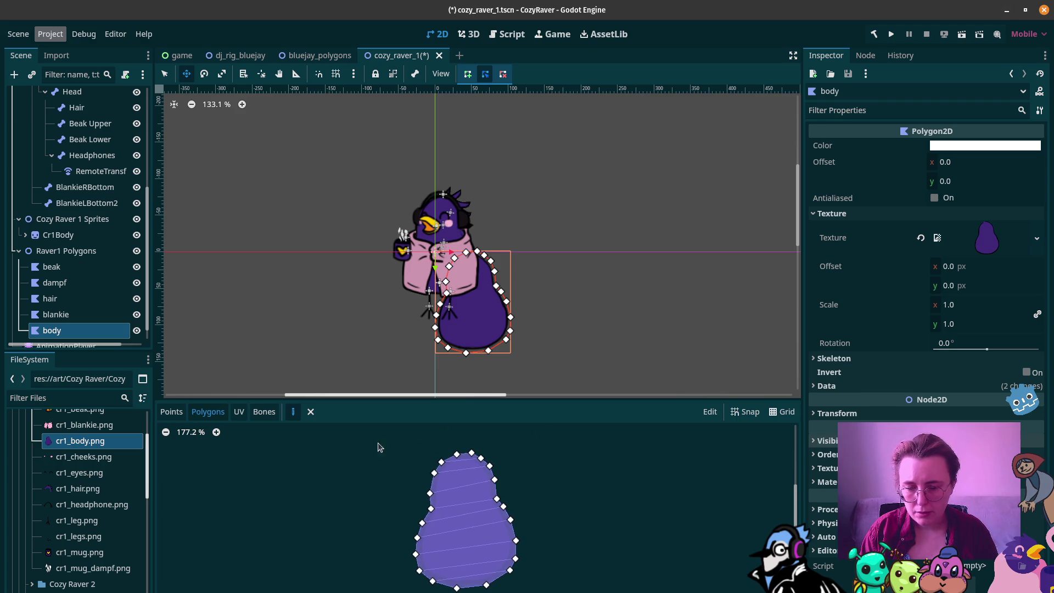
left_click(264, 411)
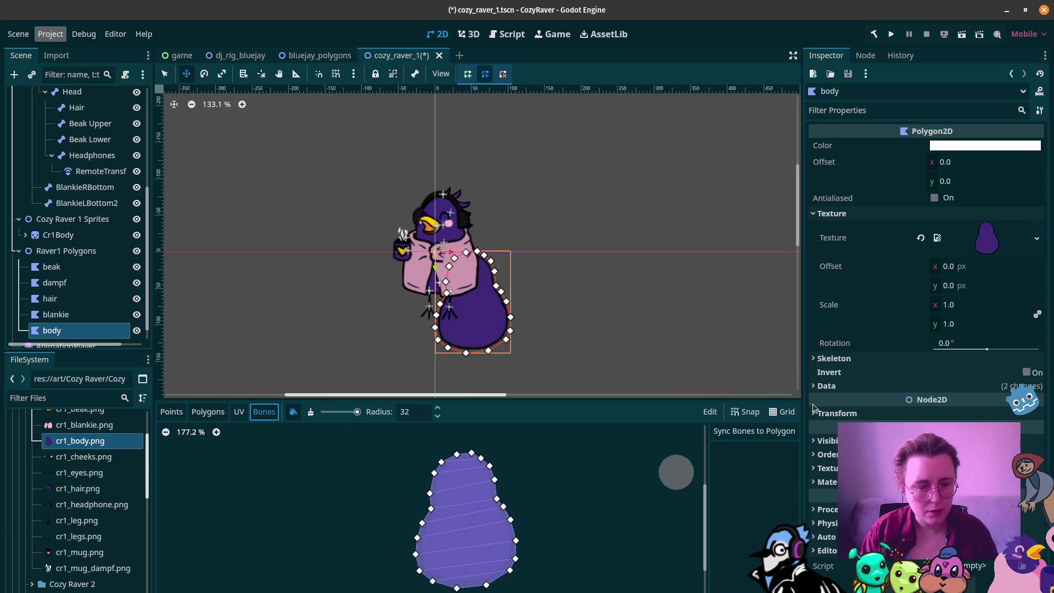
scroll(66, 263, "up", 5)
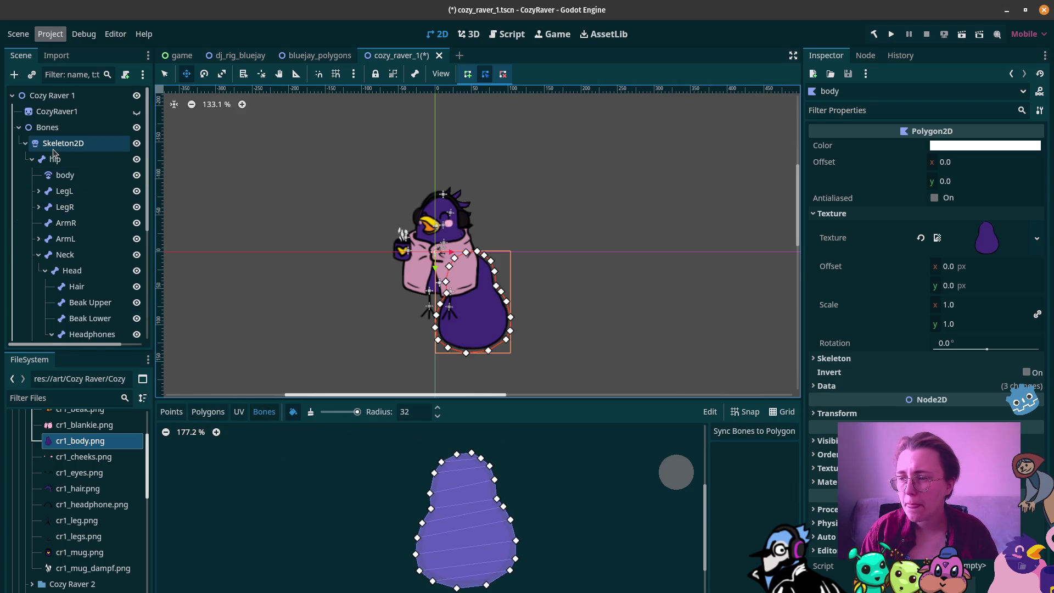
left_click(833, 358)
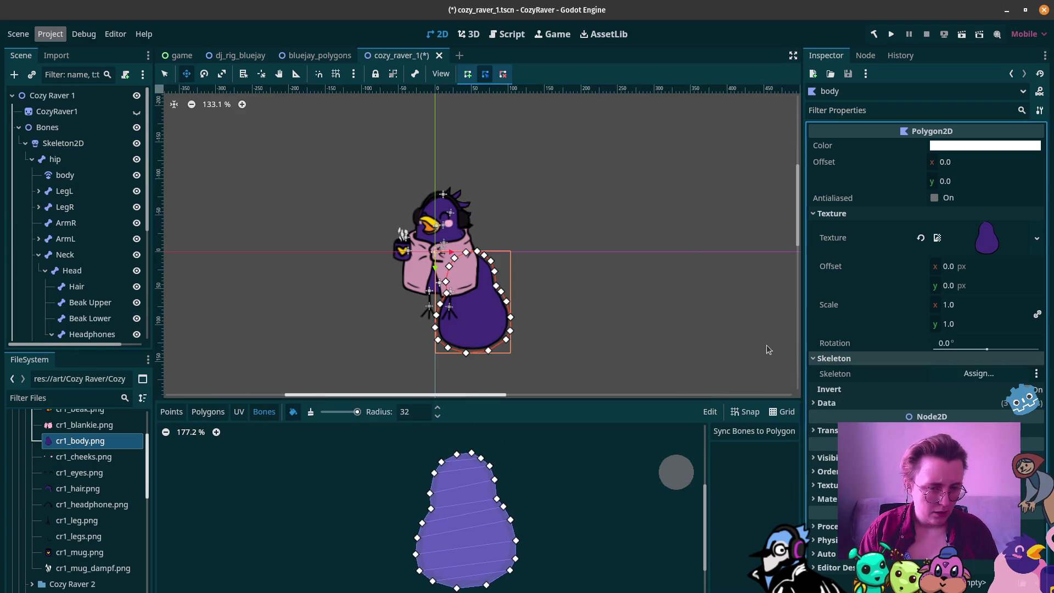
mouse_move(63, 143)
left_mouse_down()
mouse_move(779, 291)
mouse_move(978, 374)
left_mouse_up()
left_click(753, 431)
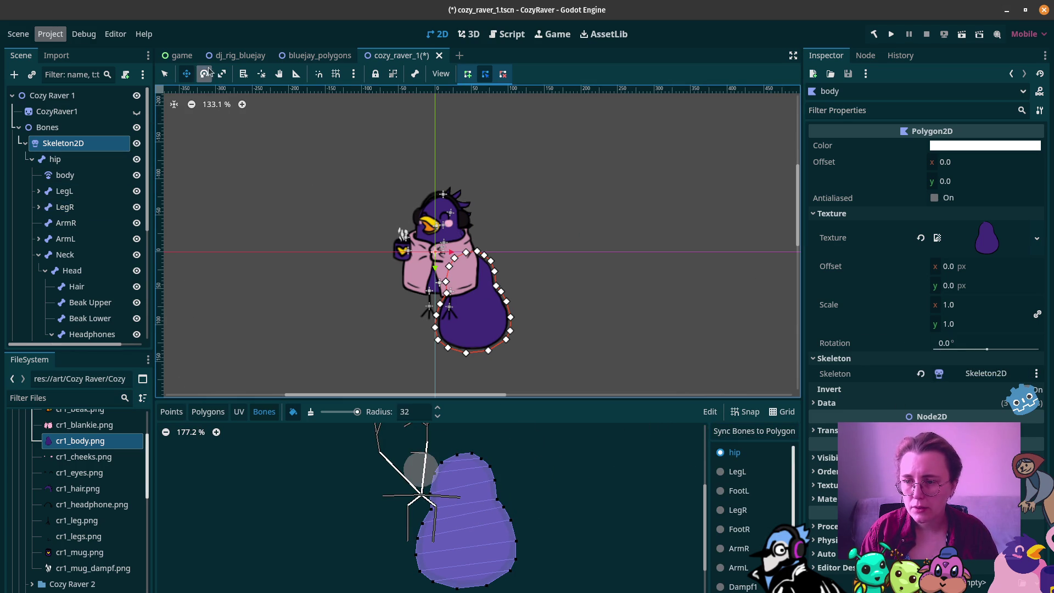
left_click_drag(470, 304, 449, 264)
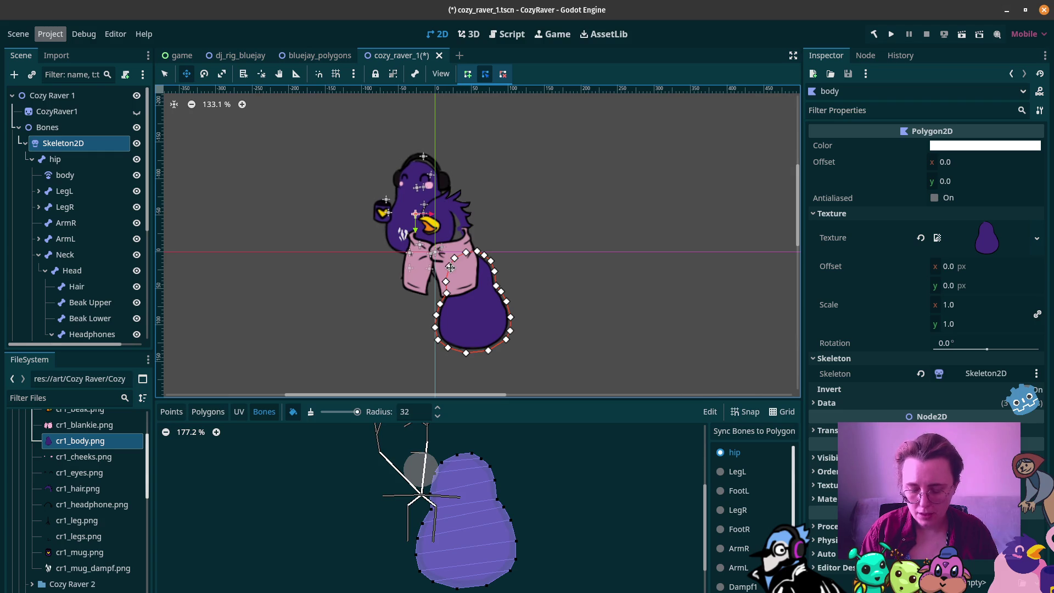
key("ctrl+z")
scroll(96, 268, "down", 5)
left_click(51, 314)
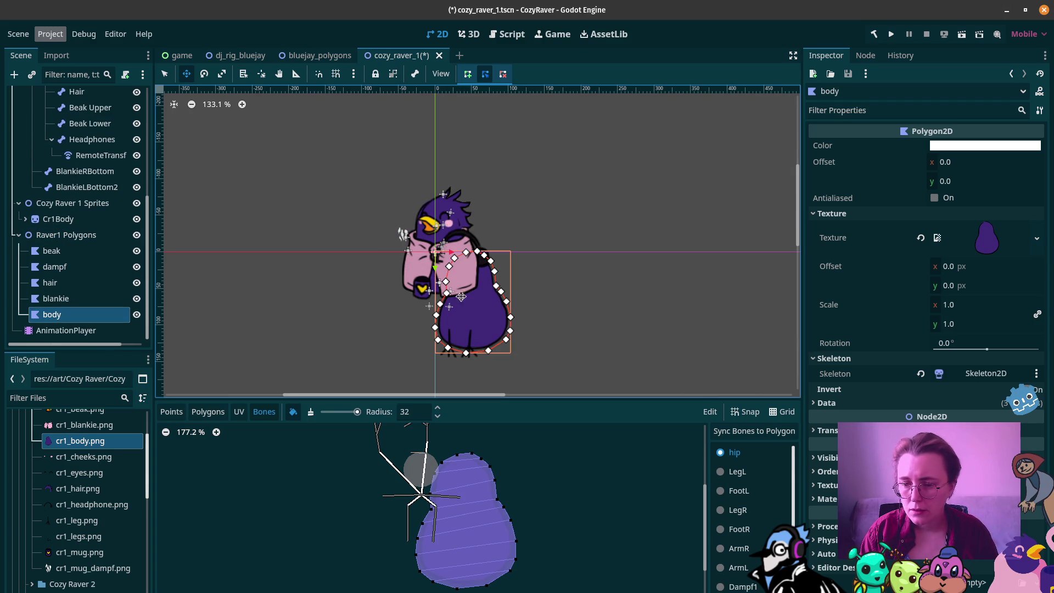
mouse_move(491, 322)
left_mouse_down()
mouse_move(460, 269)
mouse_move(492, 322)
left_mouse_up()
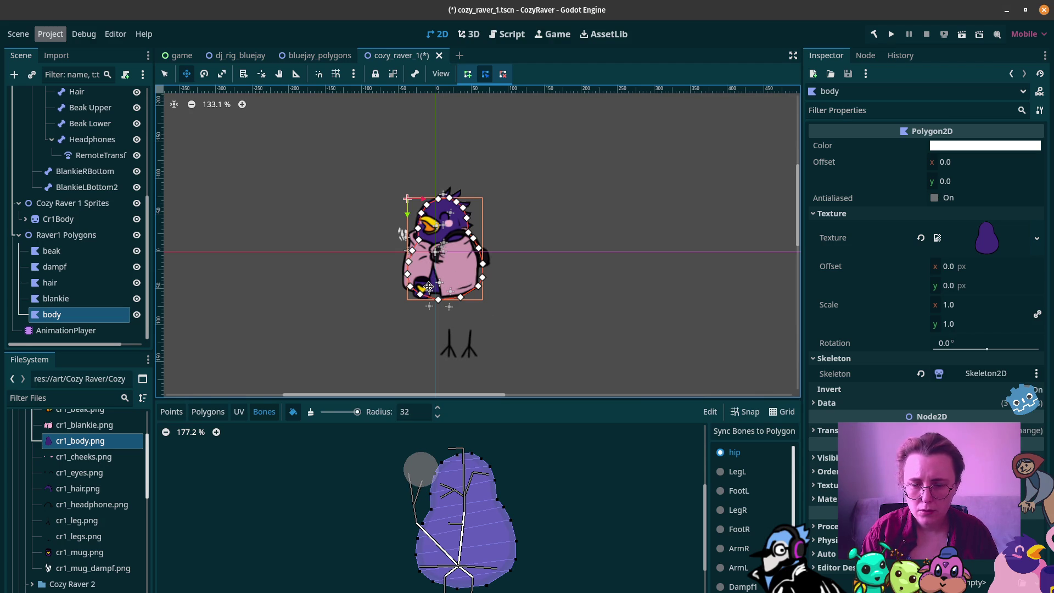
key("ctrl+z")
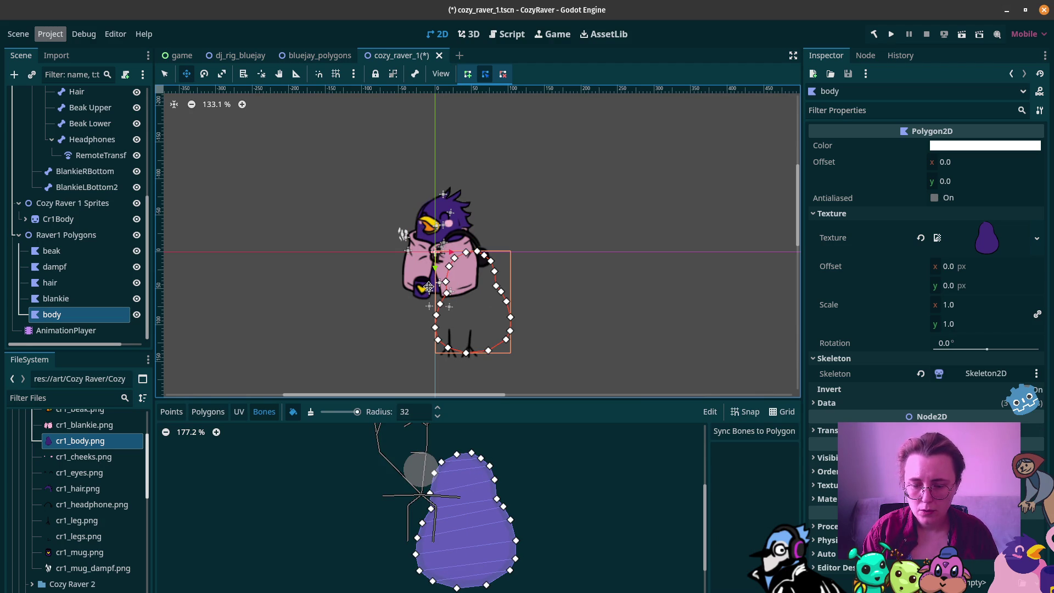
key("ctrl+z")
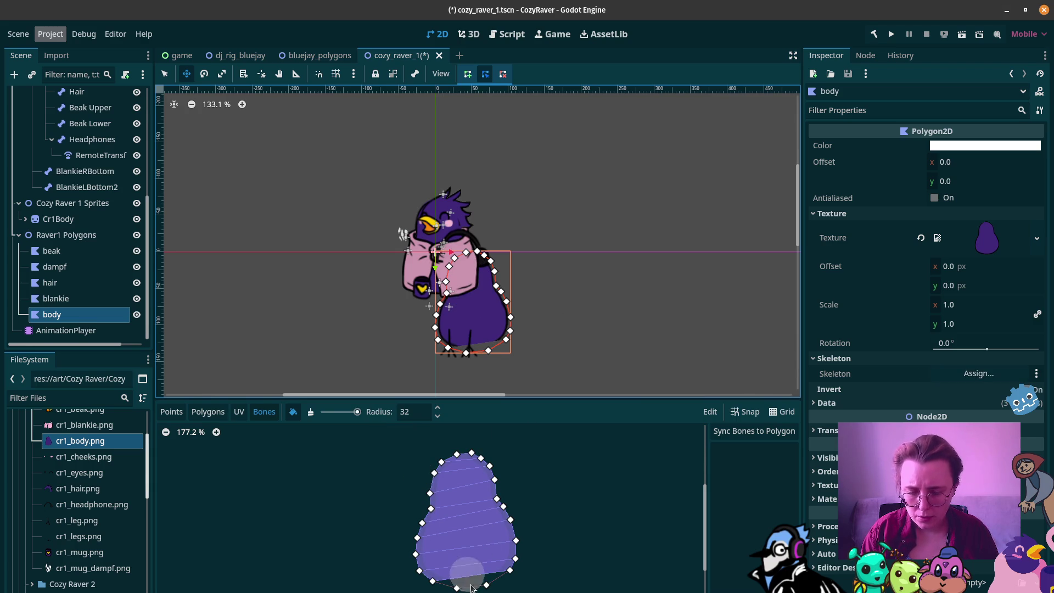
left_click(208, 412)
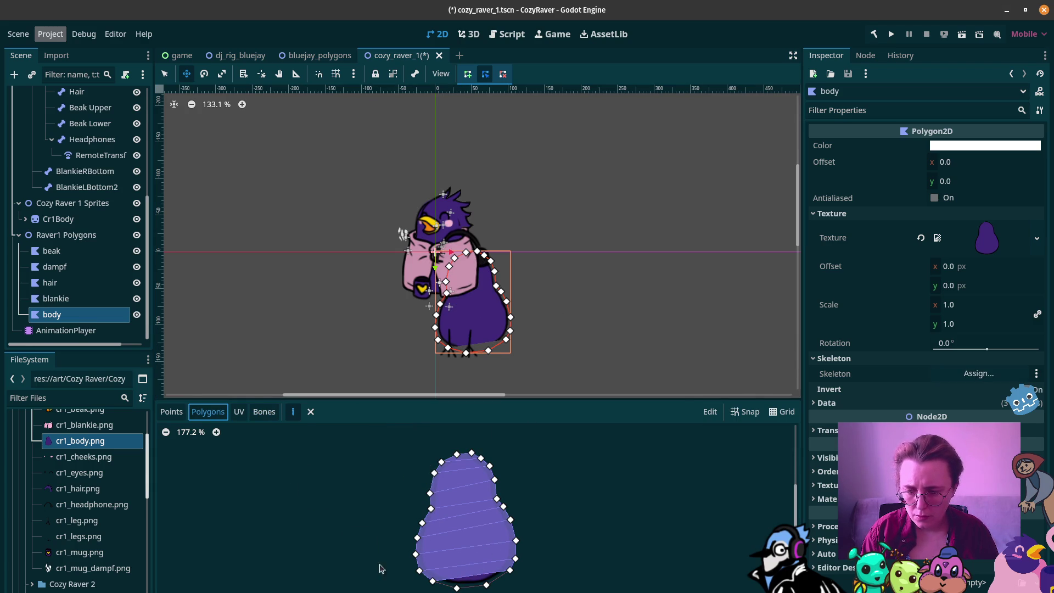
Step: Close the bottom strip polygon of the body
left_click(433, 583)
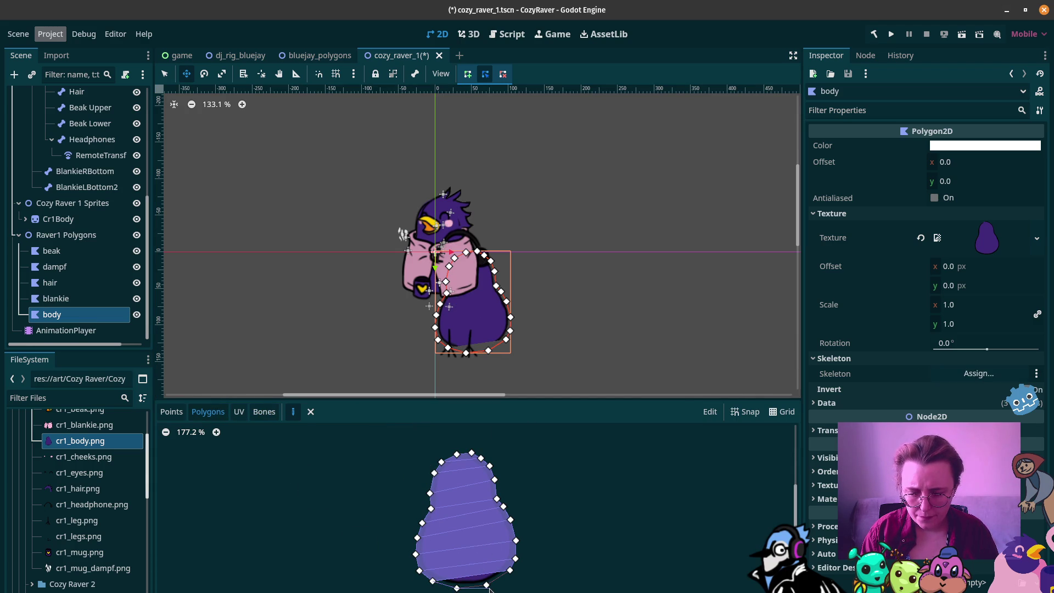
left_click(433, 581)
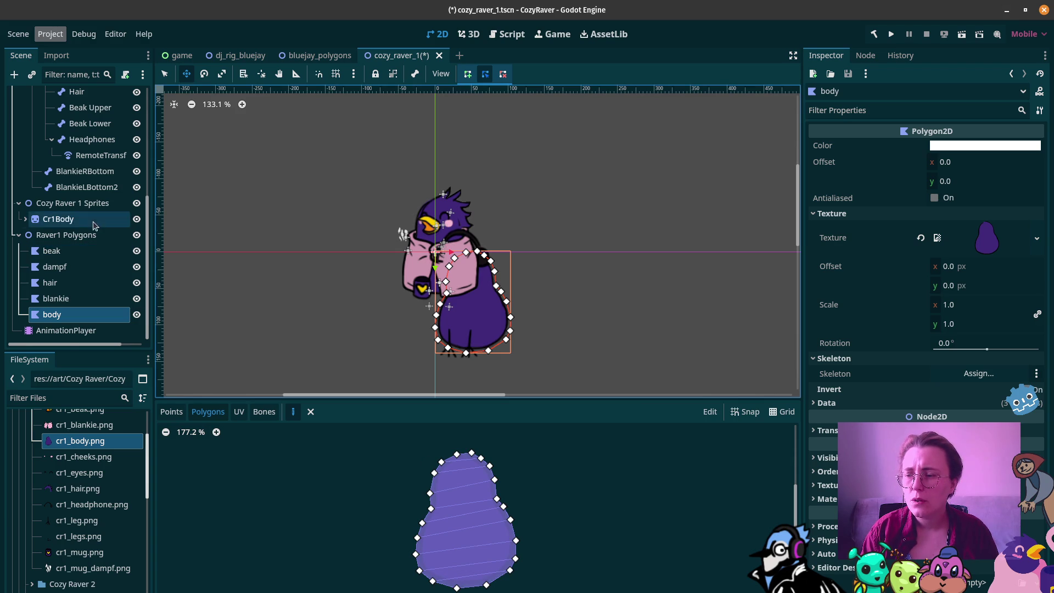
scroll(58, 174, "up", 5)
Step: Reset the Skeleton2D to its rest pose
left_click(63, 137)
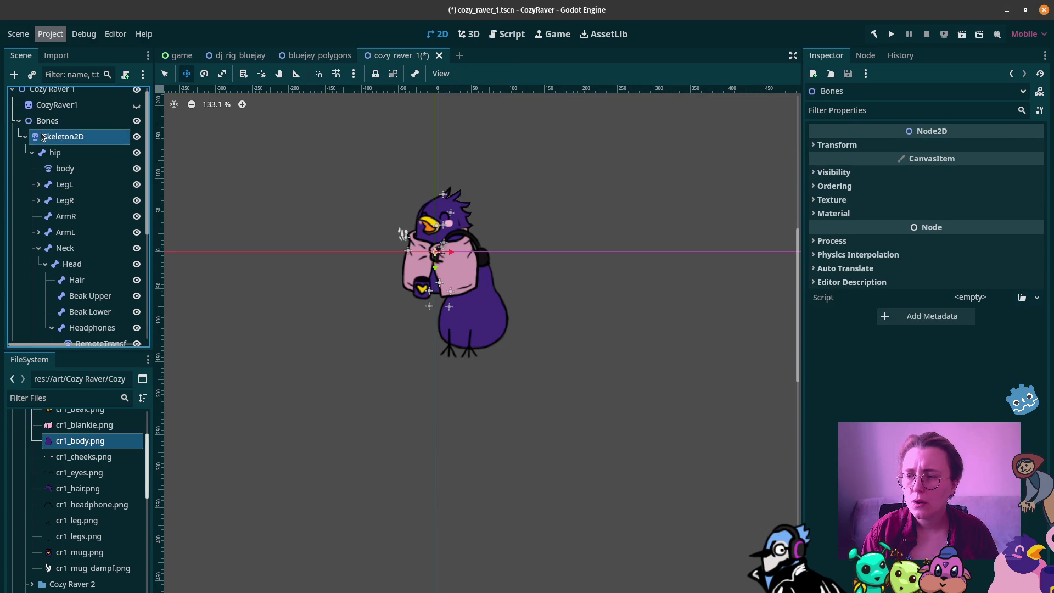
left_click(516, 73)
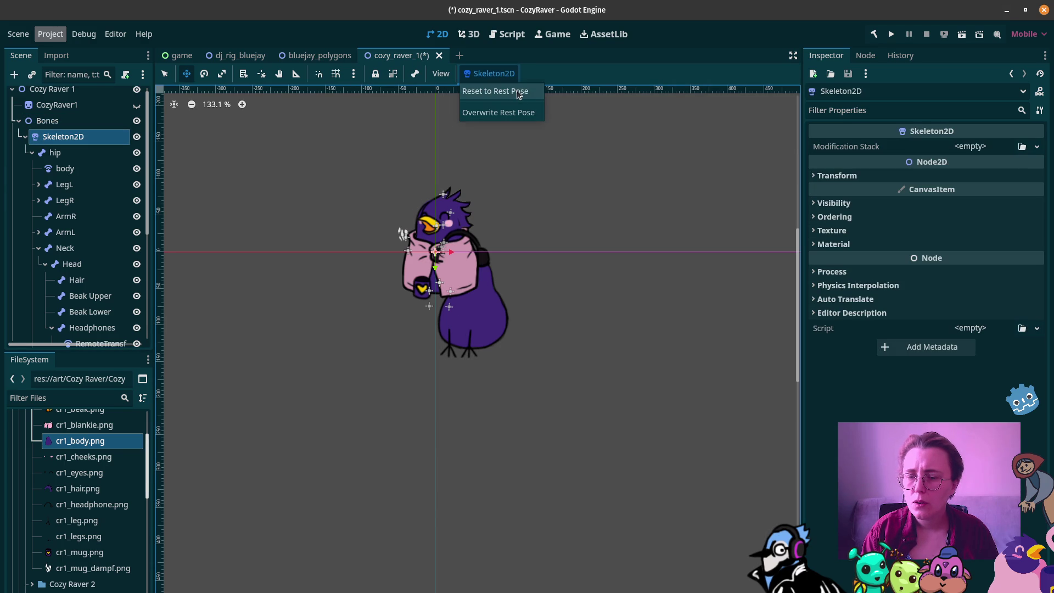
left_click(519, 92)
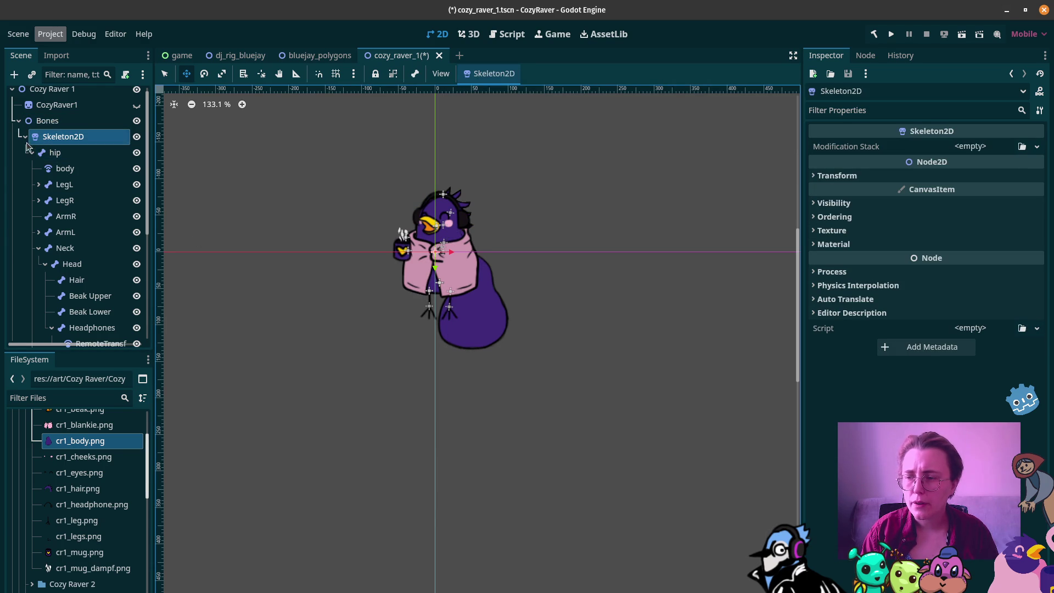
scroll(33, 165, "down", 5)
Step: Drag the body polygon up-left over the torso, comparing it with the body and Cr1Body nodes
left_click(65, 234)
left_click(51, 314)
mouse_move(480, 314)
left_mouse_down()
mouse_move(453, 268)
mouse_move(451, 297)
left_mouse_up()
scroll(452, 258, "up", 11)
scroll(450, 244, "up", 1)
scroll(457, 281, "up", 3)
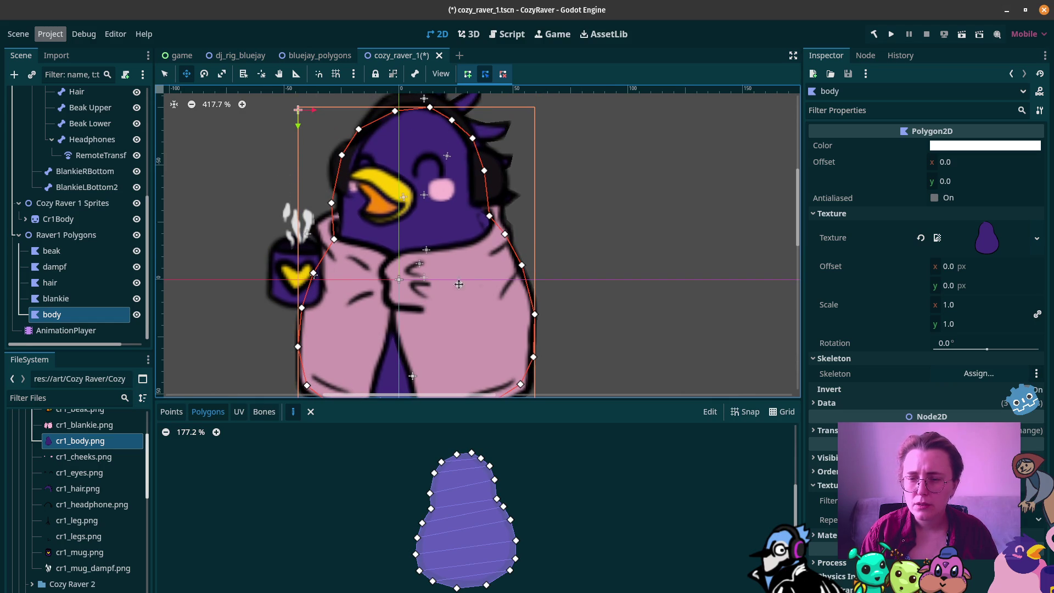
scroll(77, 181, "up", 5)
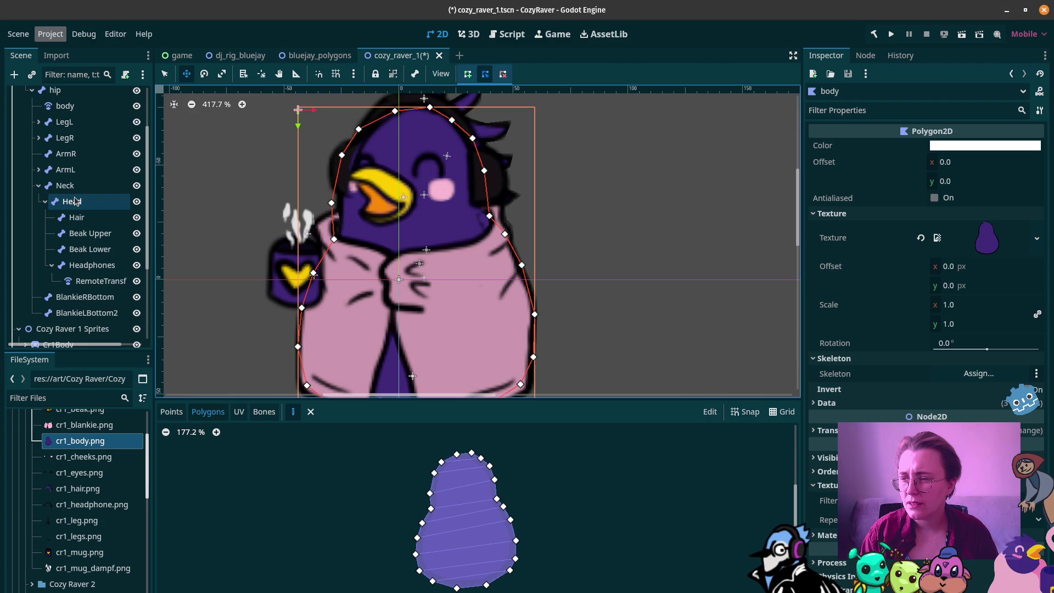
left_click(80, 112)
scroll(25, 214, "down", 5)
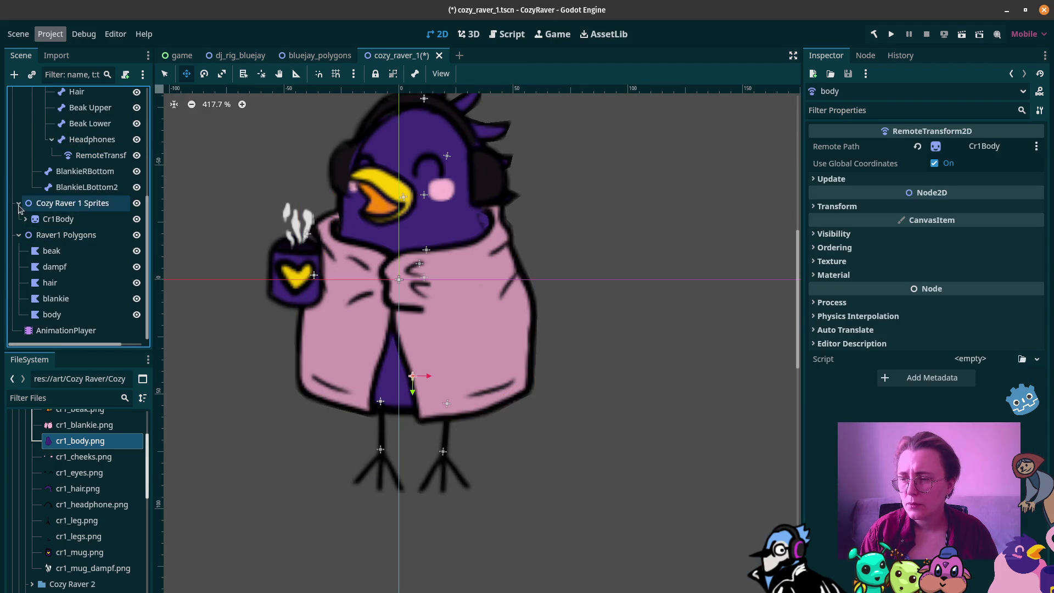
left_click(55, 220)
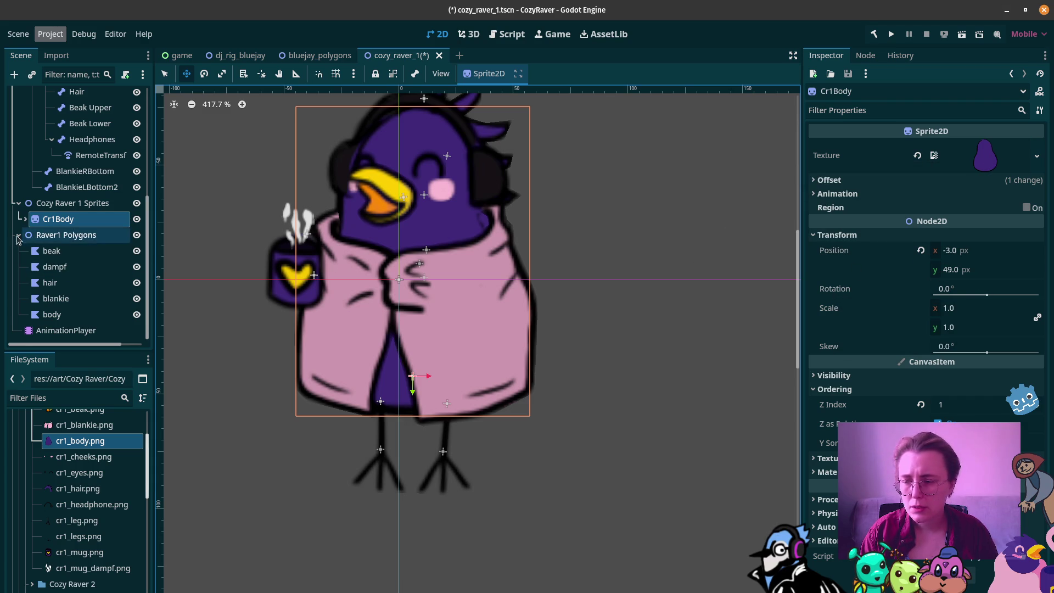
left_click(52, 314)
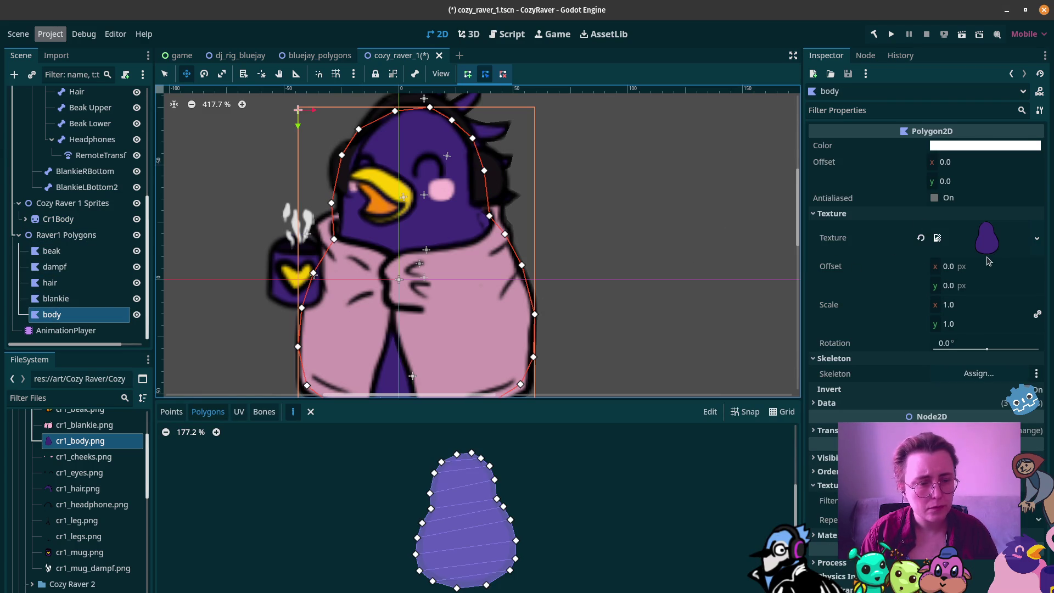
Step: Check the body polygon's offset and transform, then nudge it up about 2 px
left_click(967, 162)
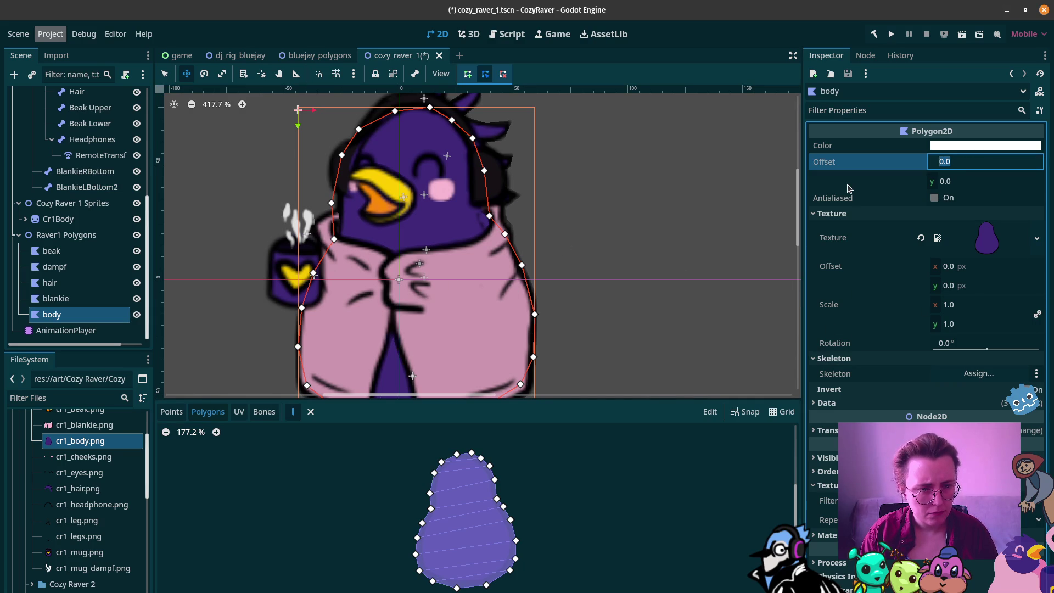
left_click(823, 430)
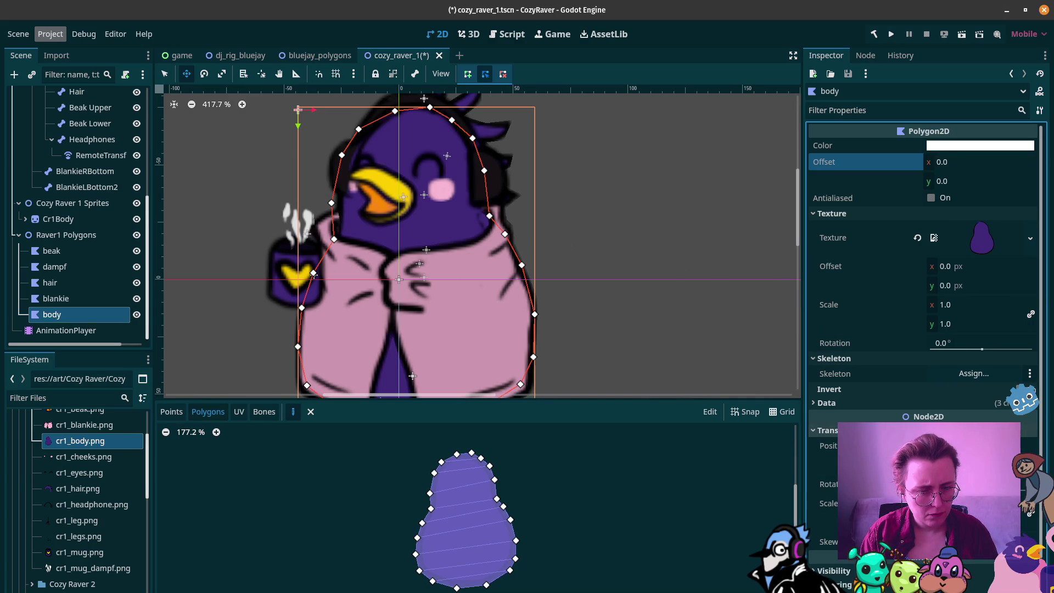
scroll(557, 282, "down", 2)
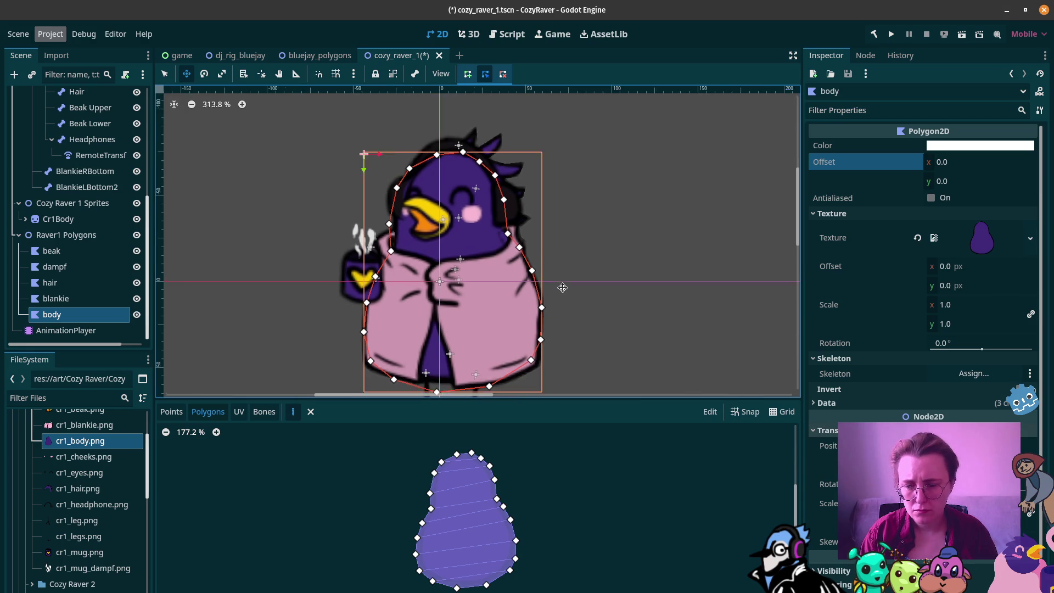
left_click_drag(490, 283, 490, 284)
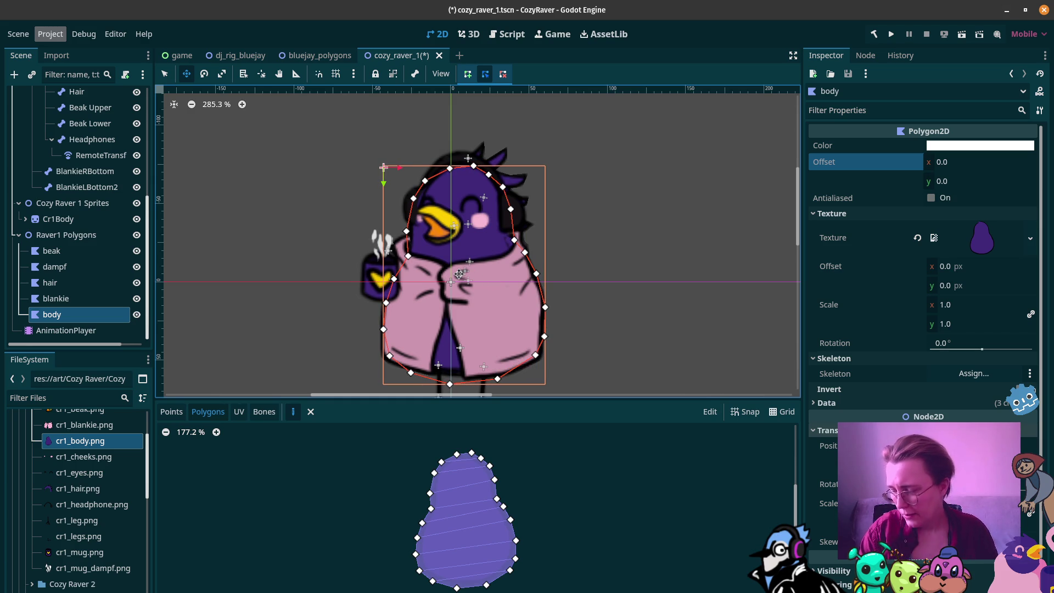
Step: Assign Skeleton2D as the body polygon's skeleton and sync its bones (hip, LegL, ArmR, etc.) onto it
left_click(269, 415)
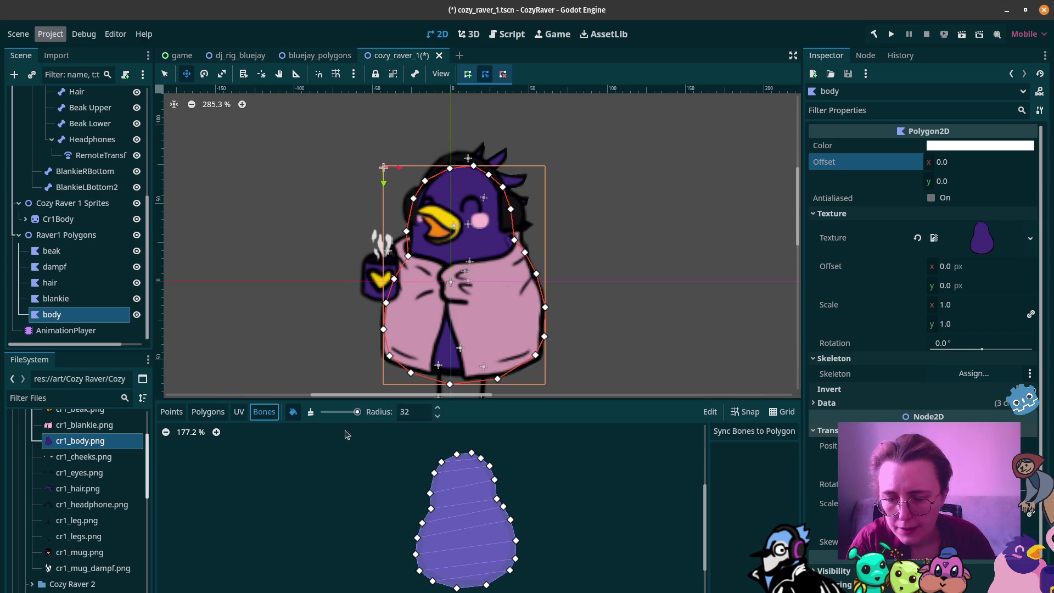
left_click(758, 433)
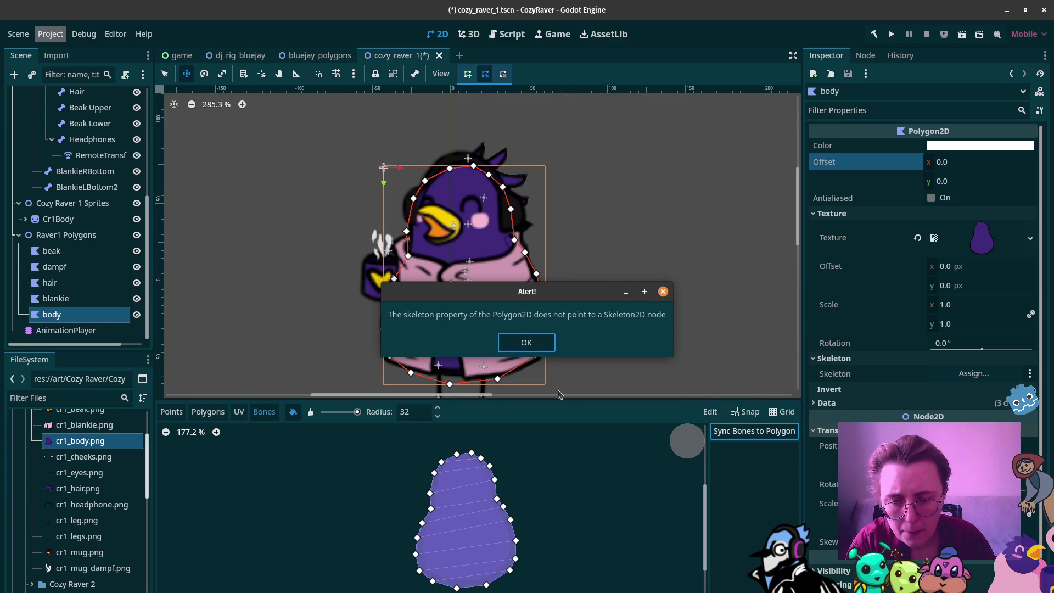
left_click(532, 347)
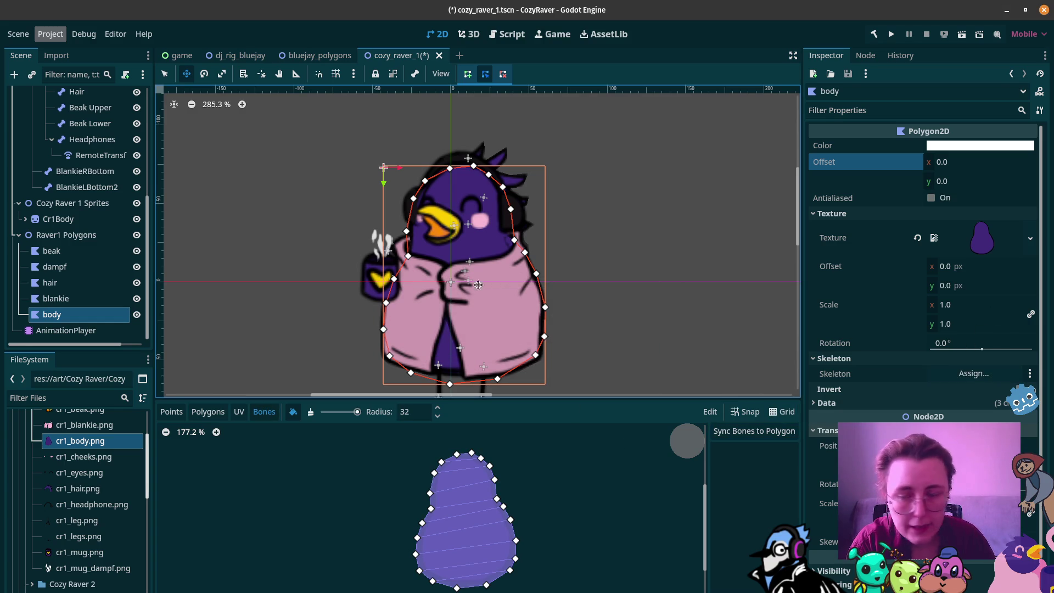
scroll(69, 147, "up", 5)
left_click_drag(69, 147, 974, 374)
left_click(766, 433)
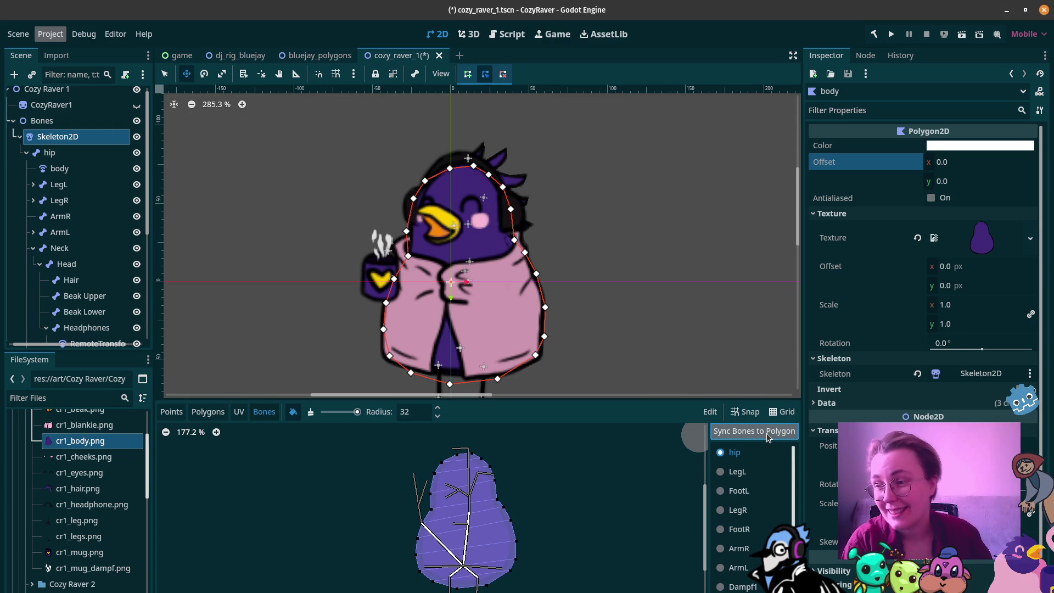
left_click(68, 153)
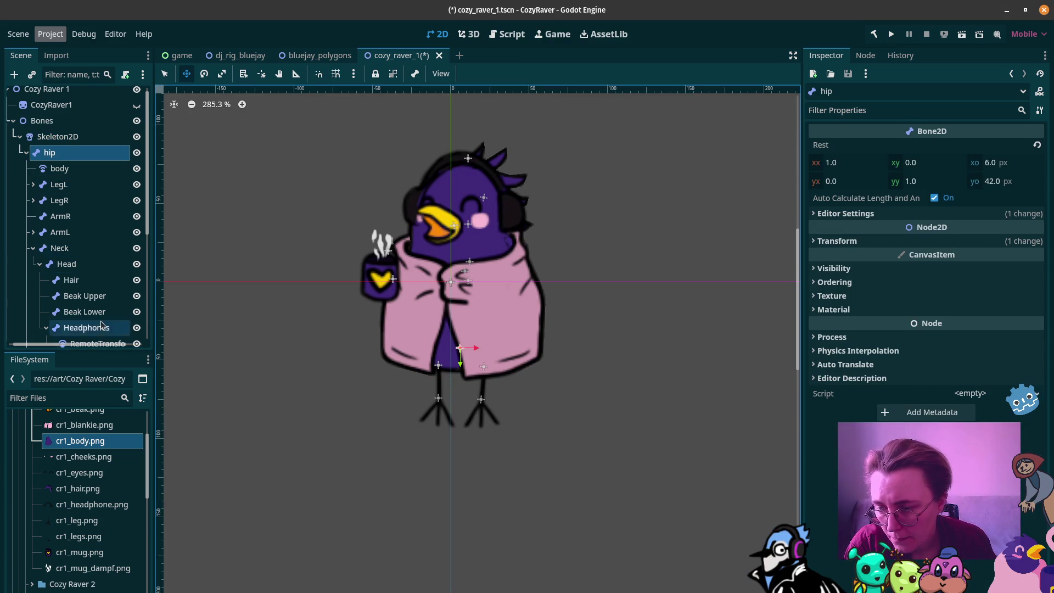
Step: Paint the first bone's weights on the body's lower area, left edge and right side
scroll(62, 326, "down", 5)
left_click(62, 317)
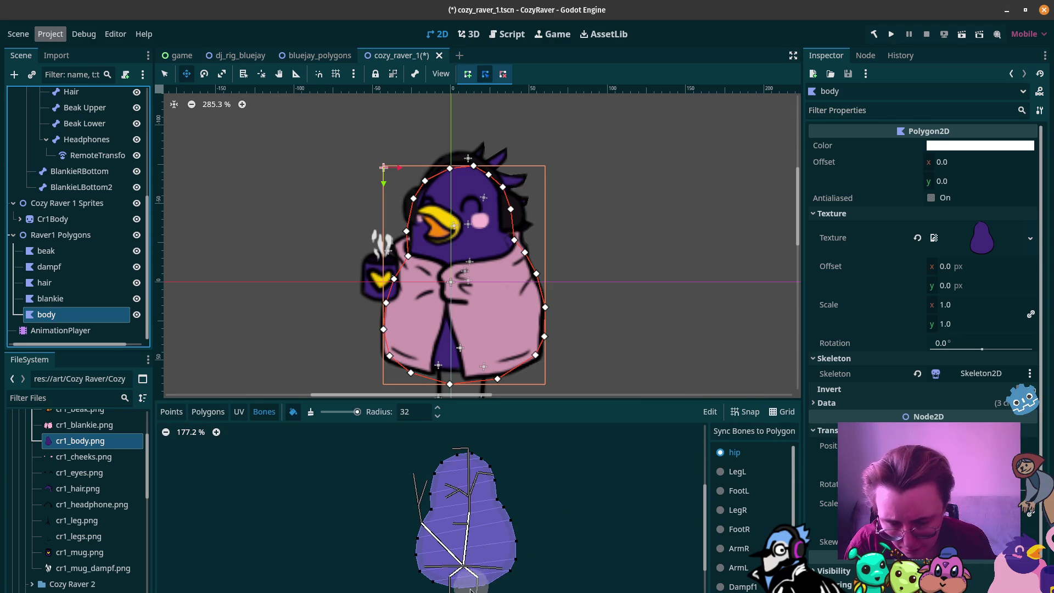
mouse_move(486, 572)
left_mouse_down()
mouse_move(516, 551)
mouse_move(405, 556)
mouse_move(480, 588)
left_mouse_up()
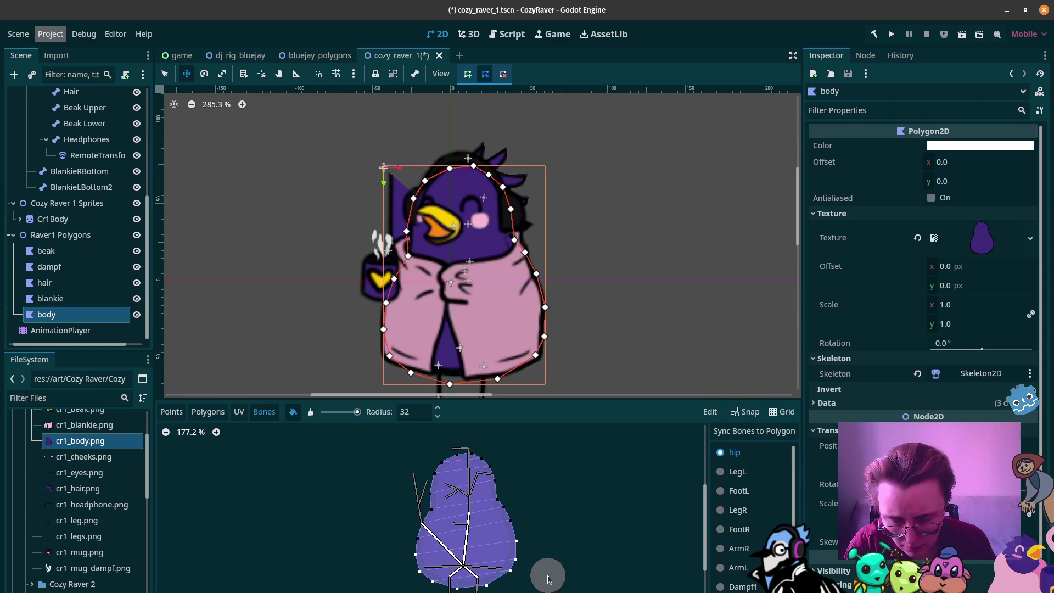
left_click_drag(415, 544, 508, 523)
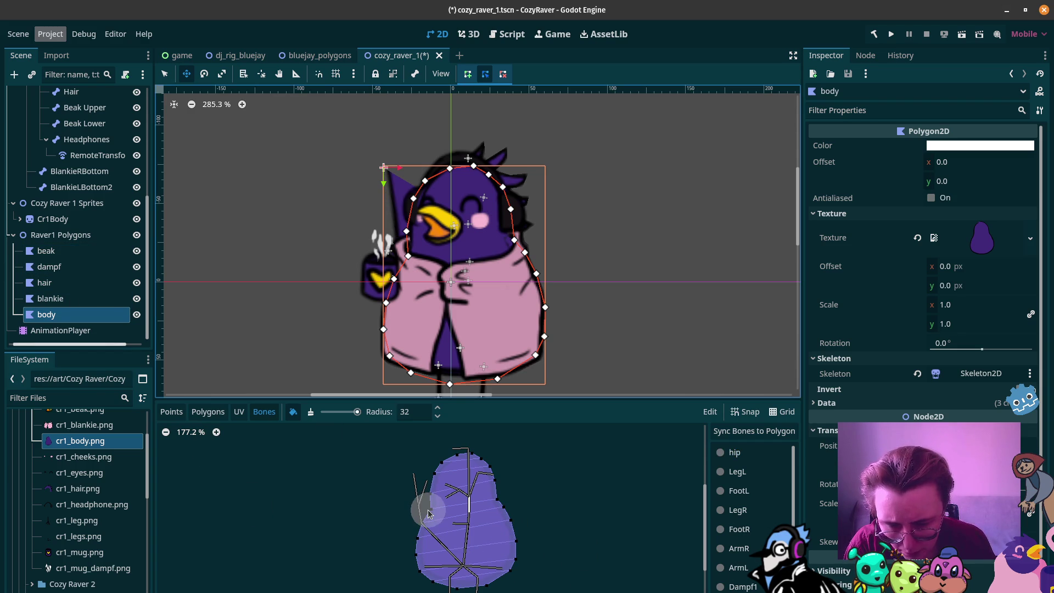
left_click_drag(469, 509, 490, 490)
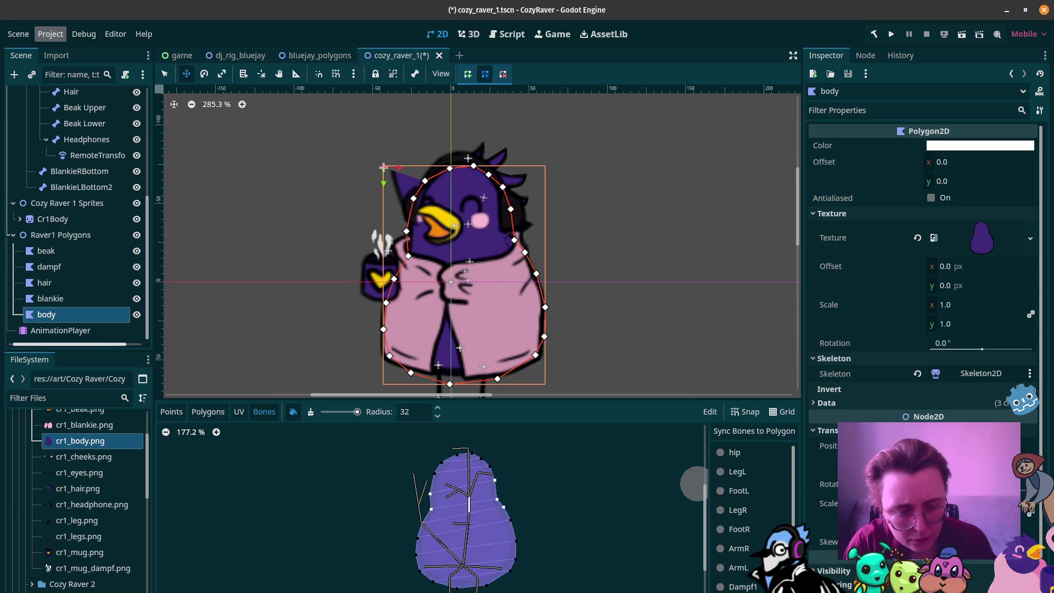
Step: Paint a second bone's weights onto the top of the body and a left-edge vertex
scroll(746, 549, "down", 2)
left_click(738, 578)
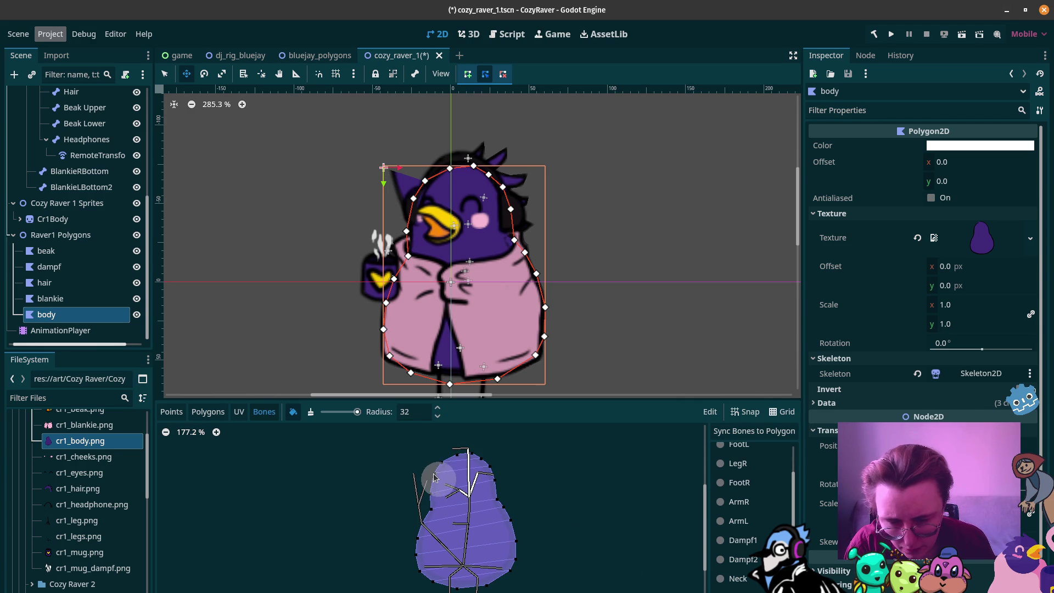
mouse_move(465, 462)
left_mouse_down()
mouse_move(420, 481)
mouse_move(455, 463)
mouse_move(493, 483)
left_mouse_up()
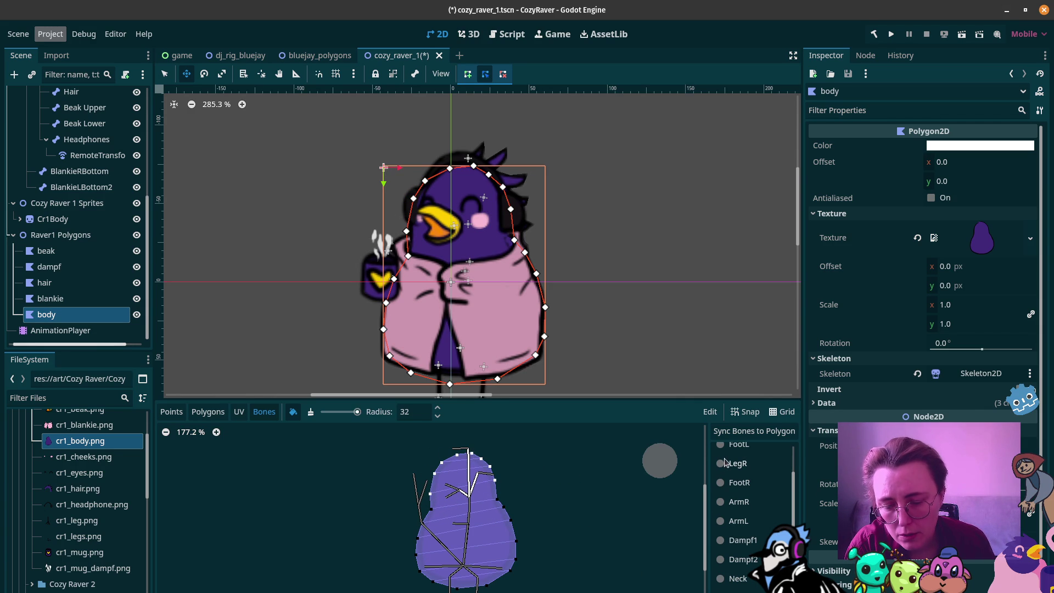
left_click(425, 504)
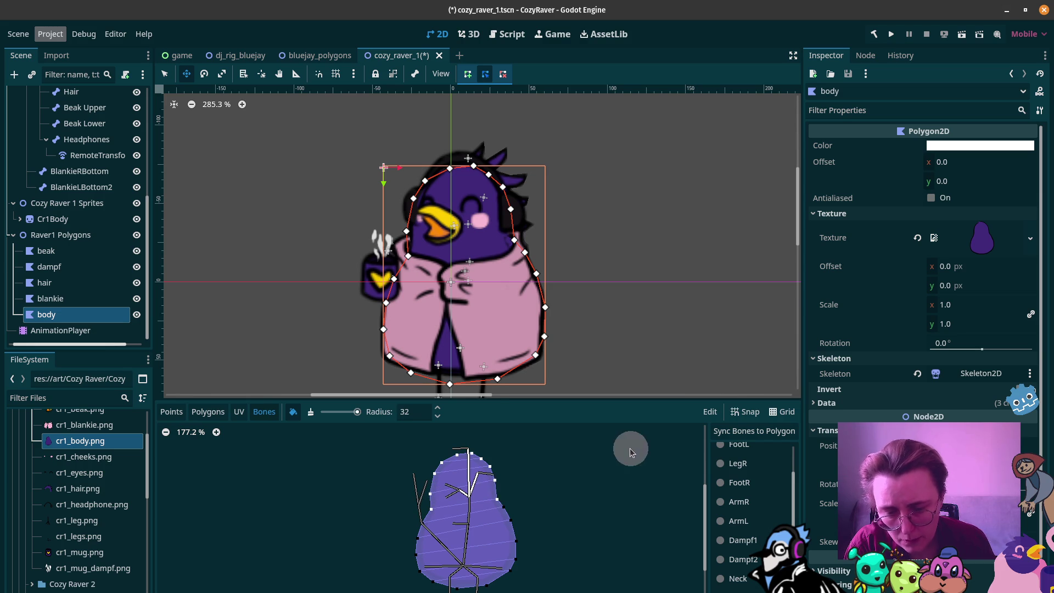
scroll(74, 225, "up", 4)
left_click(84, 265)
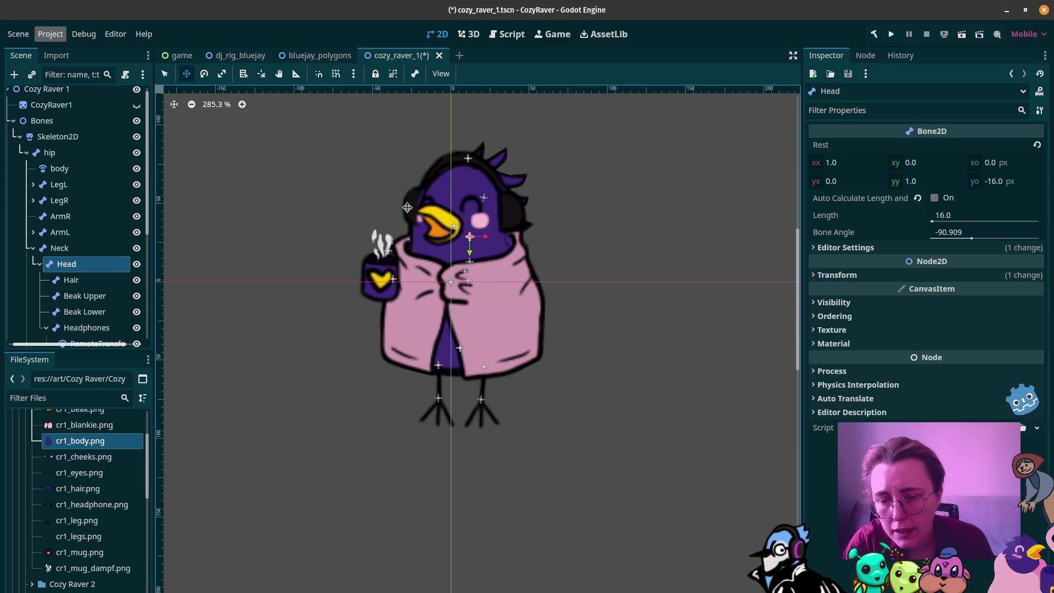
Step: Tilt the Head bone to test deformation, then clear the Cr1Body sprite's texture
key("e")
mouse_move(446, 173)
left_mouse_down()
mouse_move(472, 174)
mouse_move(436, 180)
left_mouse_up()
scroll(70, 262, "down", 5)
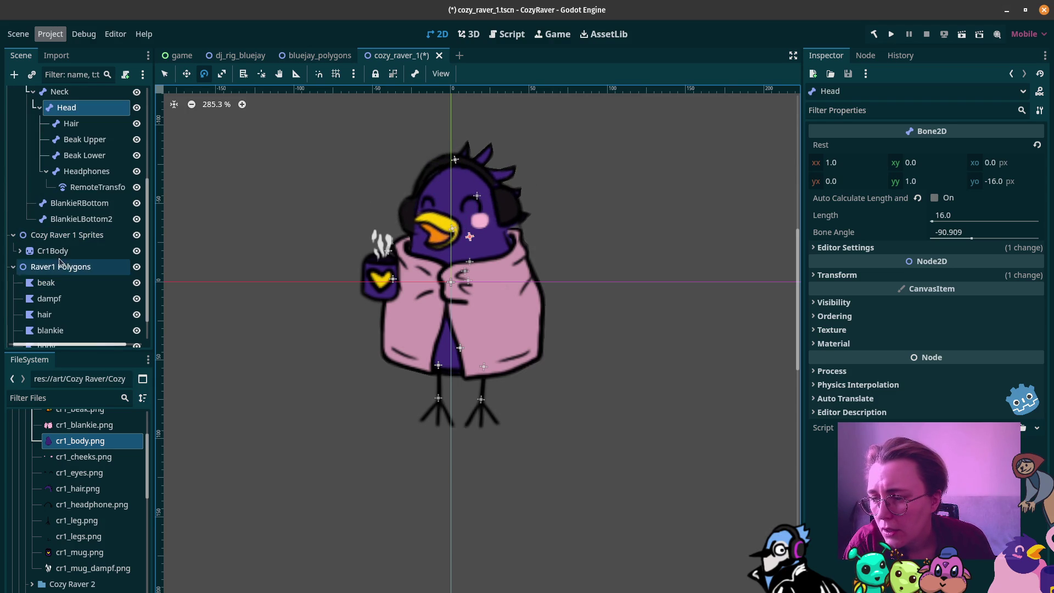
left_click(53, 250)
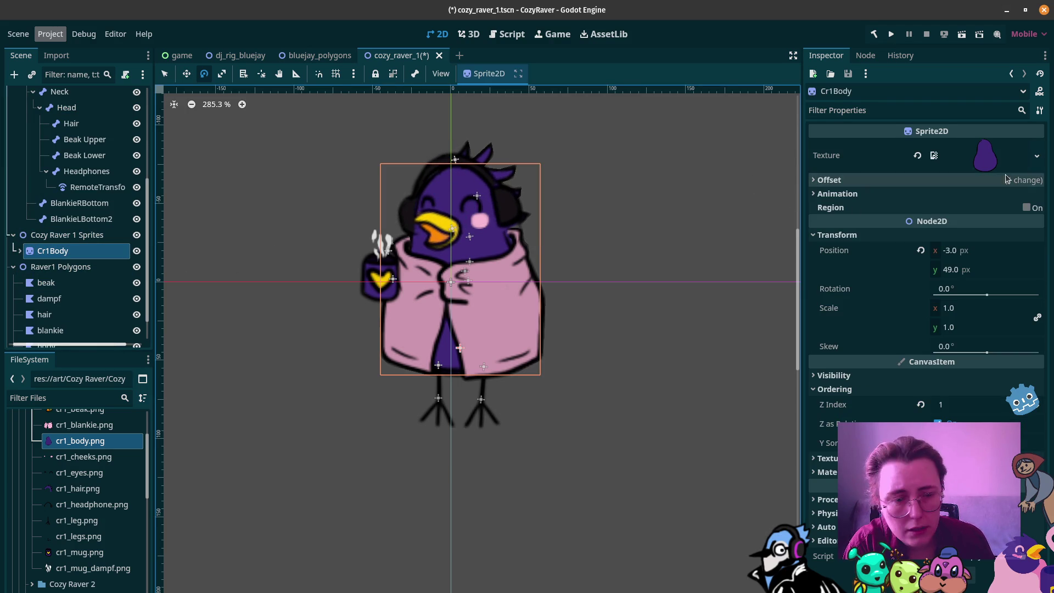
left_click(916, 156)
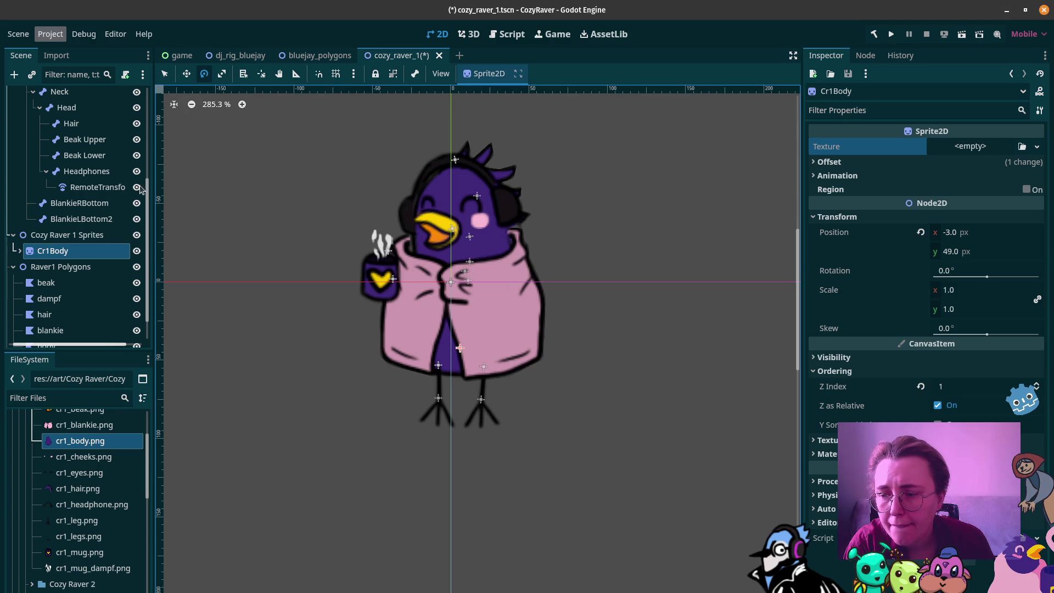
Step: Reset Skeleton2D to its rest pose and reselect the body polygon
mouse_move(76, 116)
left_mouse_down()
mouse_move(55, 109)
mouse_move(53, 128)
left_mouse_up()
left_click(57, 143)
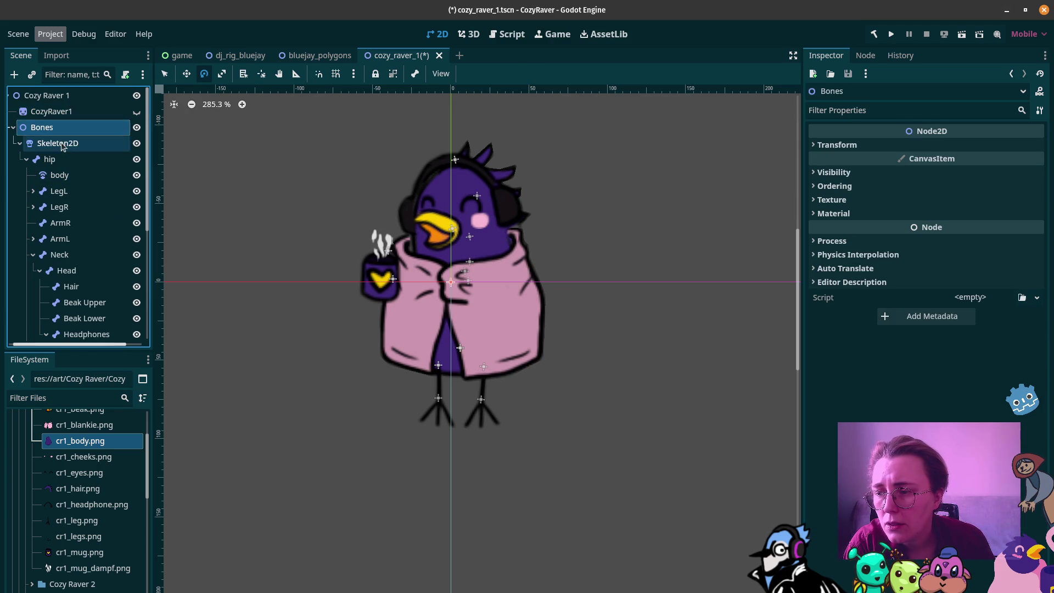
left_click(480, 75)
left_click(494, 91)
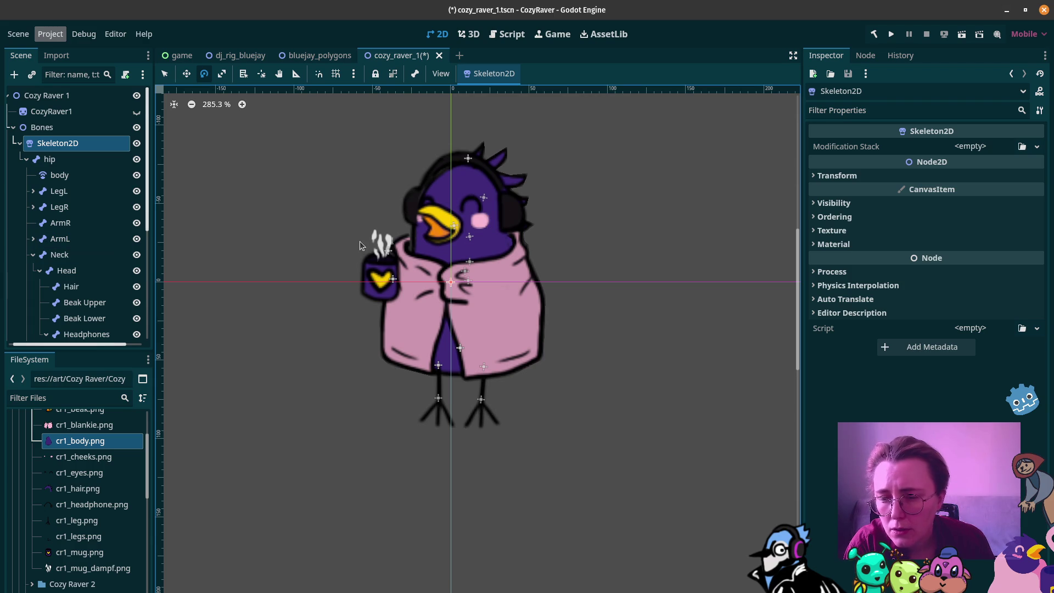
scroll(64, 277, "down", 5)
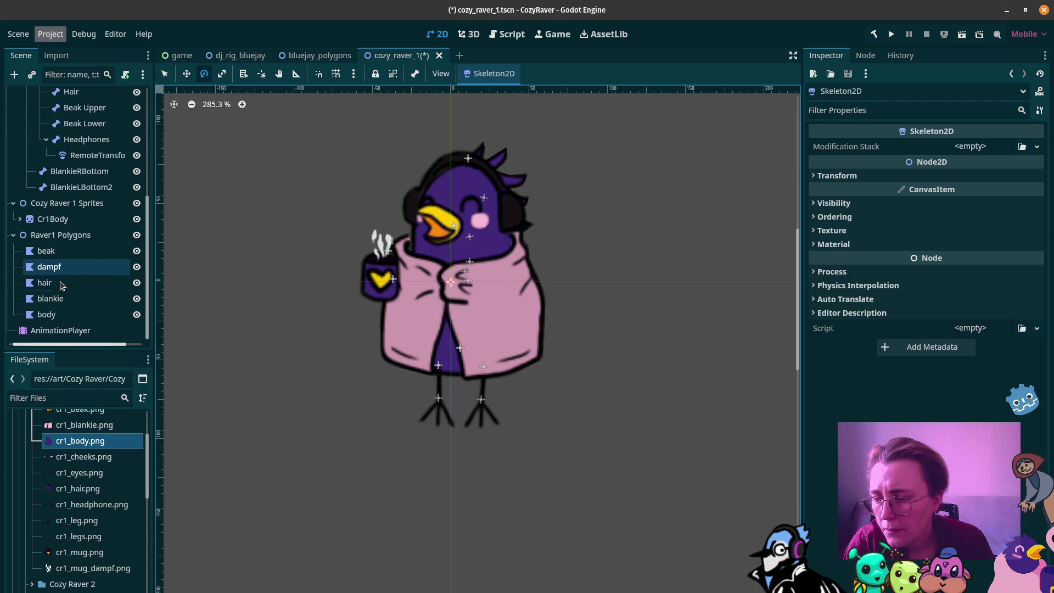
left_click(46, 314)
Step: Move the body polygon 1 px left, then rotate the Head bone to check the body deforms
key("w")
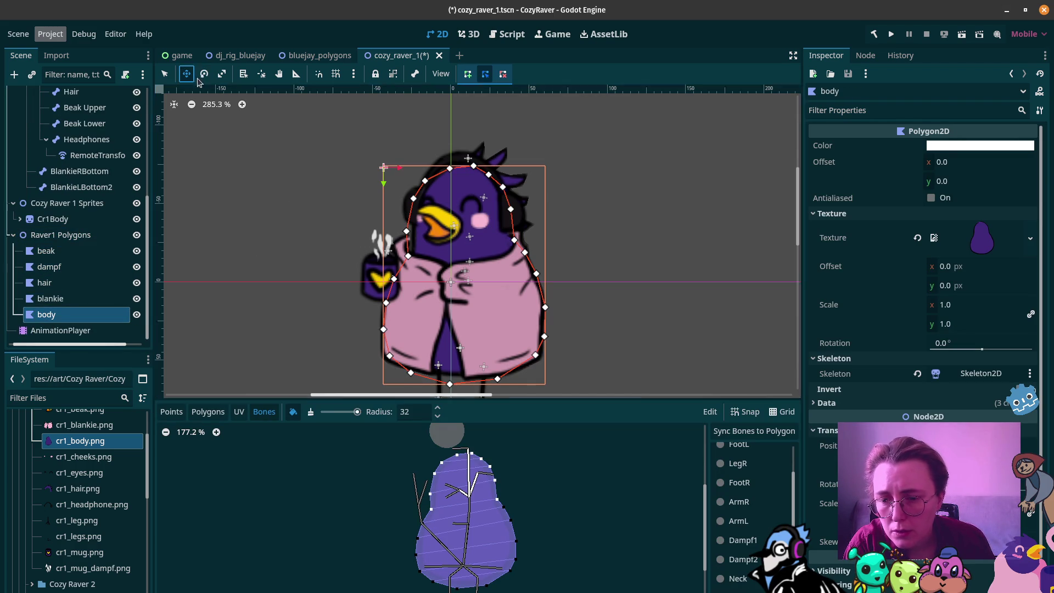
left_click_drag(468, 346, 469, 343)
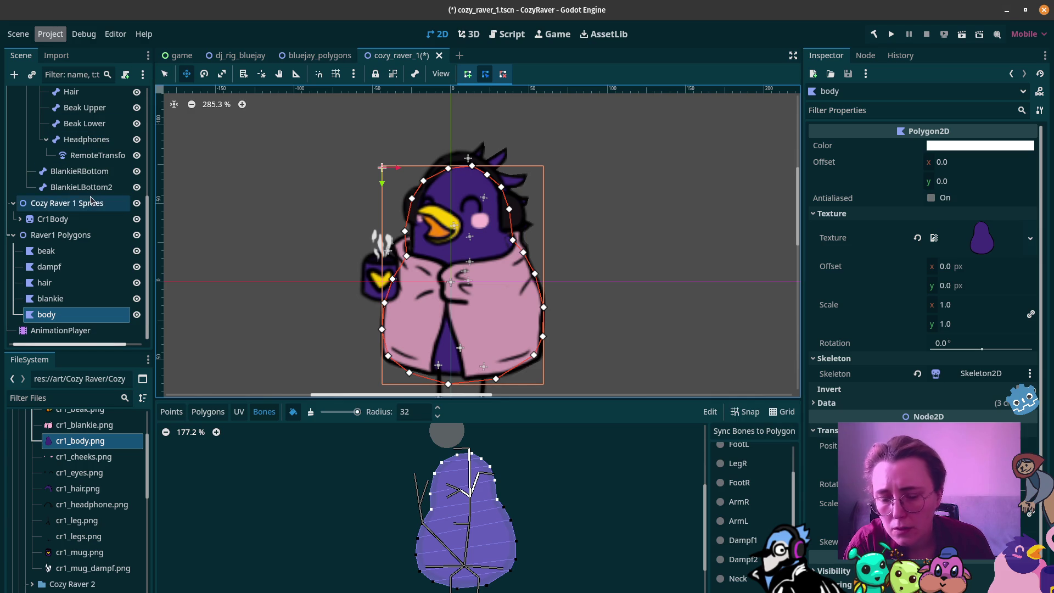
scroll(84, 192, "up", 3)
scroll(84, 192, "up", 3)
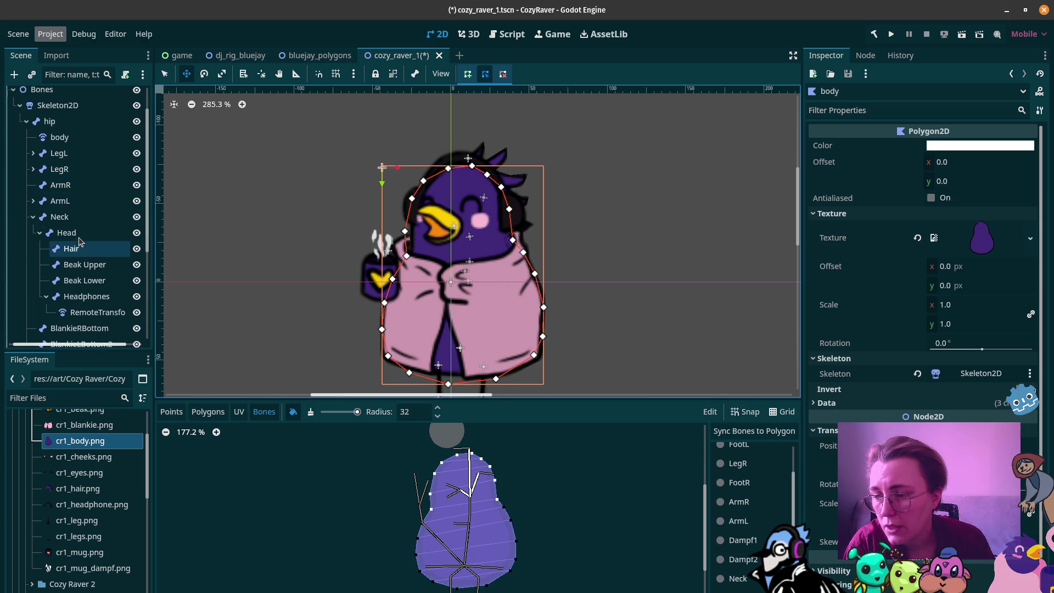
left_click(66, 232)
left_click(204, 74)
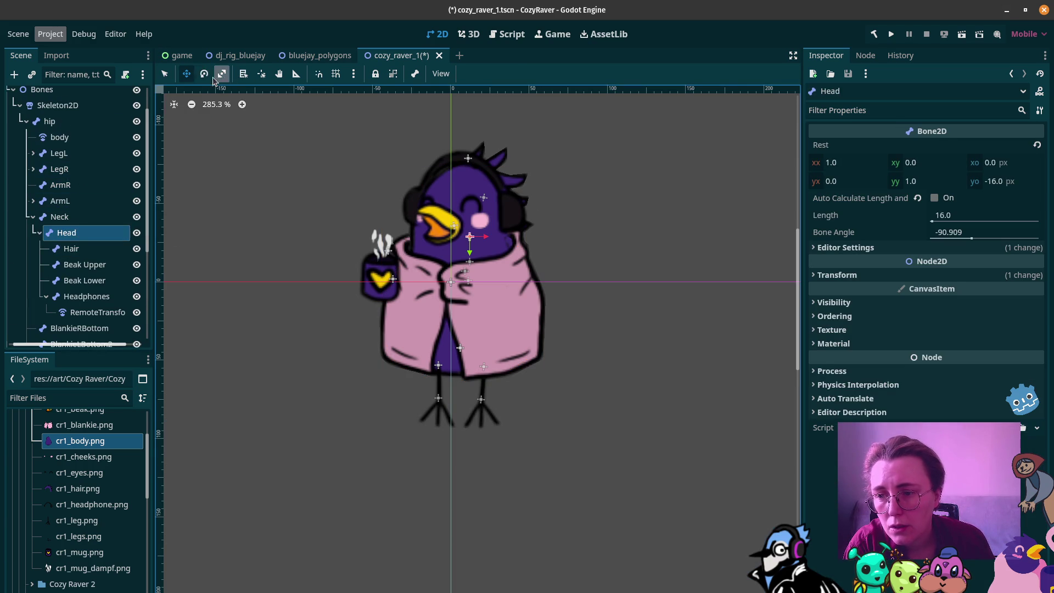
mouse_move(352, 231)
left_mouse_down()
mouse_move(353, 245)
mouse_move(384, 230)
mouse_move(377, 221)
mouse_move(356, 266)
mouse_move(389, 229)
mouse_move(334, 236)
mouse_move(248, 301)
mouse_move(349, 240)
left_mouse_up()
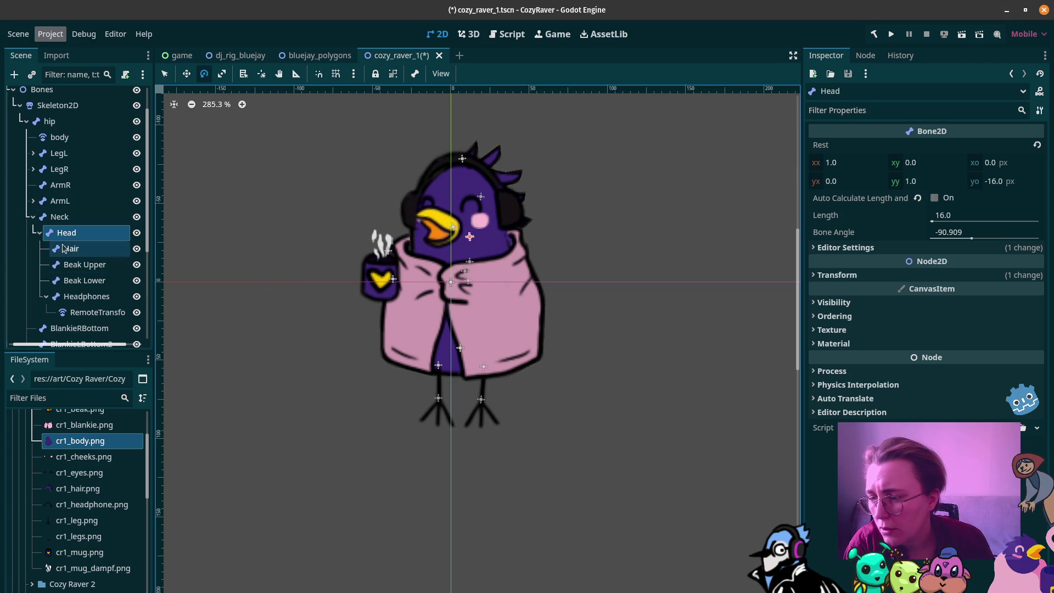
scroll(66, 231, "down", 5)
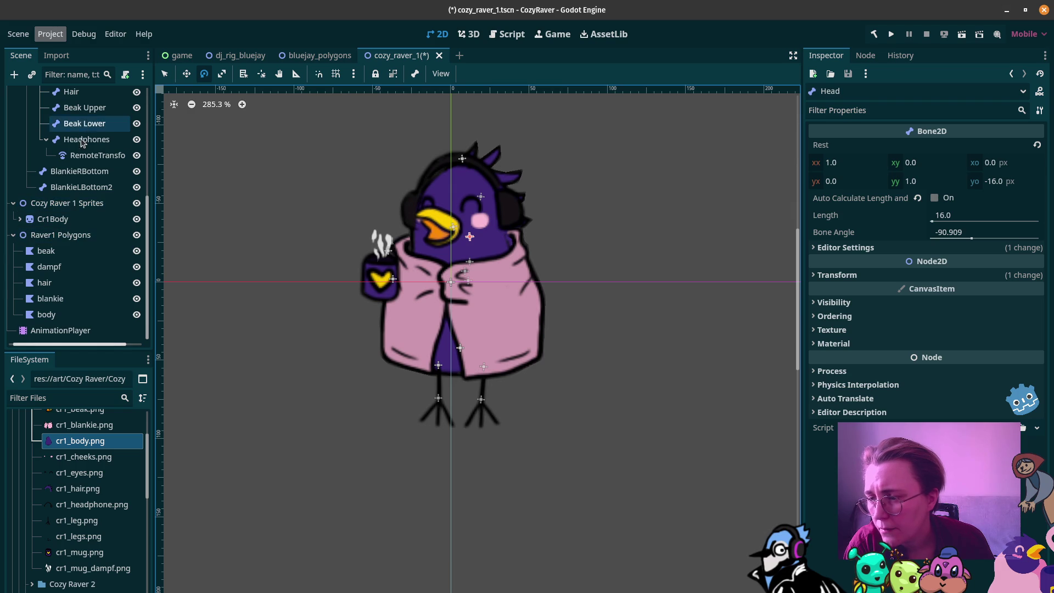
scroll(88, 138, "up", 2)
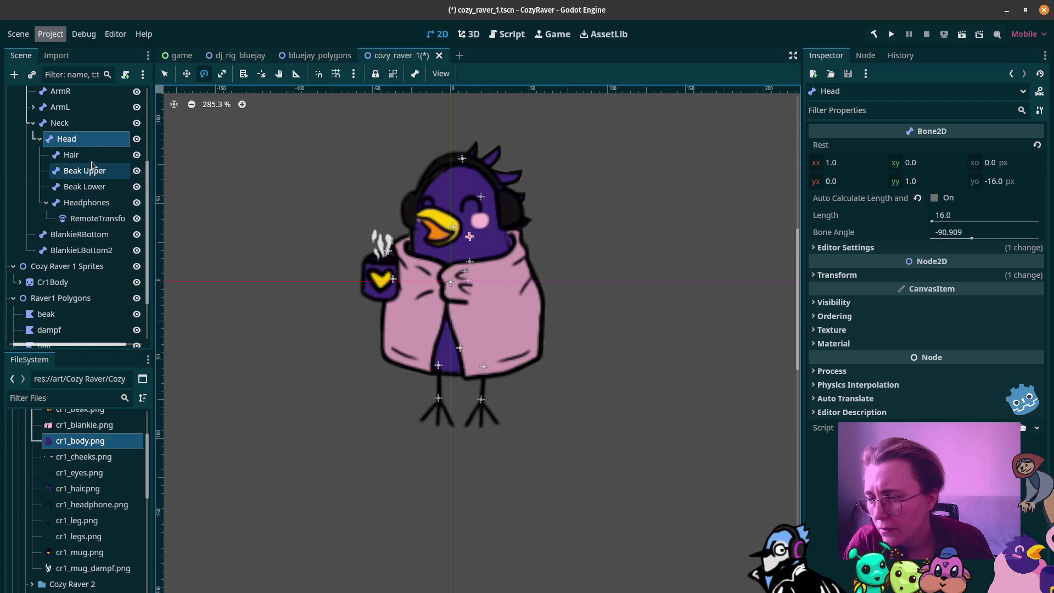
Step: Reset the Skeleton2D to its rest pose
scroll(17, 149, "up", 3)
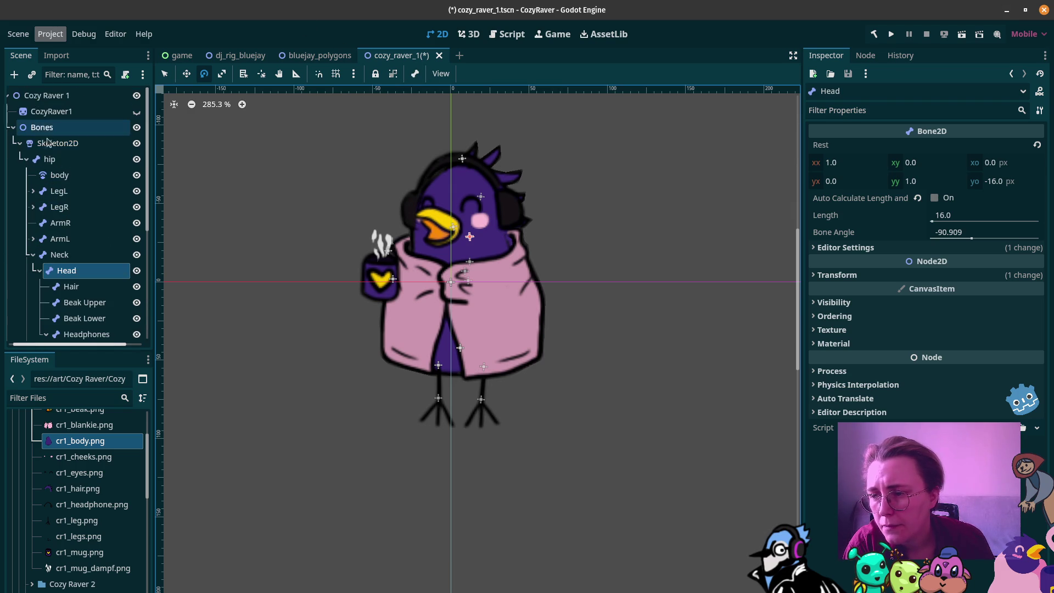
left_click(21, 143)
left_click(485, 70)
left_click(504, 86)
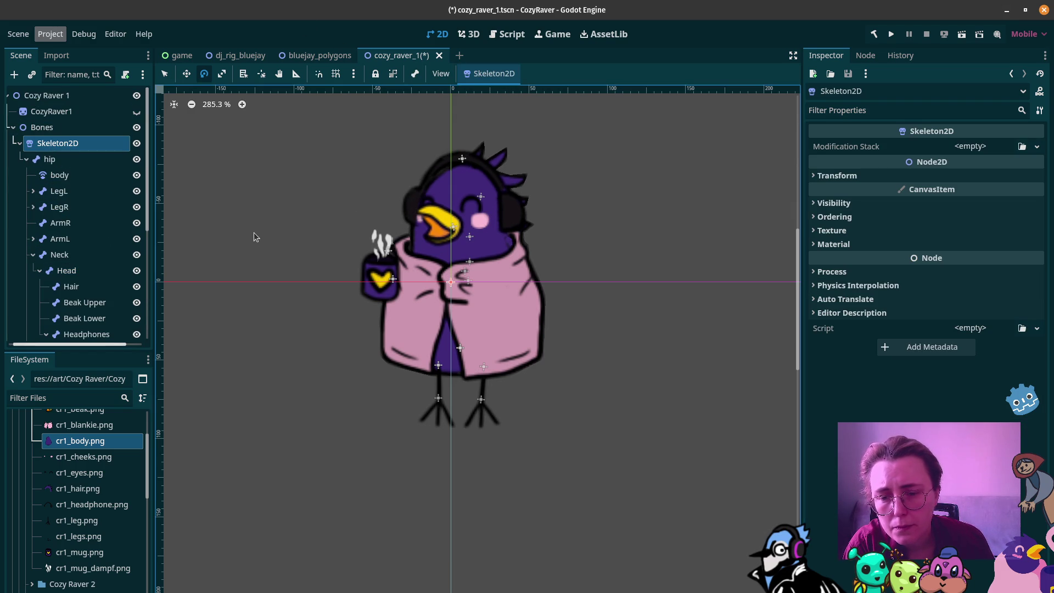
Step: Expand Cr1Body to reveal its child sprites and select the Head bone
scroll(83, 236, "down", 3)
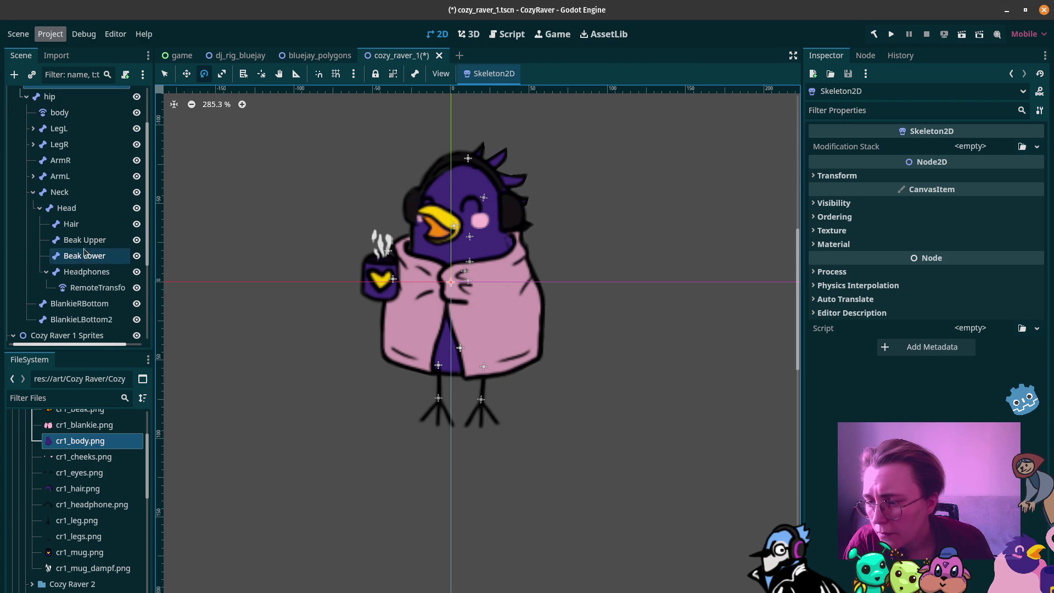
scroll(82, 257, "down", 5)
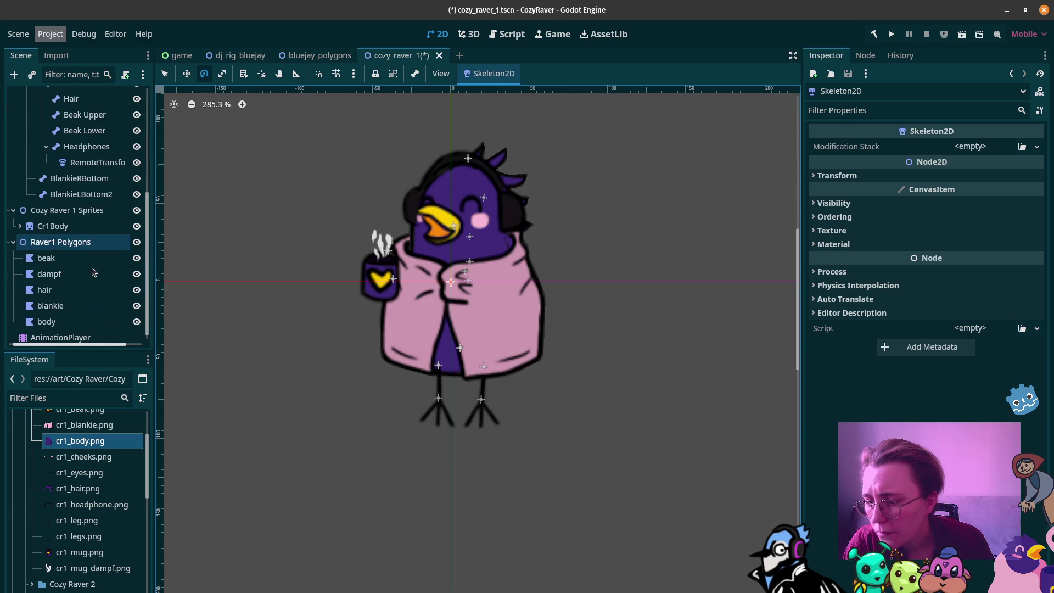
left_click(20, 227)
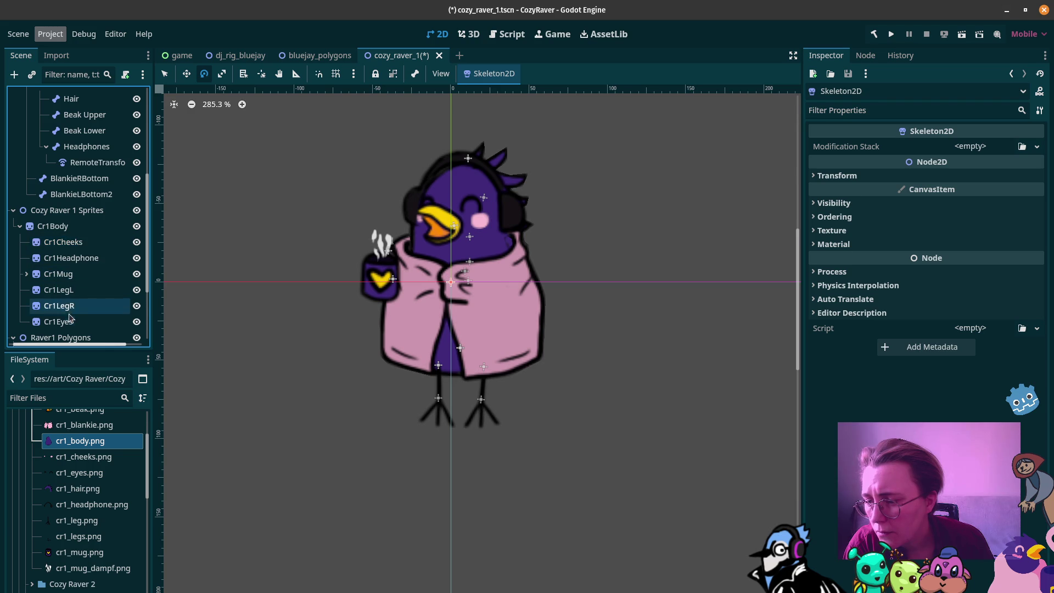
left_click(70, 323)
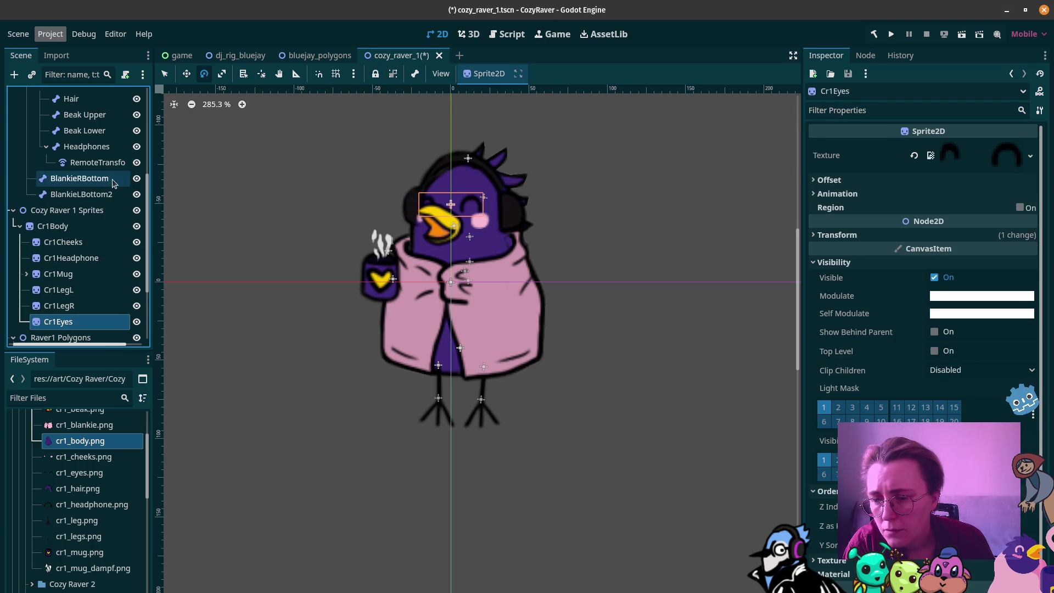
scroll(106, 163, "up", 4)
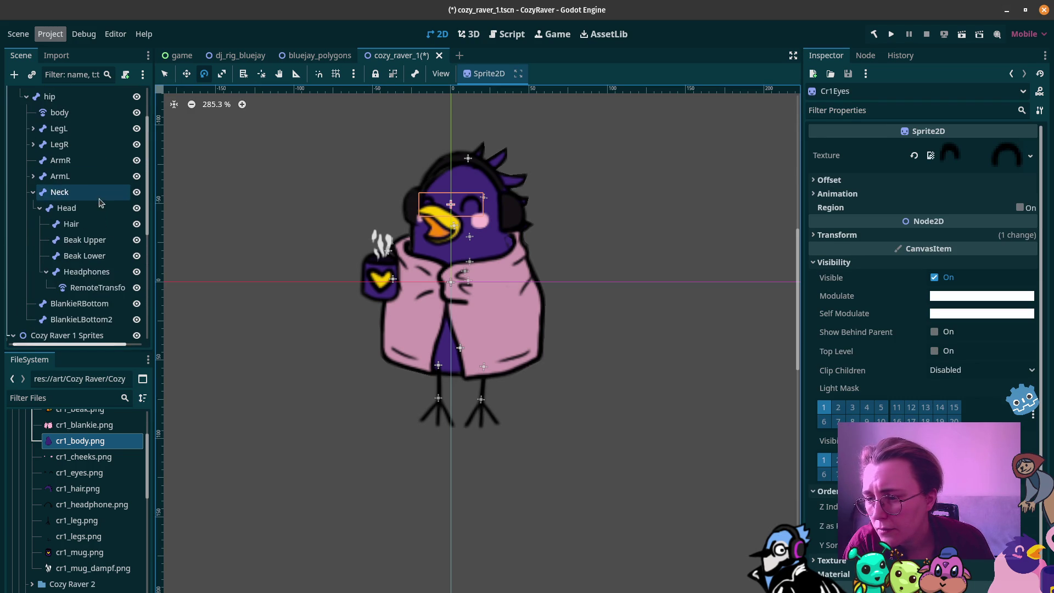
left_click(87, 212)
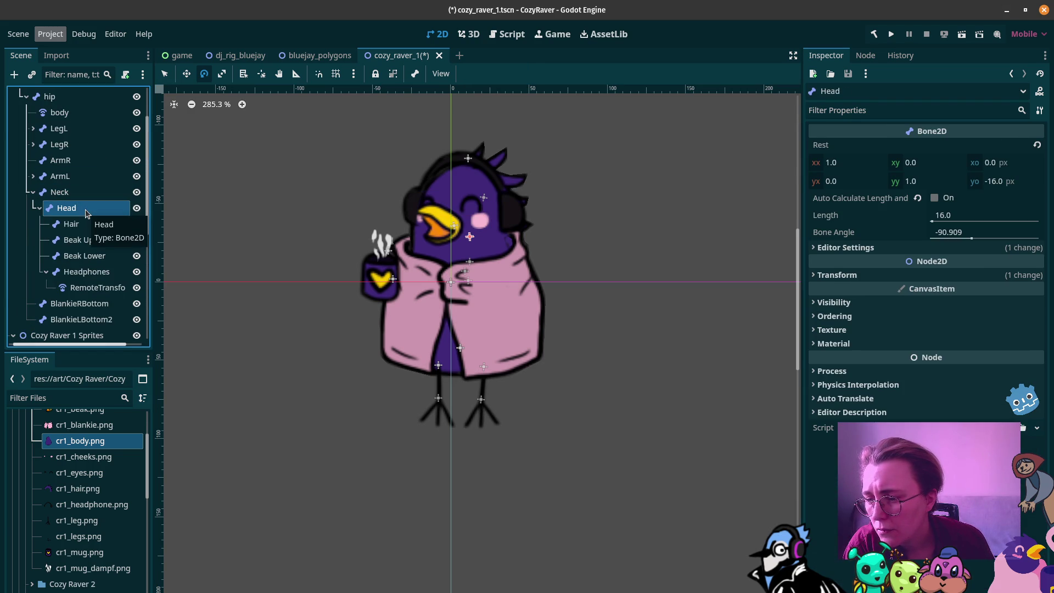
Step: Add a RemoteTransform2D under Head with its Remote Path set to Cr1Eyes
right_click(87, 206)
left_click(115, 214)
type("remote")
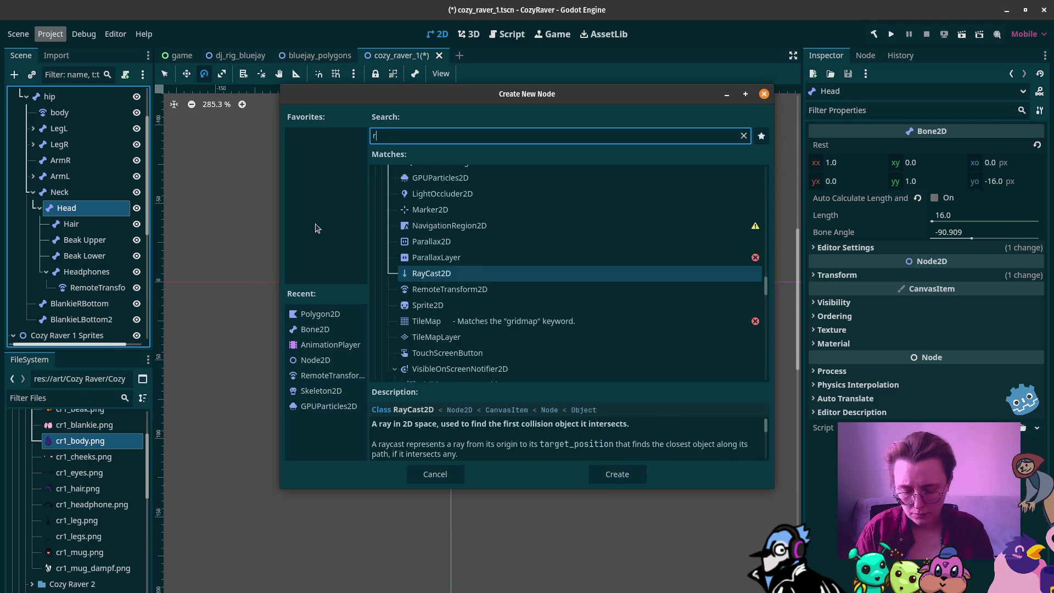
key("Return")
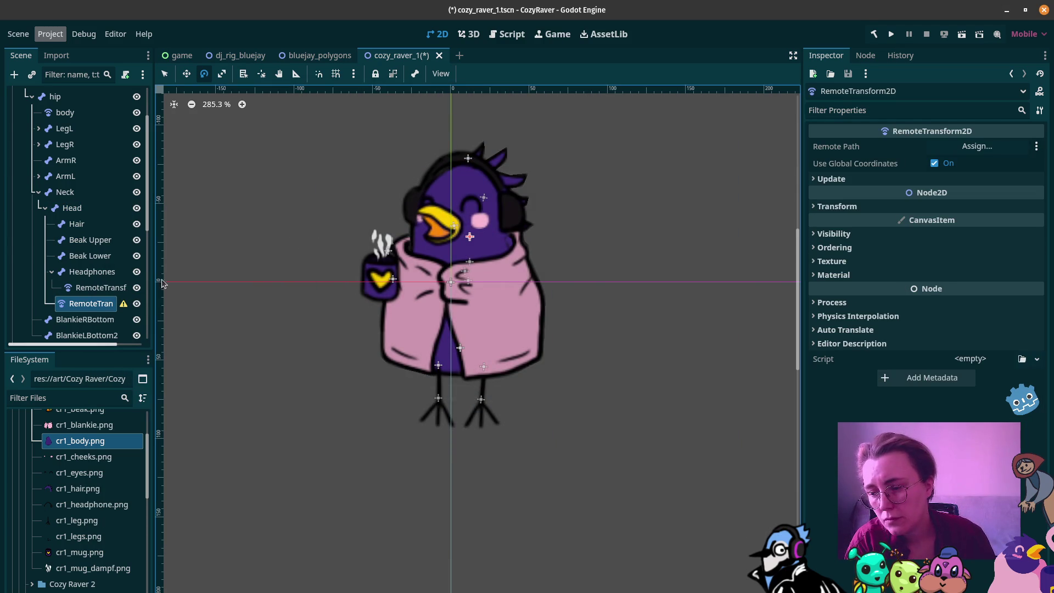
scroll(71, 274, "down", 5)
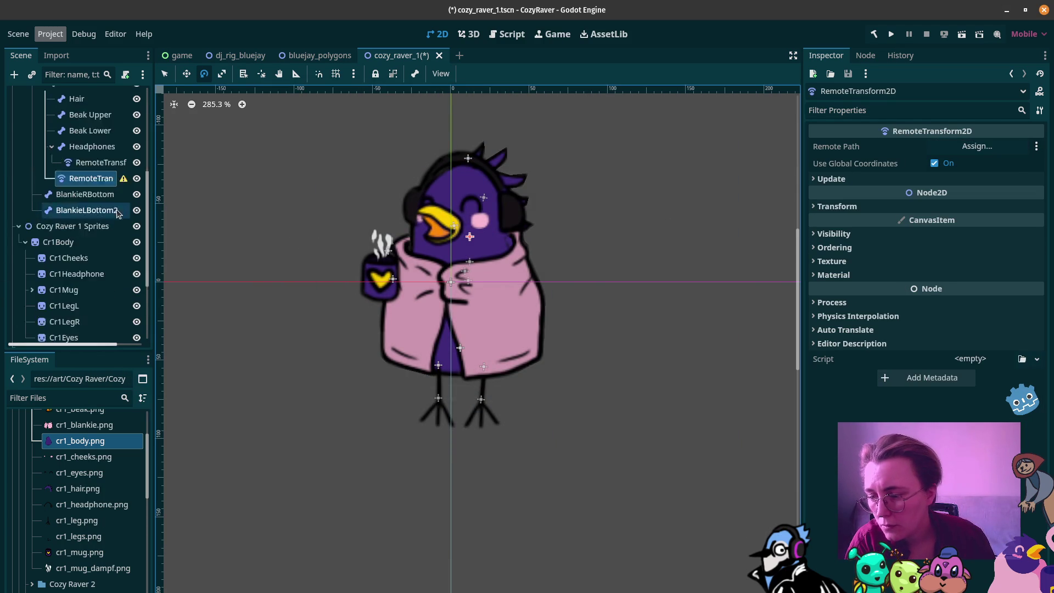
left_click_drag(71, 306, 977, 146)
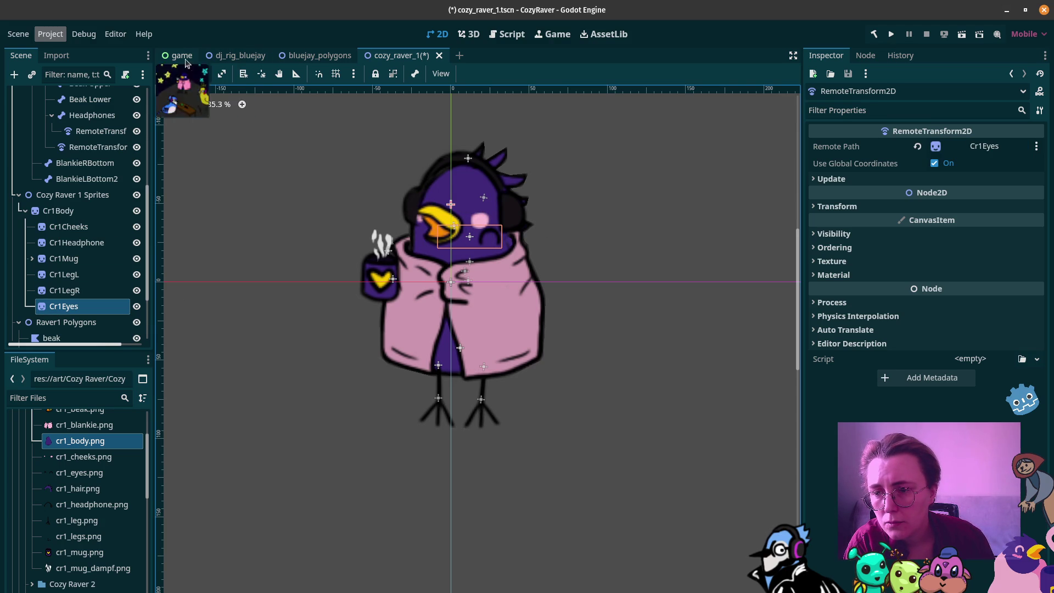
Step: Position the eyes remote transform up and left over the bird's eyes
left_click_drag(487, 242, 474, 209)
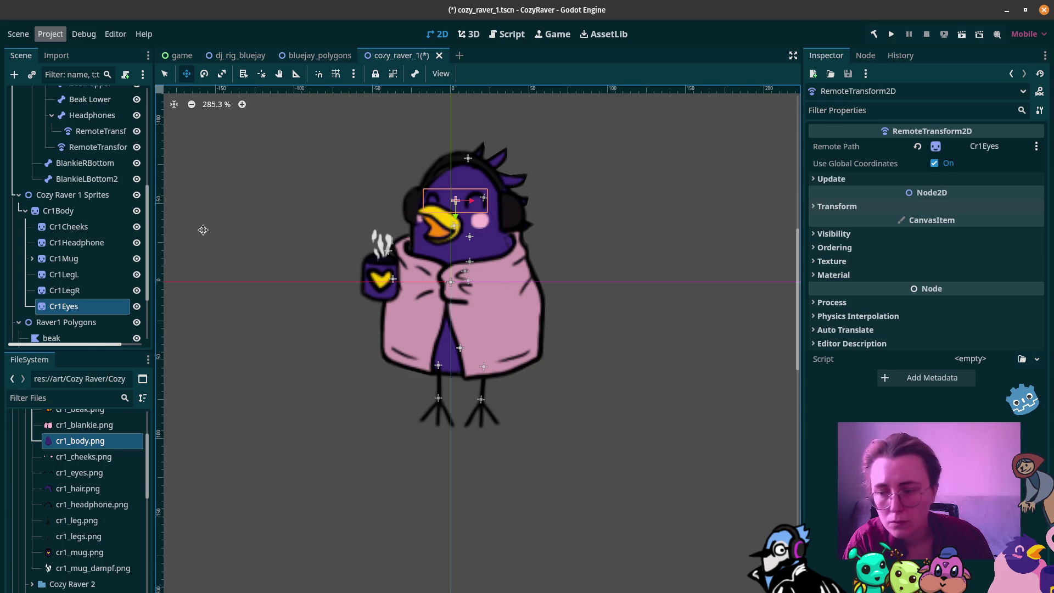
left_click(112, 147)
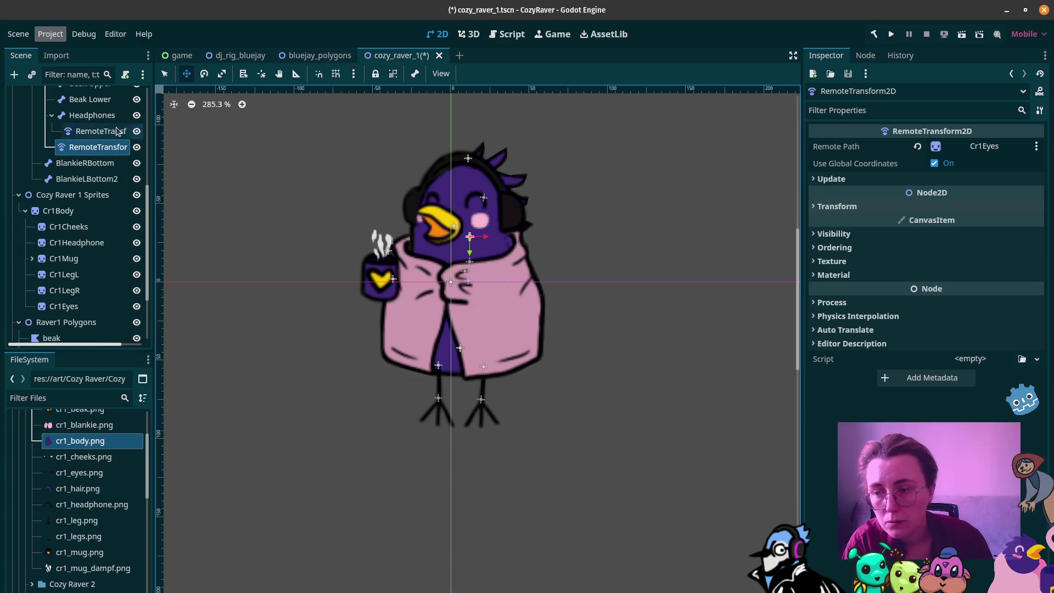
left_click(204, 73)
left_click_drag(309, 196, 323, 225)
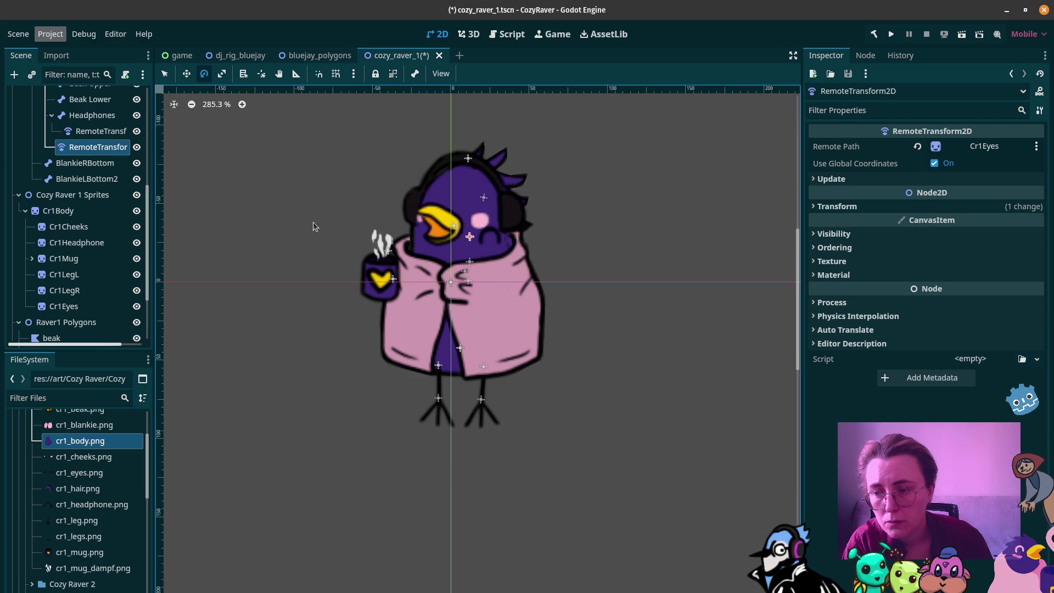
key("ctrl+z")
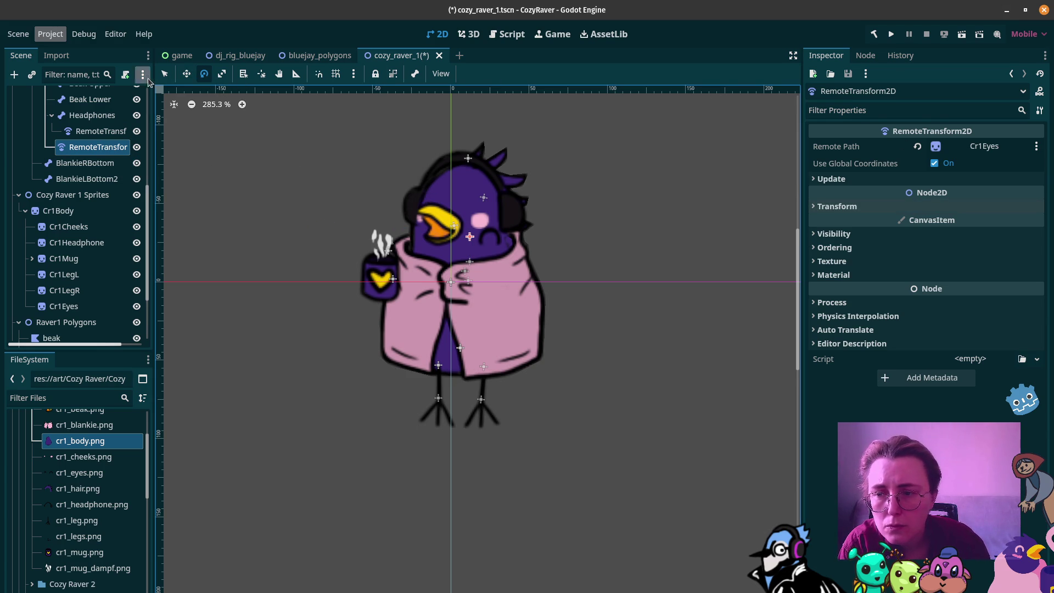
left_click(187, 73)
mouse_move(473, 251)
left_mouse_down()
mouse_move(457, 240)
mouse_move(455, 215)
left_mouse_up()
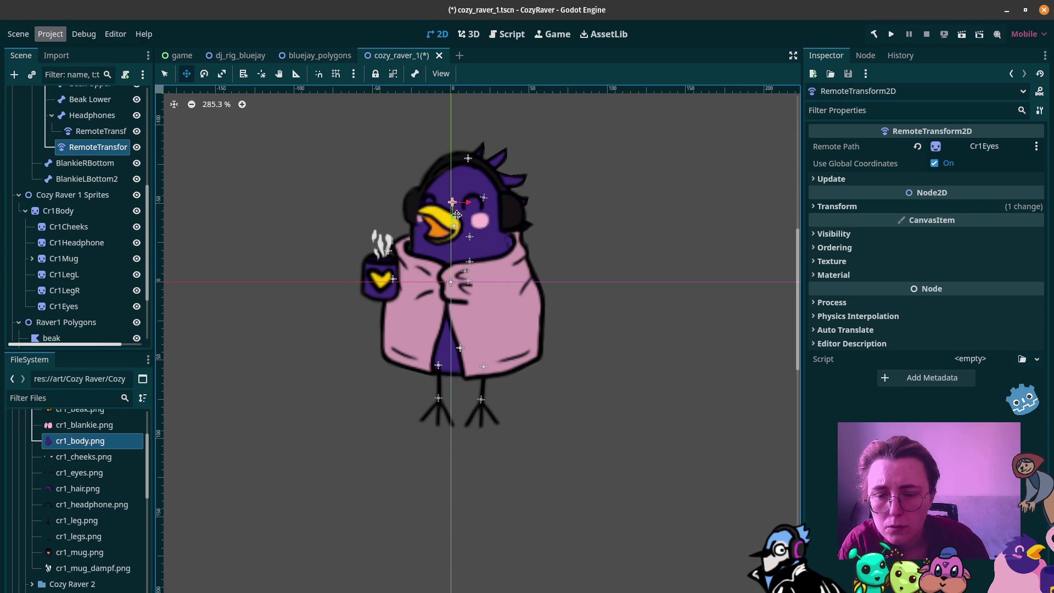
Step: Tilt the Head bone to check the eyes follow it
scroll(82, 167, "up", 3)
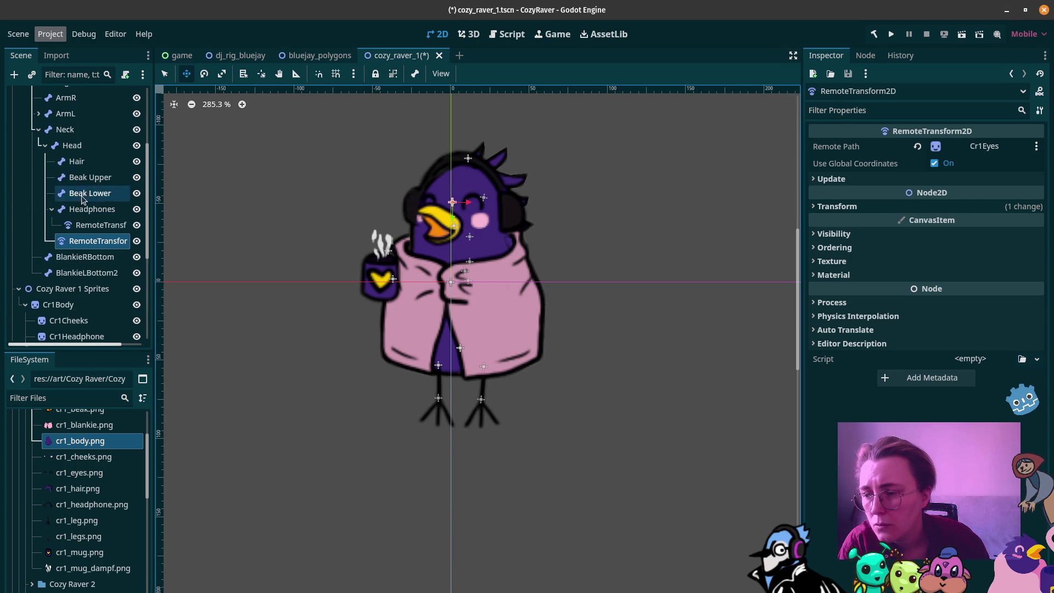
left_click(72, 145)
left_click(205, 73)
mouse_move(319, 139)
left_mouse_down()
mouse_move(290, 181)
mouse_move(376, 160)
mouse_move(315, 179)
mouse_move(341, 159)
mouse_move(357, 158)
mouse_move(289, 192)
mouse_move(274, 215)
mouse_move(307, 173)
mouse_move(369, 173)
left_mouse_up()
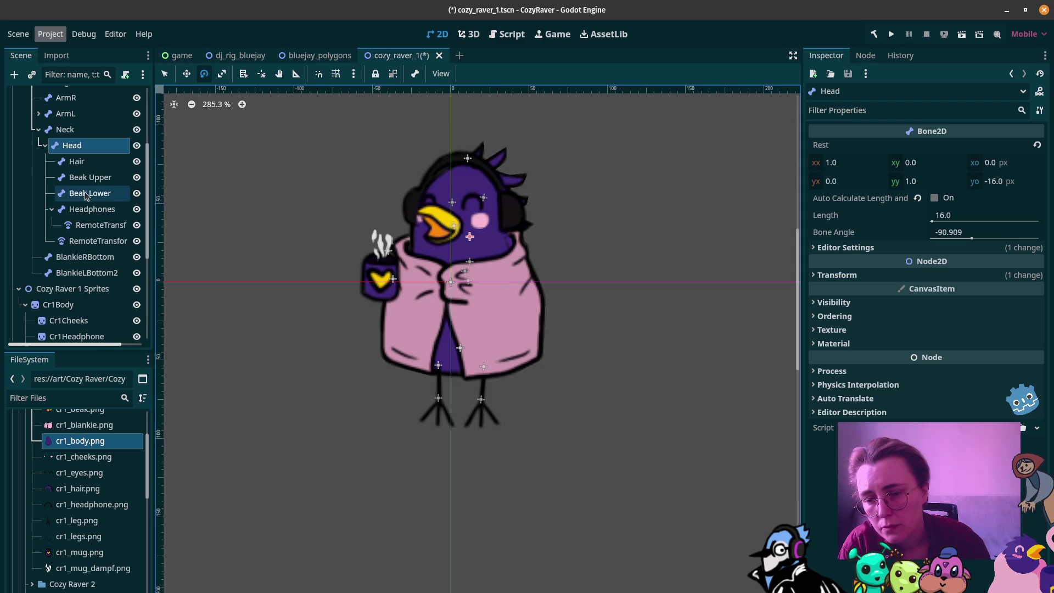
Step: Rename the headphones remote transform to RemoteHeadphones
scroll(83, 263, "down", 4)
scroll(104, 164, "up", 3)
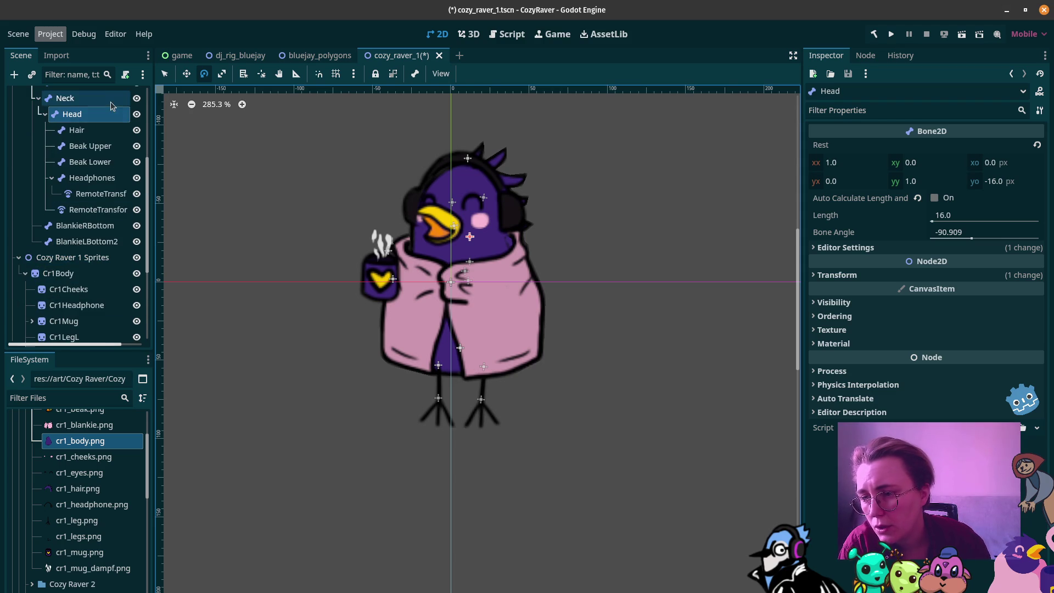
right_click(99, 113)
left_click(92, 193)
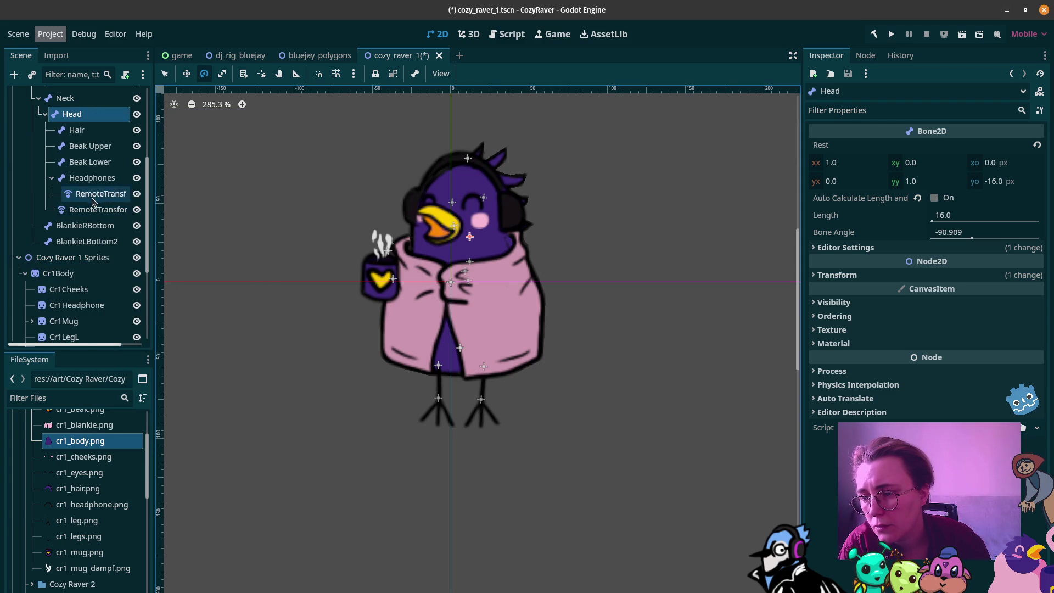
left_click(92, 195)
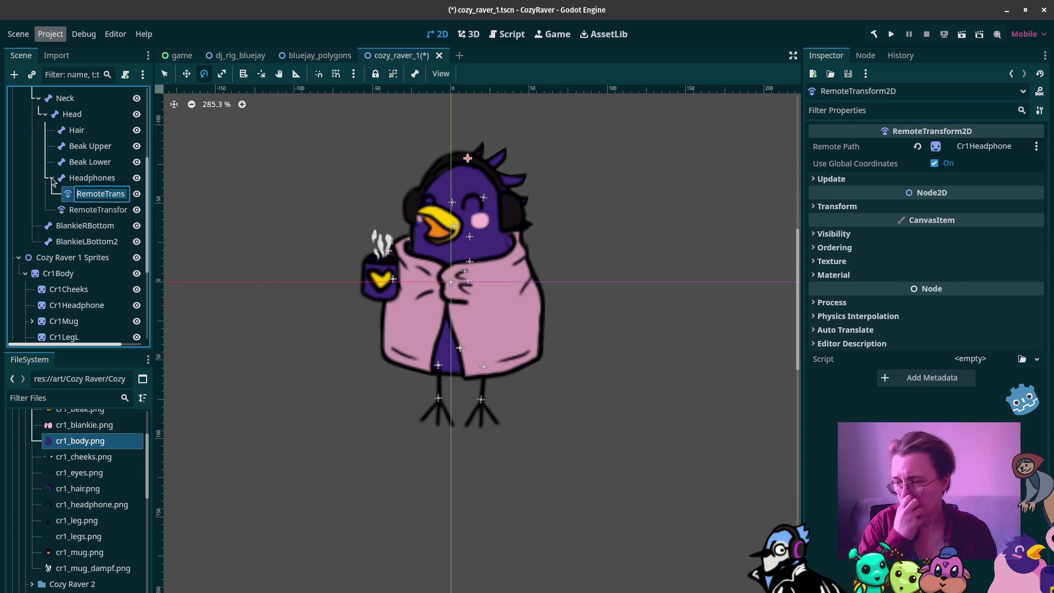
type("Headphon")
key("ctrl+BackSpace")
type("emote")
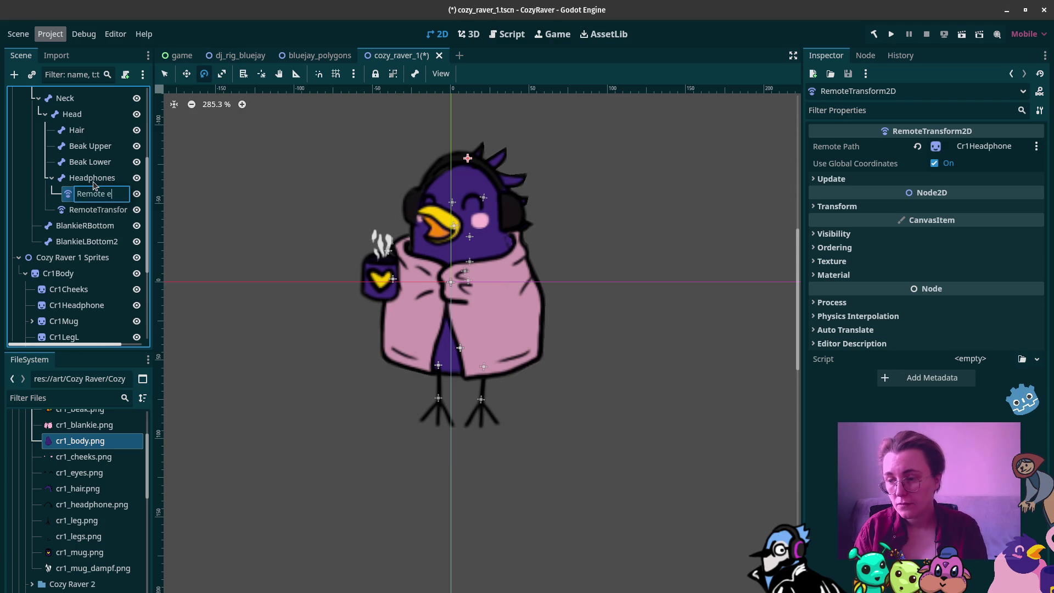
type("Headphones")
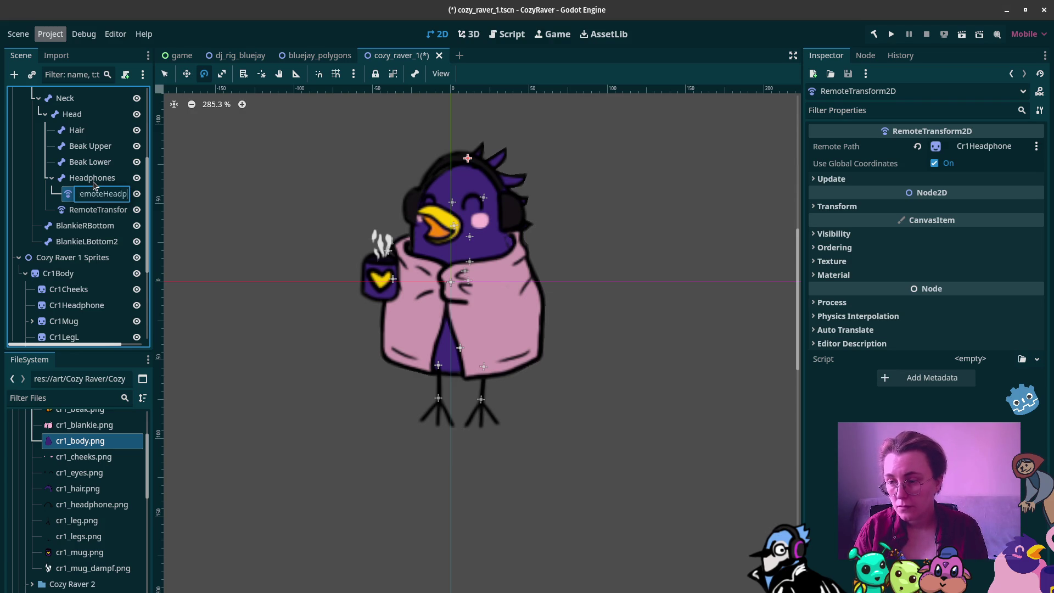
key("Return")
Step: Rename the eyes remote transform to 'Remote Eyes'
left_click(87, 209)
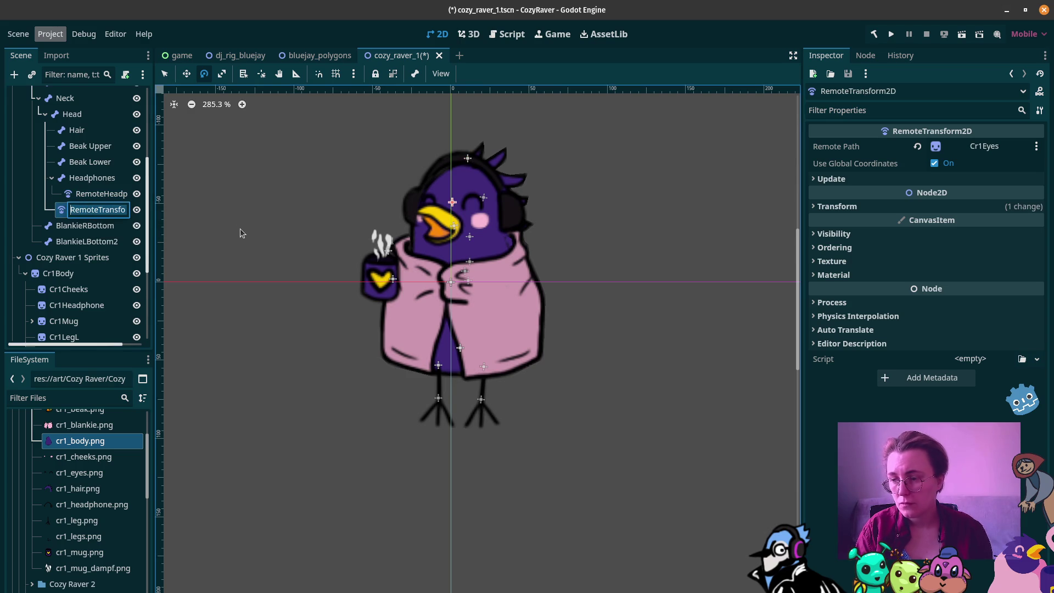
key("F2")
type("Remote ")
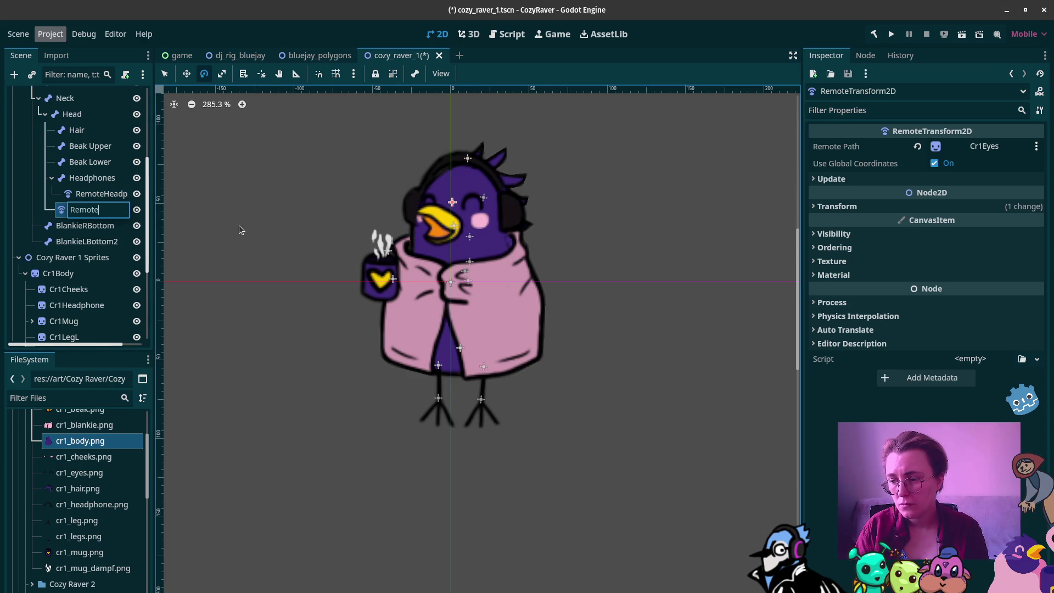
type("Eyes")
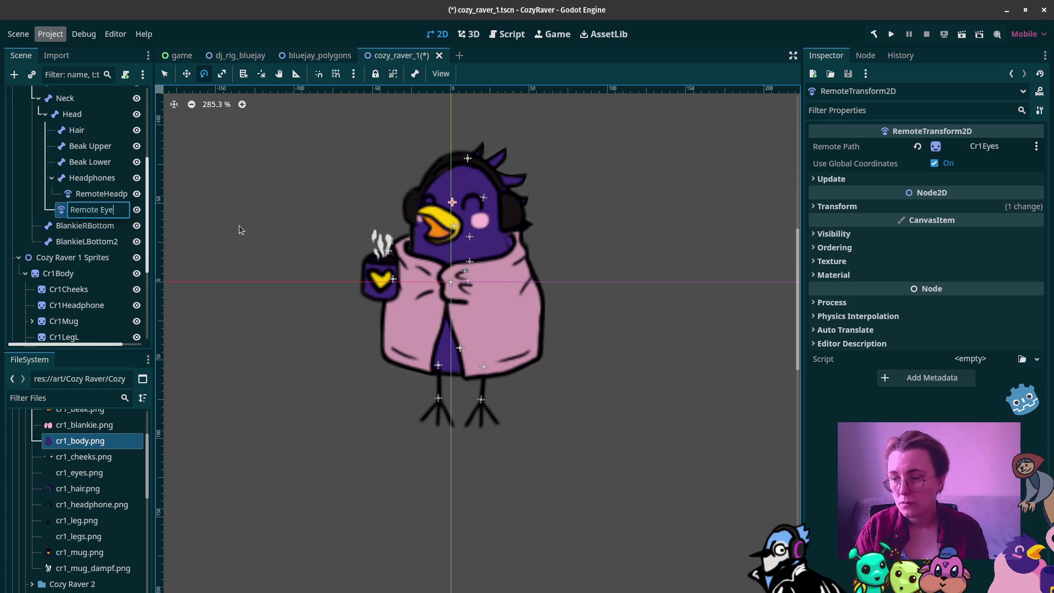
key("Return")
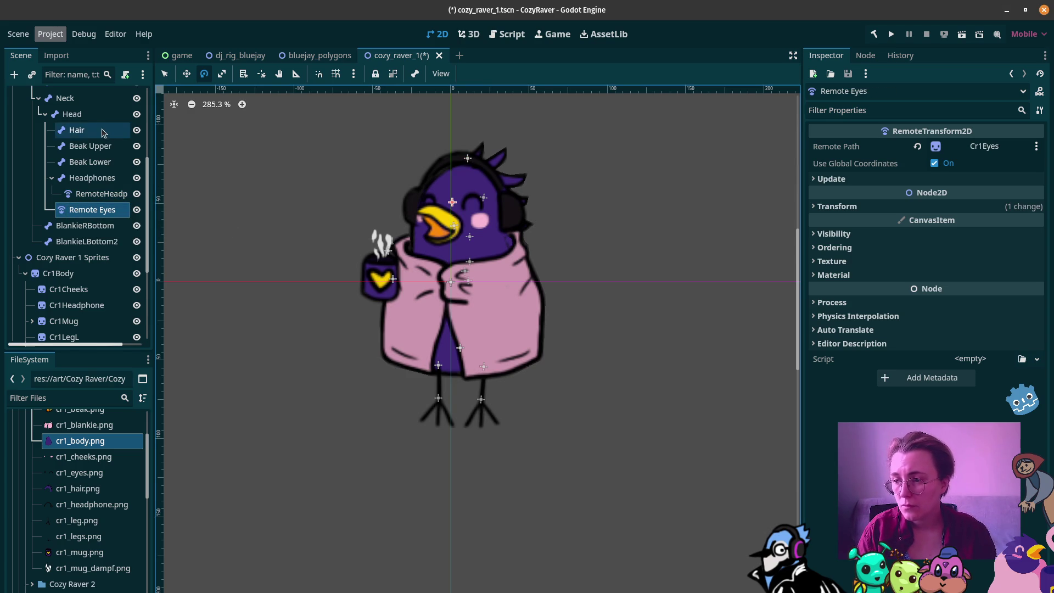
left_click(72, 114)
right_click(92, 114)
Step: Add another RemoteTransform2D under Head with its Remote Path set to Cr1Cheeks
left_click(147, 120)
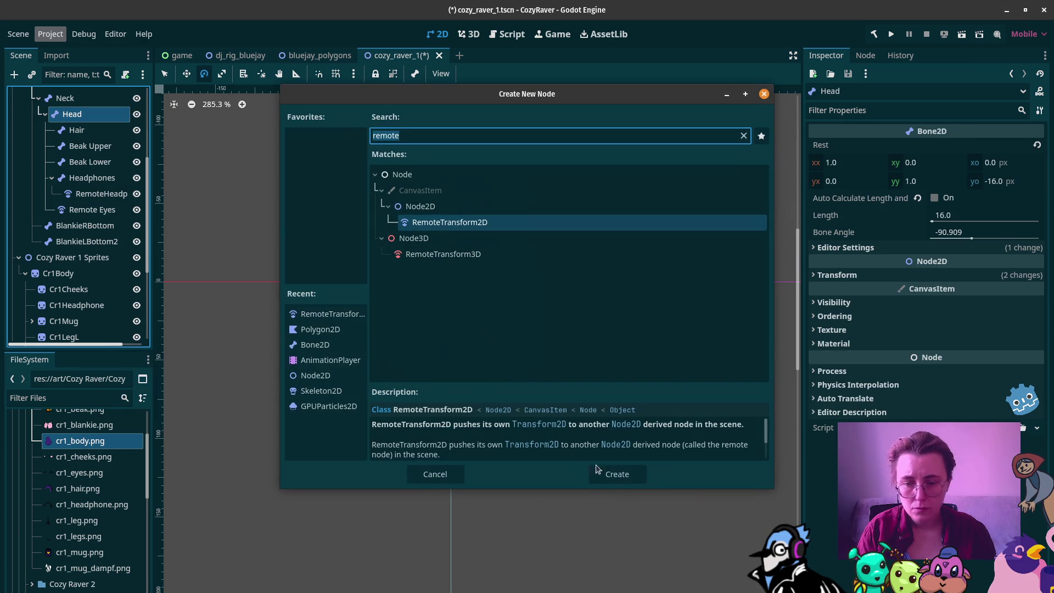
left_click(639, 472)
scroll(80, 252, "down", 2)
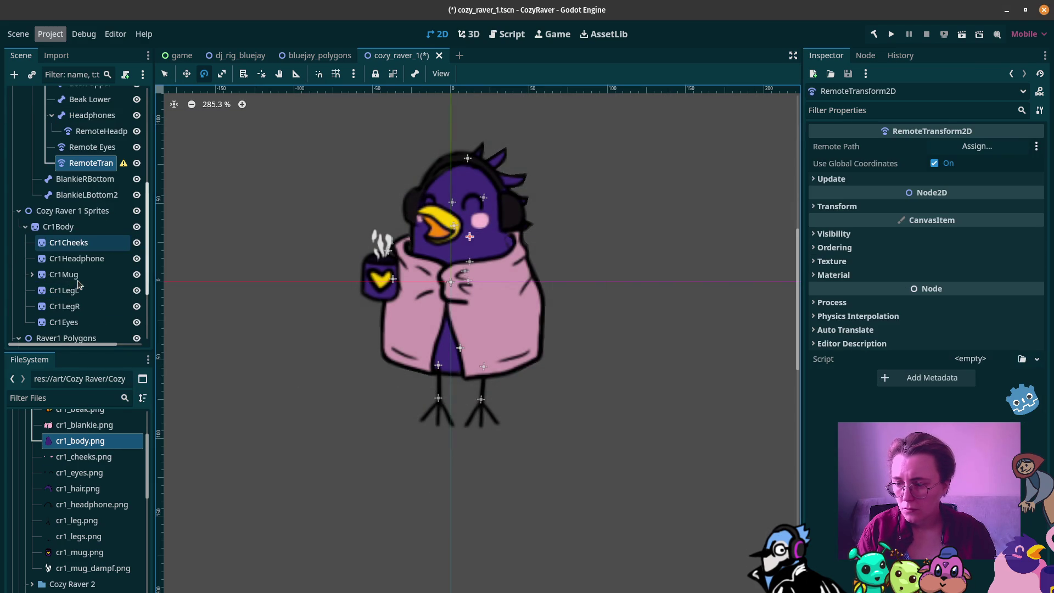
left_click_drag(69, 242, 878, 149)
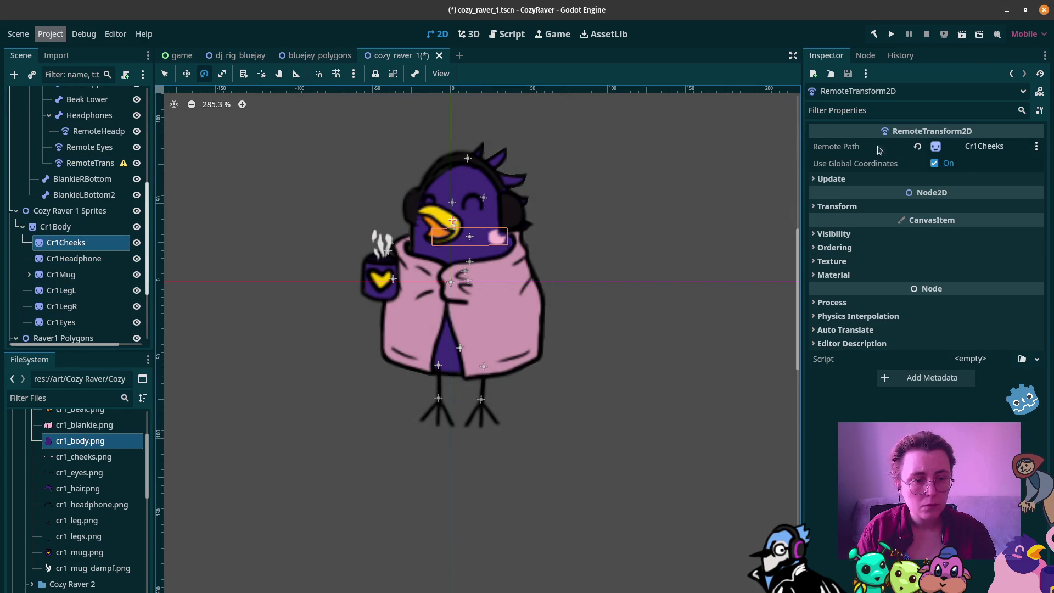
Step: Rename it RemoteCheeks and move it up-left onto the bird's cheek
double_click(109, 163)
type("Remot")
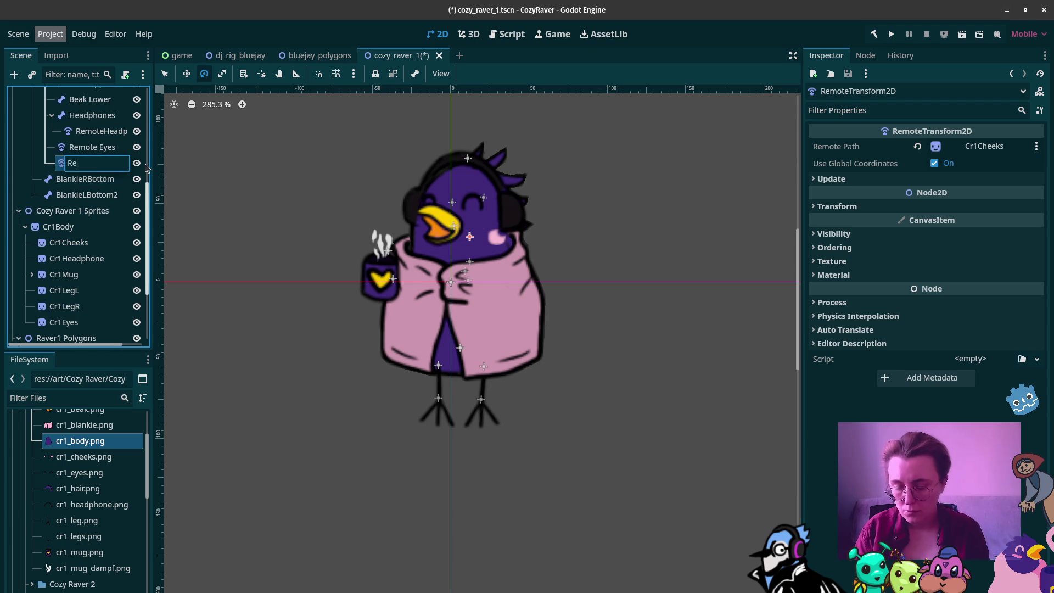
type("eCheec")
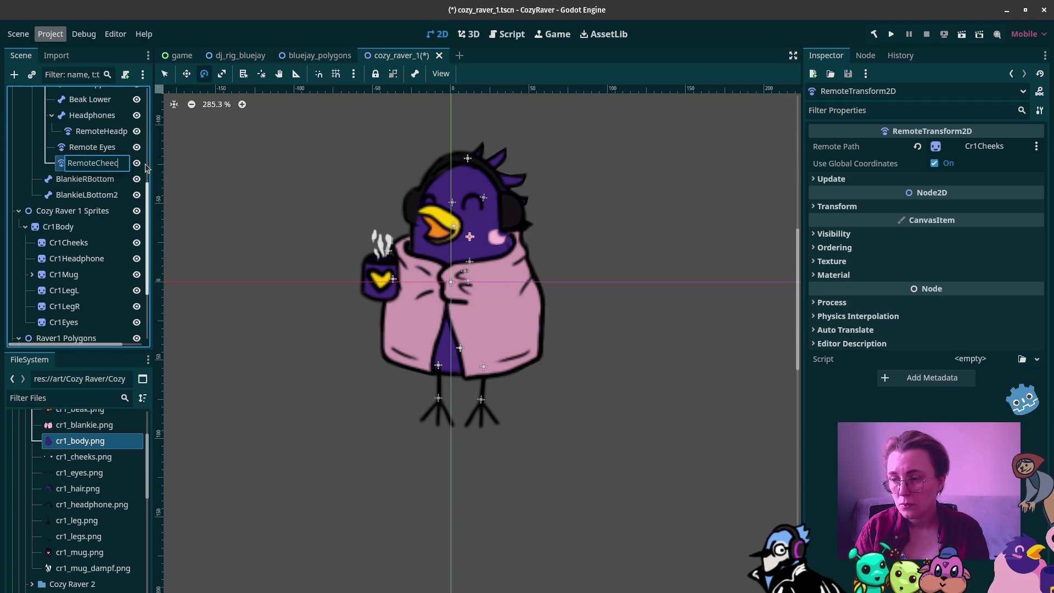
type("ks")
key("Return")
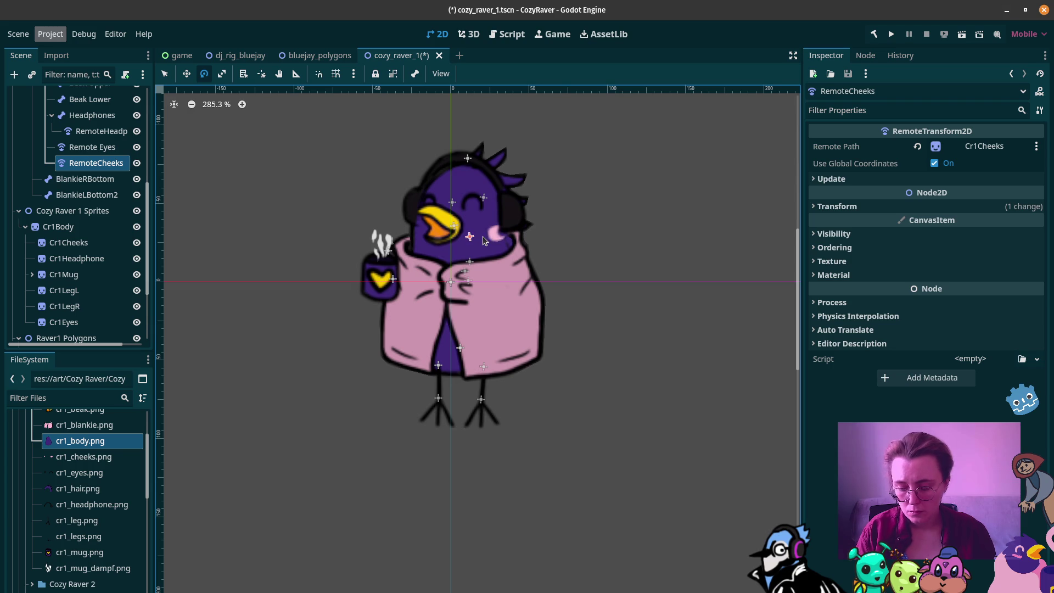
left_click(187, 74)
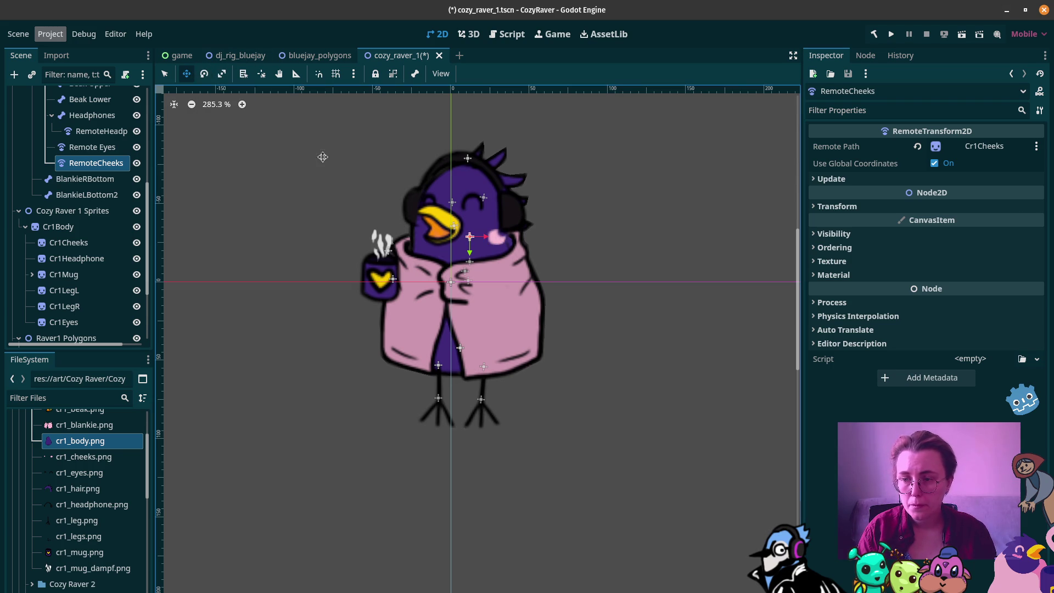
left_click_drag(478, 242, 461, 225)
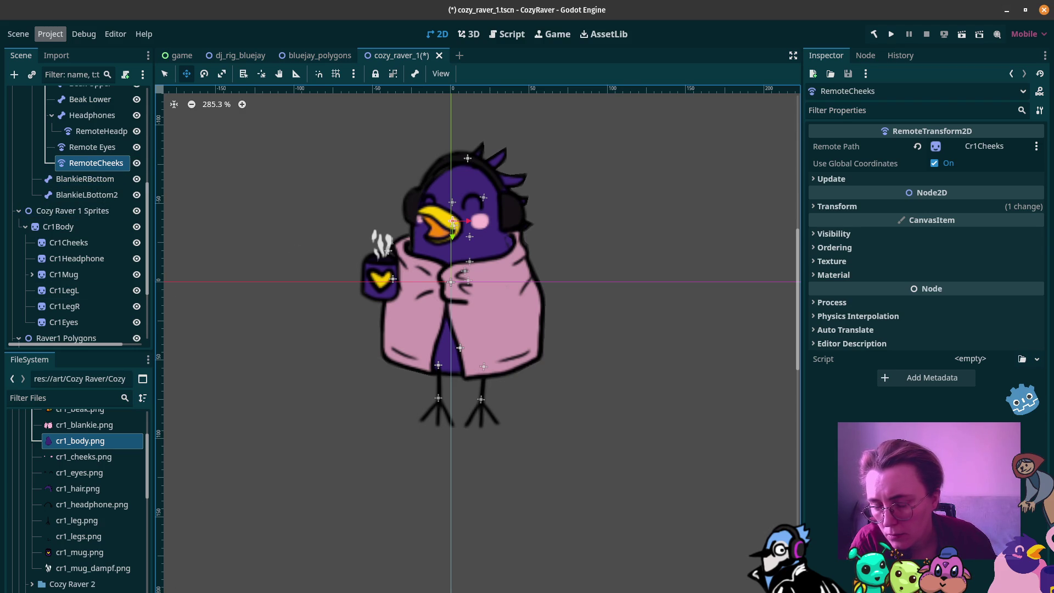
Step: Bring up the Animation timeline panel with Alt+N
key("alt+n")
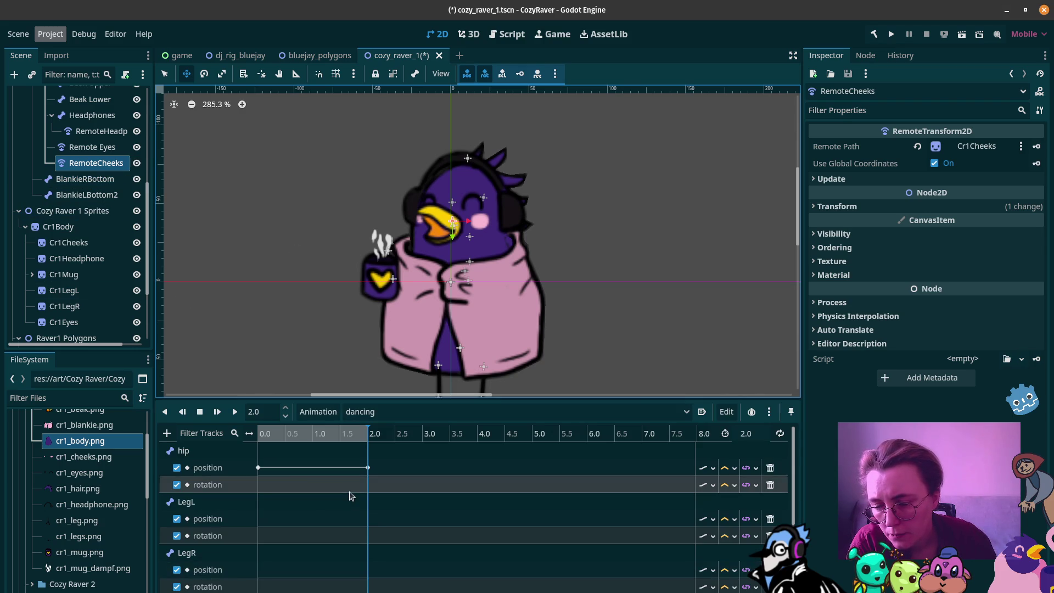
scroll(580, 301, "down", 3)
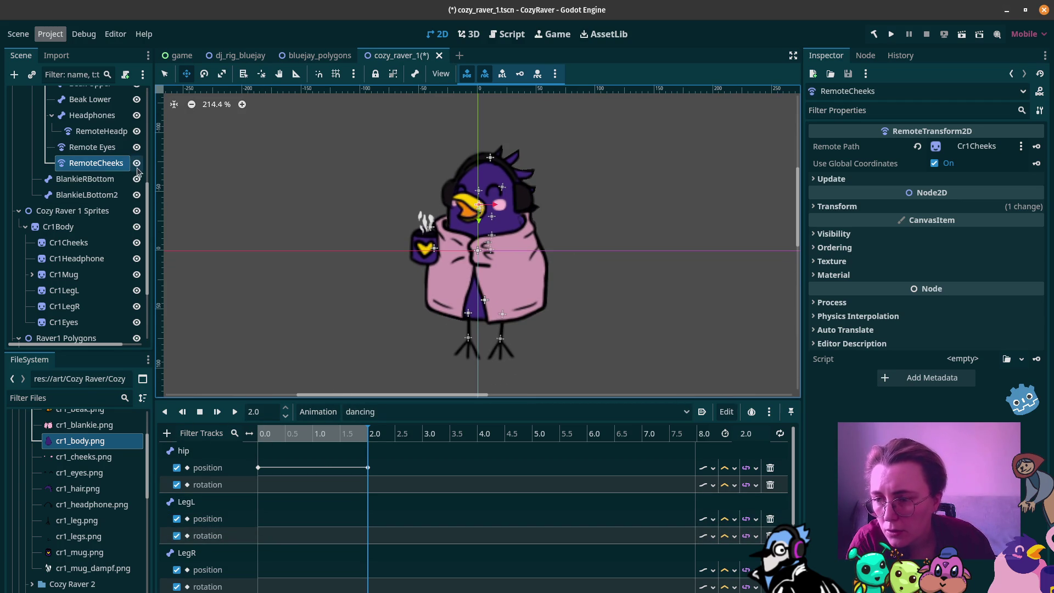
scroll(131, 163, "up", 5)
scroll(77, 175, "up", 2)
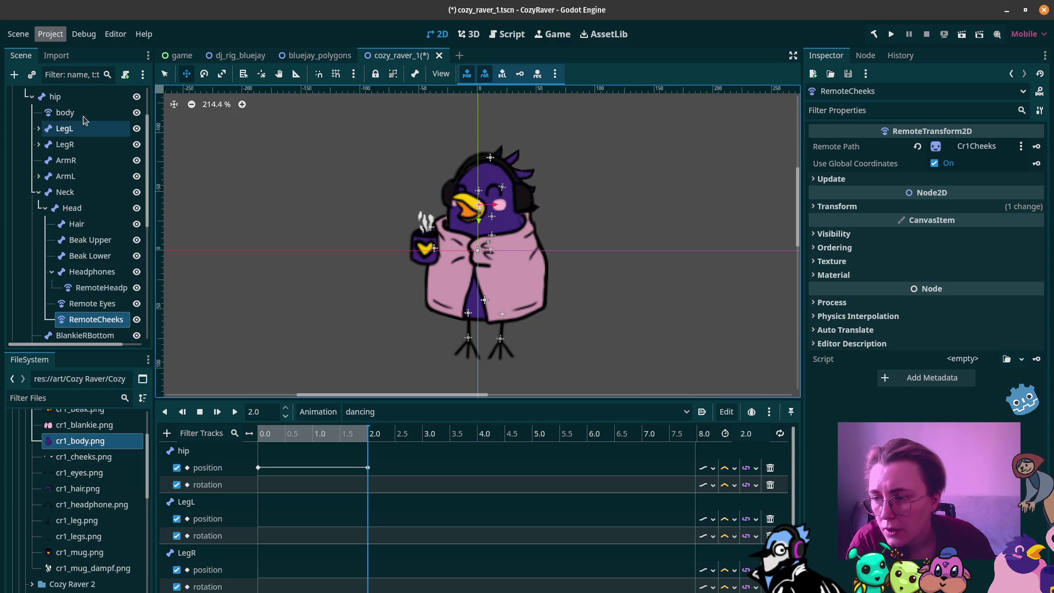
Step: Overwrite the Skeleton2D rest pose with the current pose, then reset to it
left_click(63, 143)
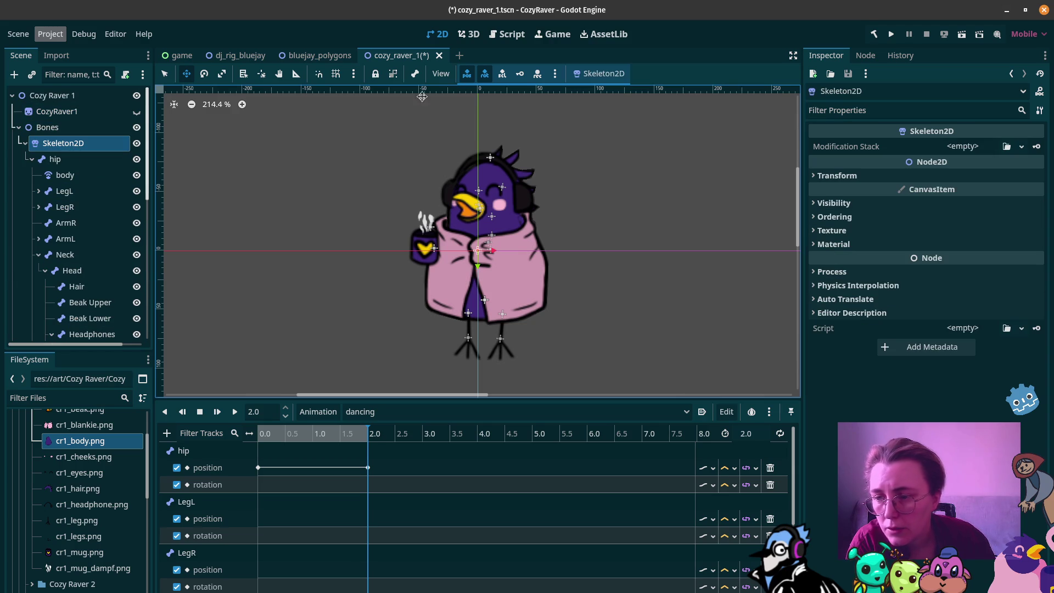
left_click(599, 74)
left_click(614, 113)
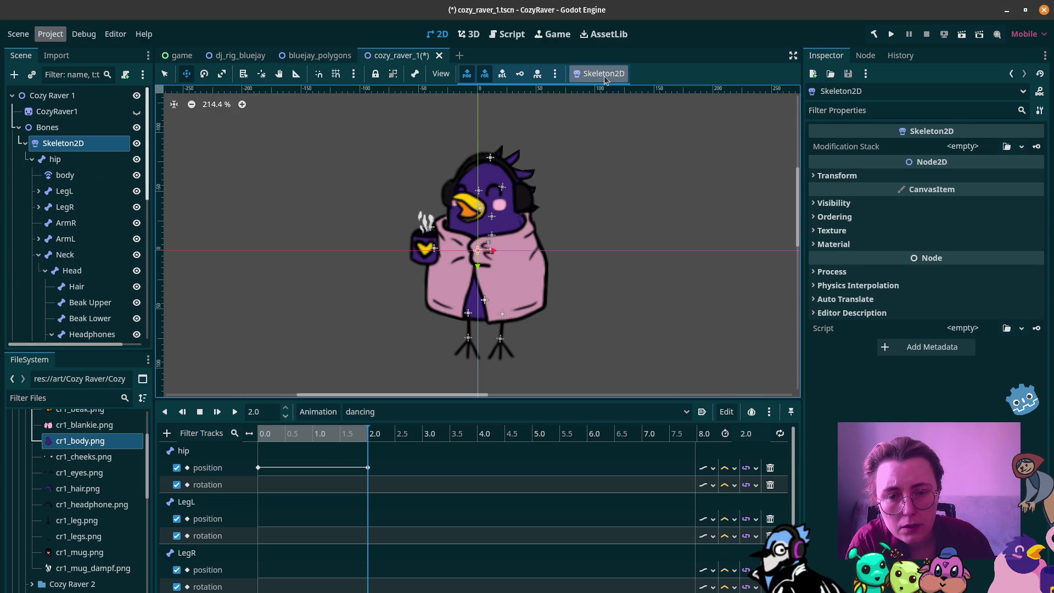
left_click(599, 73)
left_click(608, 93)
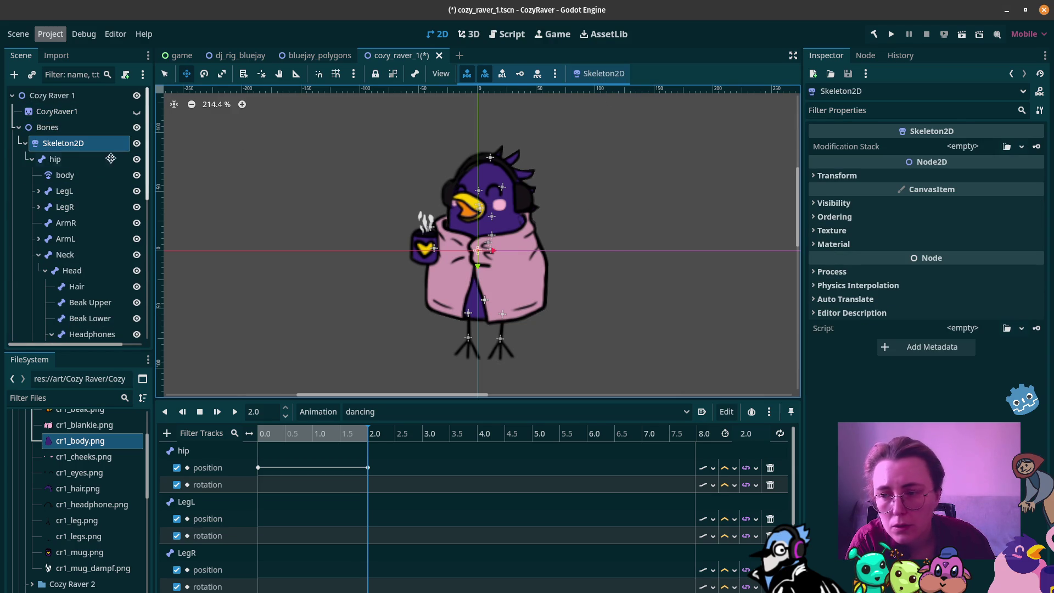
left_click(71, 270)
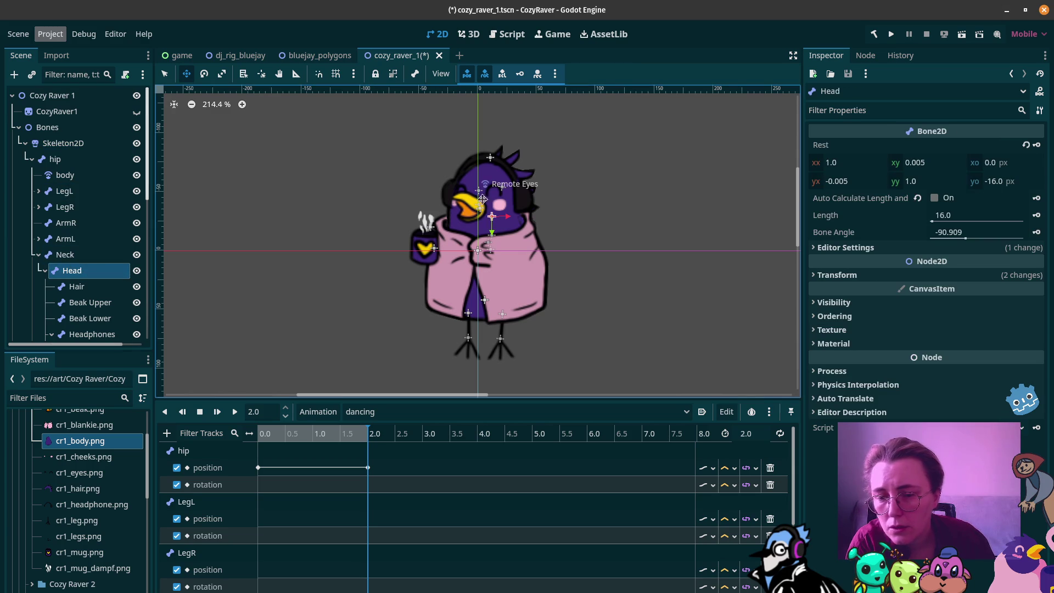
Step: Nudge the Head bone a few pixels to check headphones, eyes and cheeks move with it
mouse_move(495, 220)
left_mouse_down()
mouse_move(483, 221)
mouse_move(509, 207)
mouse_move(479, 205)
mouse_move(503, 207)
mouse_move(496, 217)
left_mouse_up()
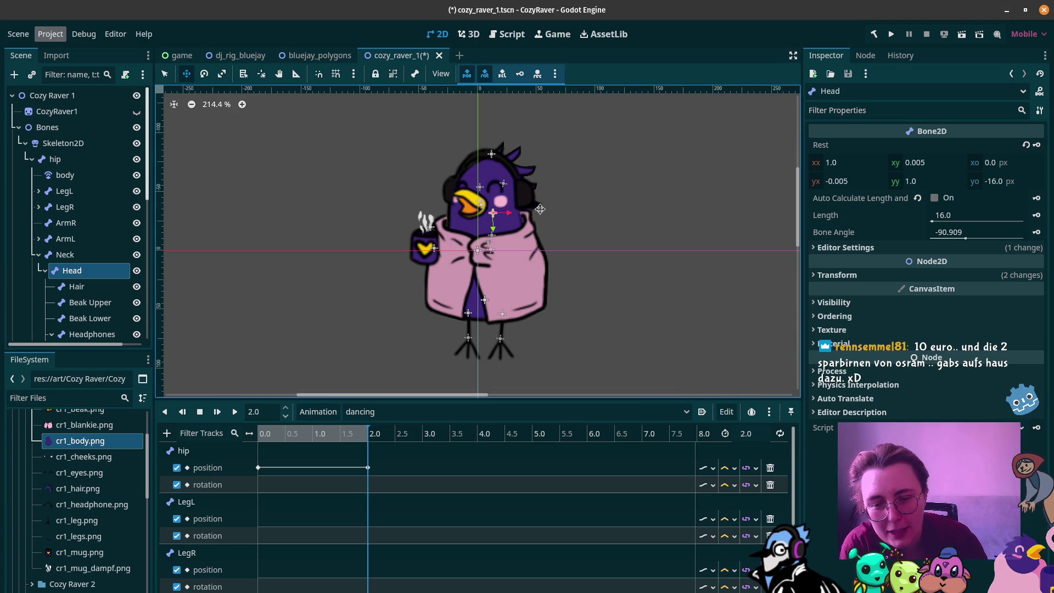
mouse_move(493, 212)
left_mouse_down()
mouse_move(505, 212)
mouse_move(504, 198)
mouse_move(505, 210)
left_mouse_up()
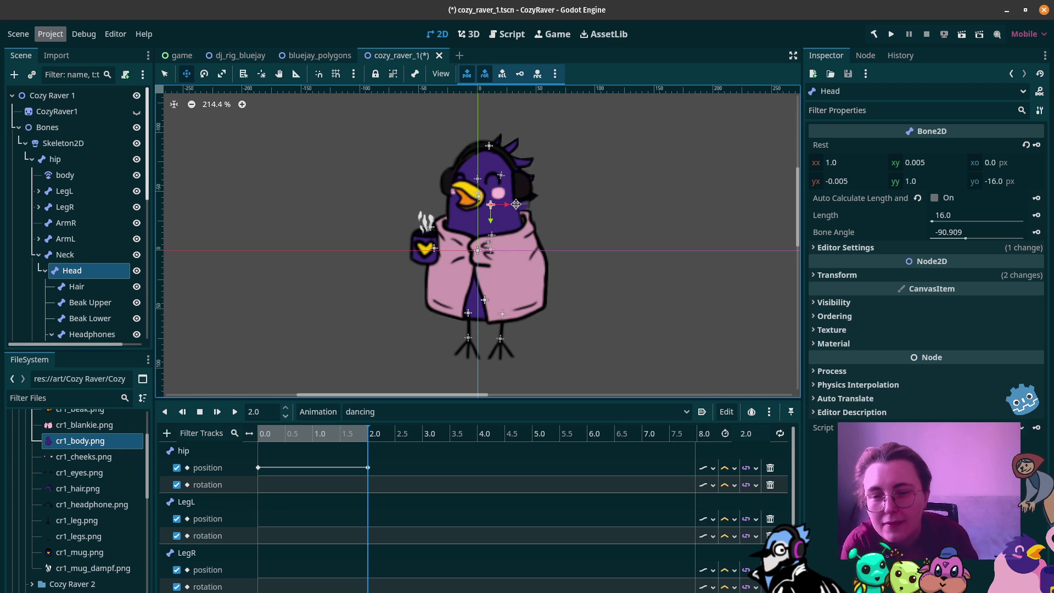
Step: Reset the Skeleton2D to its rest pose so the head is upright again
left_click(66, 143)
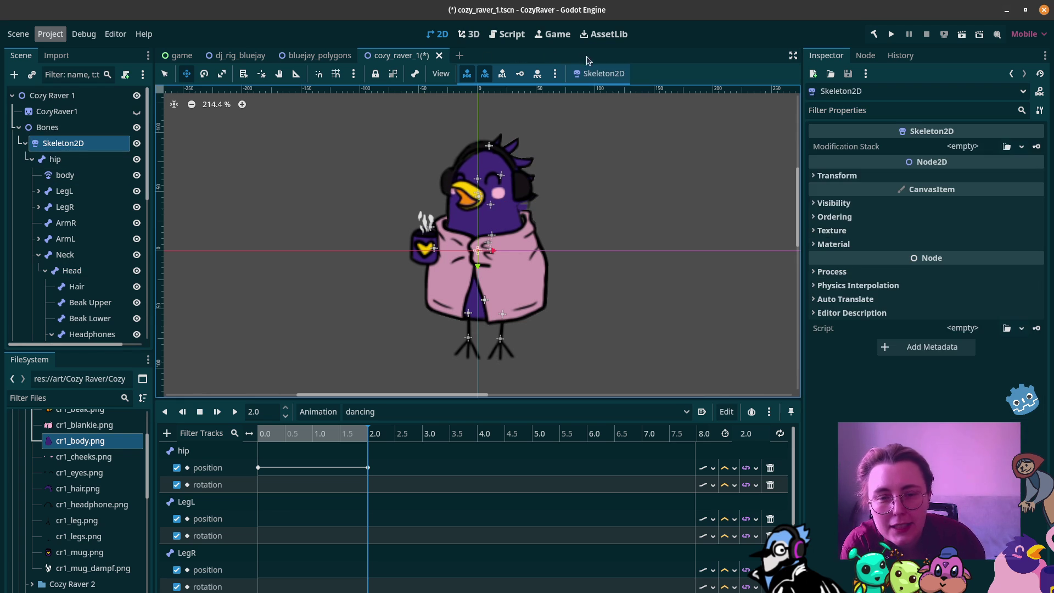
left_click(600, 73)
left_click(604, 93)
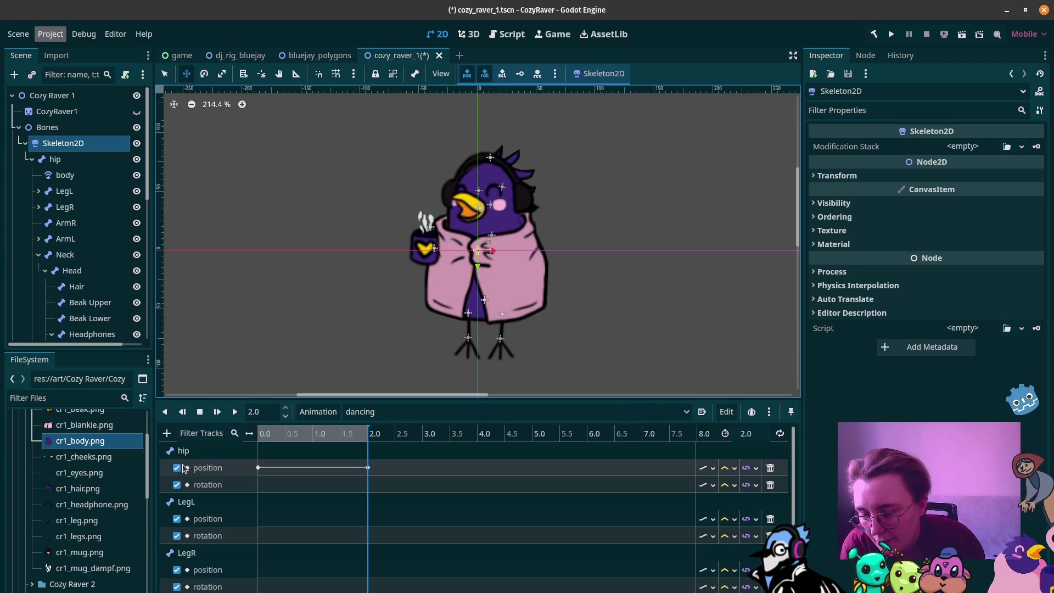
Step: Add a Head position property track to the dancing animation
left_click(170, 434)
left_click(185, 449)
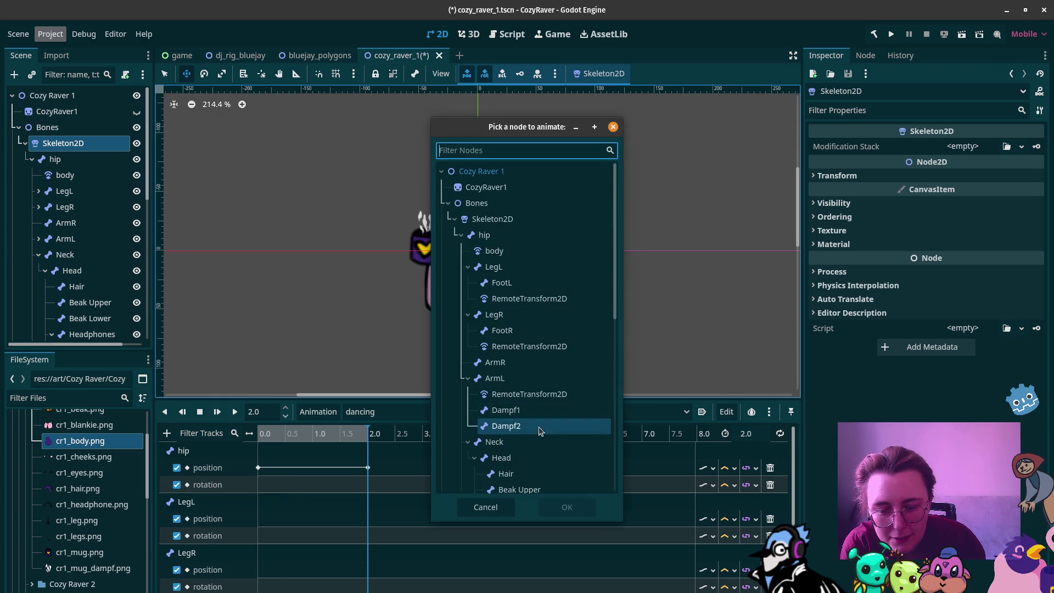
left_click(531, 458)
left_click(573, 506)
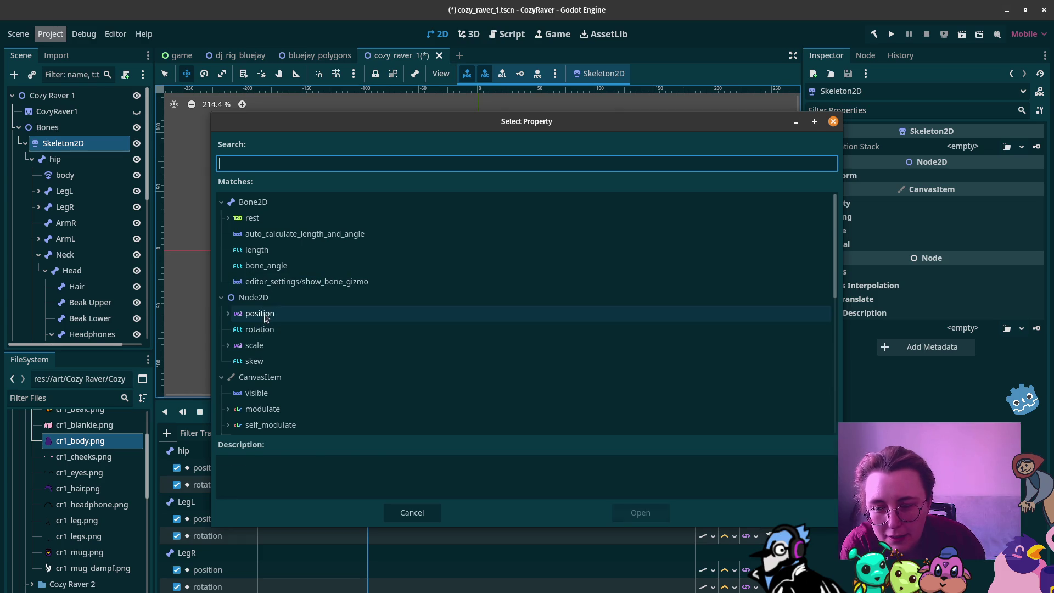
left_click(258, 313)
left_click(659, 512)
scroll(389, 525, "down", 8)
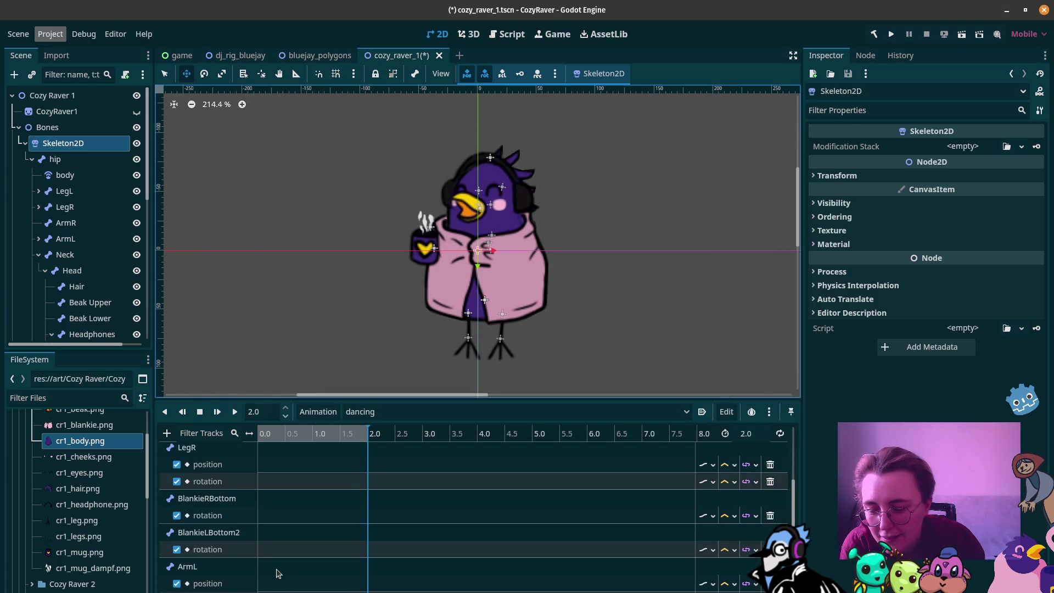
scroll(313, 511, "up", 5)
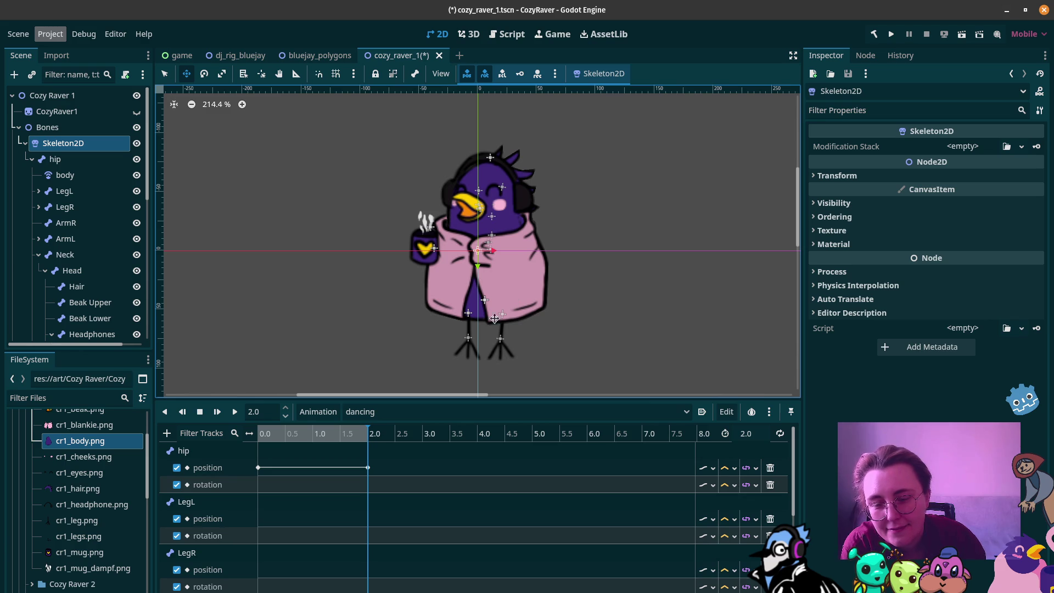
scroll(324, 549, "down", 5)
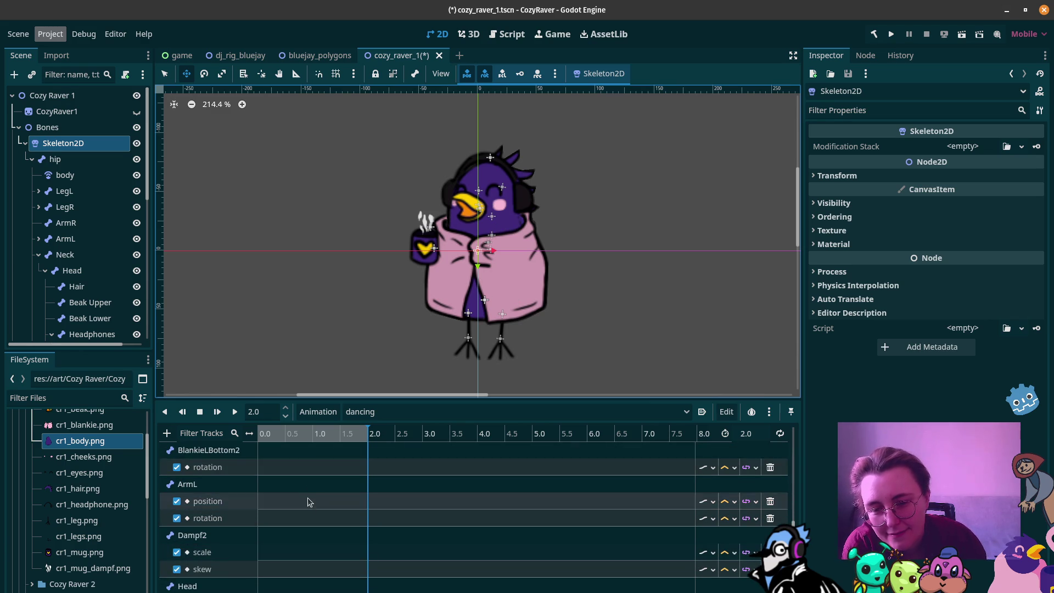
scroll(329, 494, "up", 5)
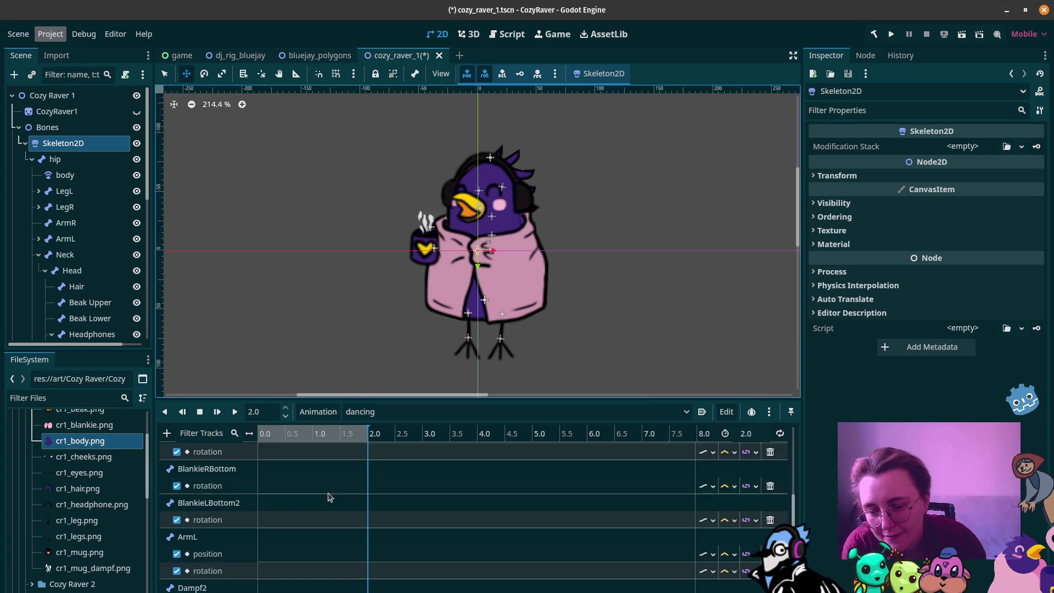
scroll(276, 474, "up", 1)
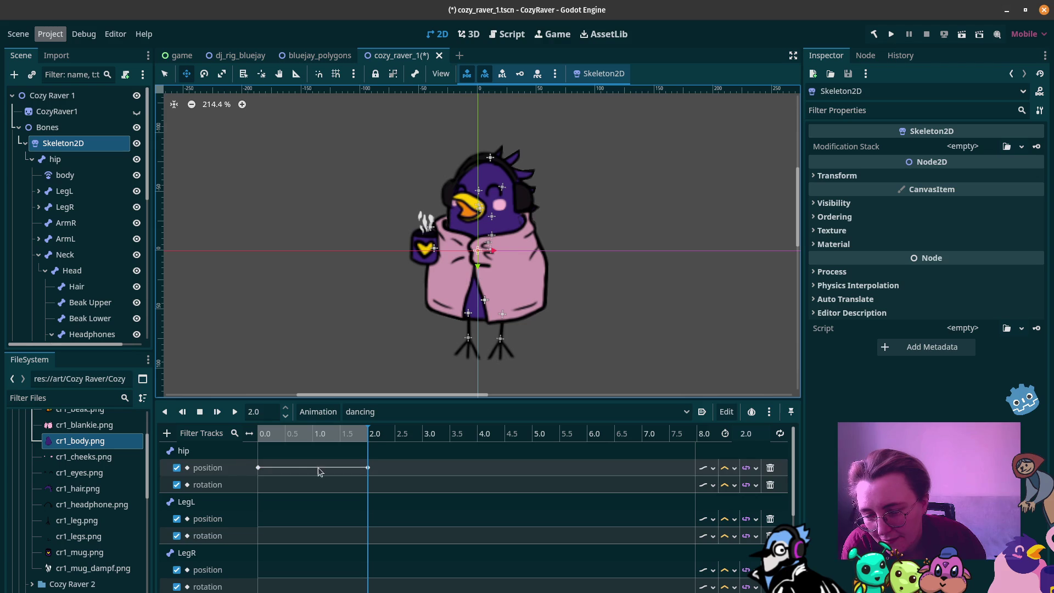
right_click(260, 490)
Step: Key the hip rotation at 0.0 and duplicate the key to 2.0
left_click(291, 496)
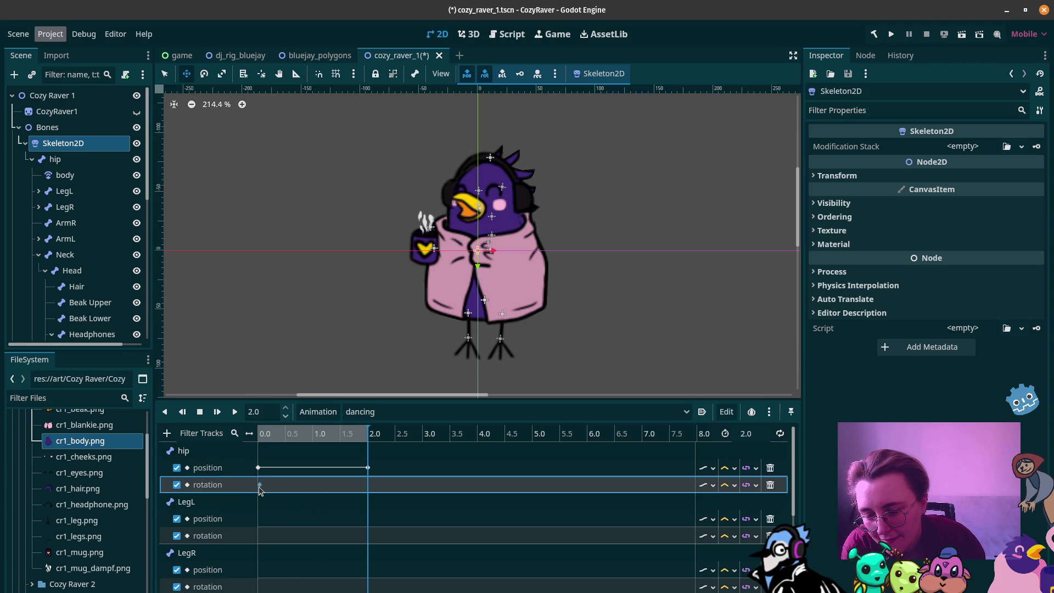
left_click(257, 486)
left_click_drag(259, 485, 257, 485)
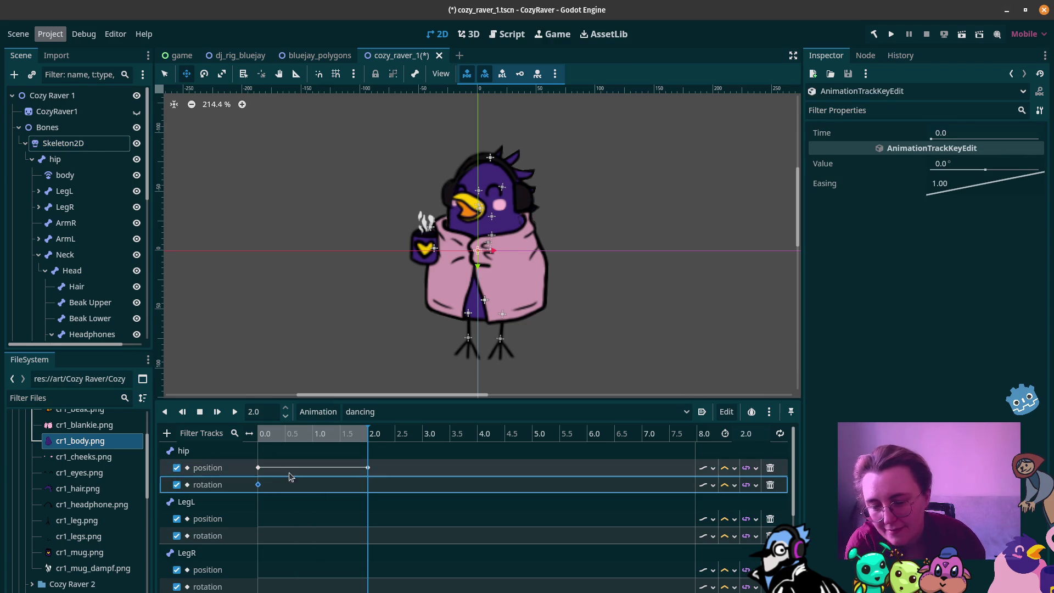
key("ctrl+d")
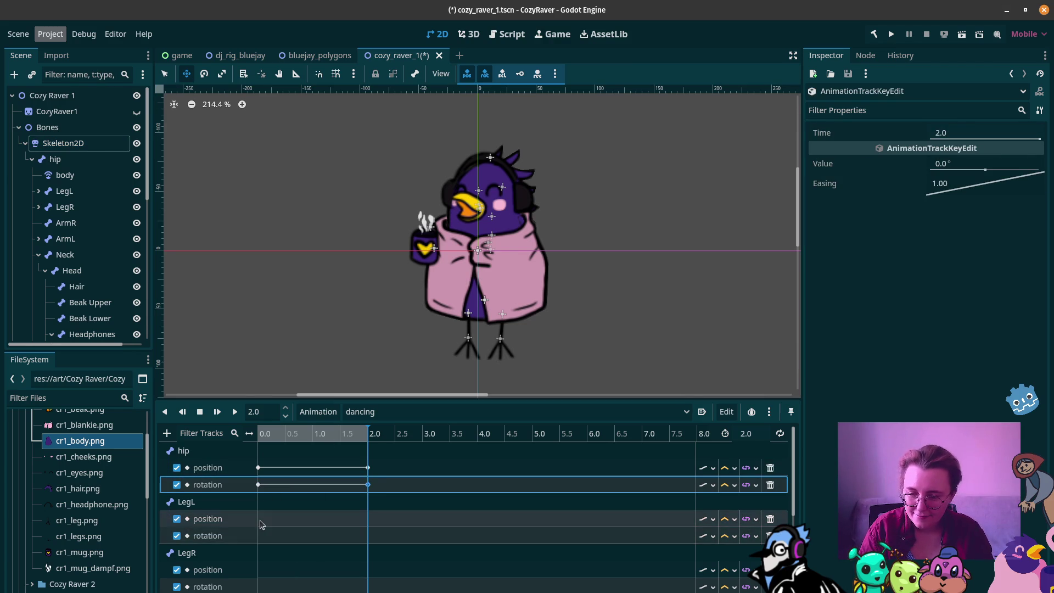
Step: Give the LegL position and rotation tracks matching keys at 0.0 and 2.0
right_click(260, 521)
left_click(291, 529)
left_click(258, 518)
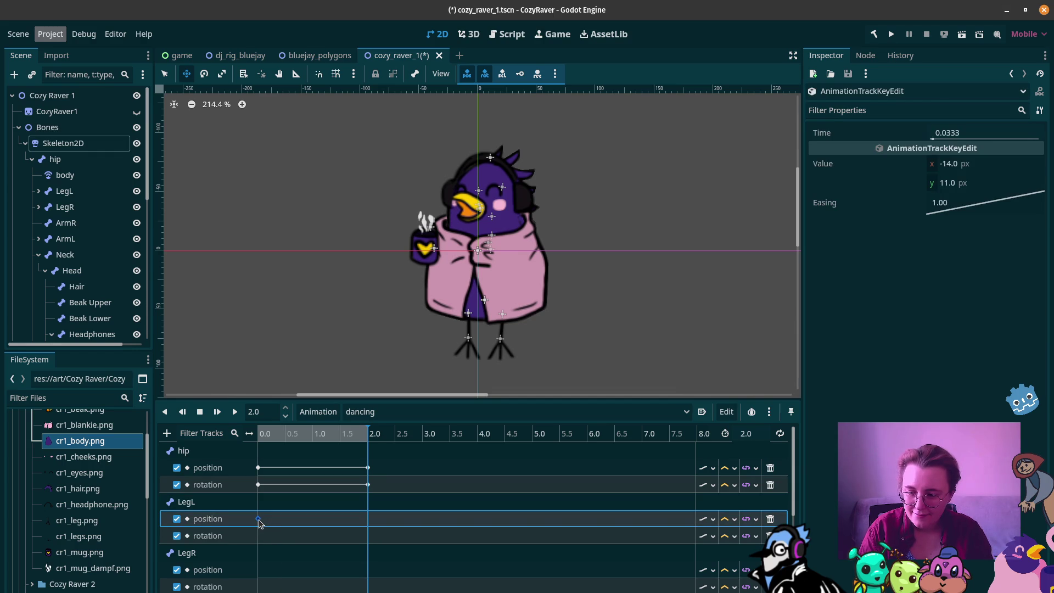
key("ctrl+d")
right_click(262, 536)
left_click(278, 546)
left_click_drag(262, 536, 257, 537)
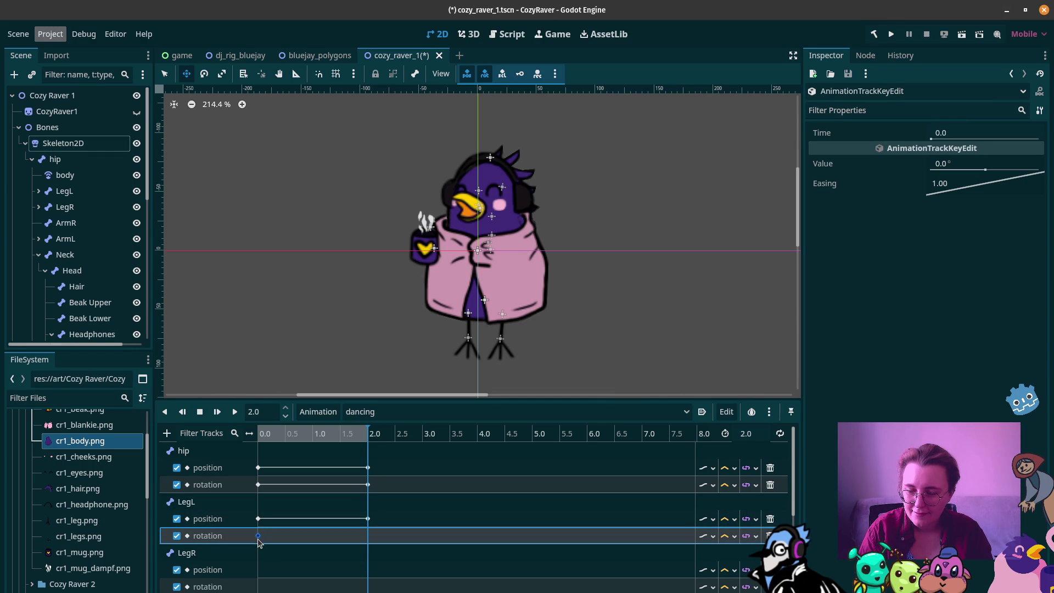
key("ctrl+d")
Step: Key the LegR position at 0.0 and 2.0, then select the LegR rotation key
right_click(265, 573)
left_click(294, 579)
left_click(260, 570)
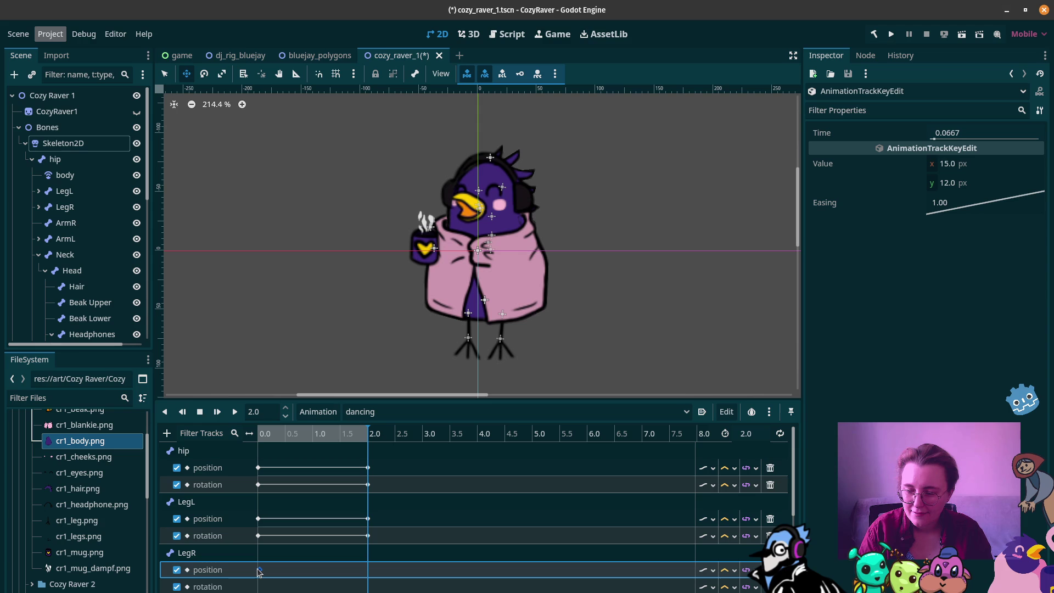
key("ctrl+d")
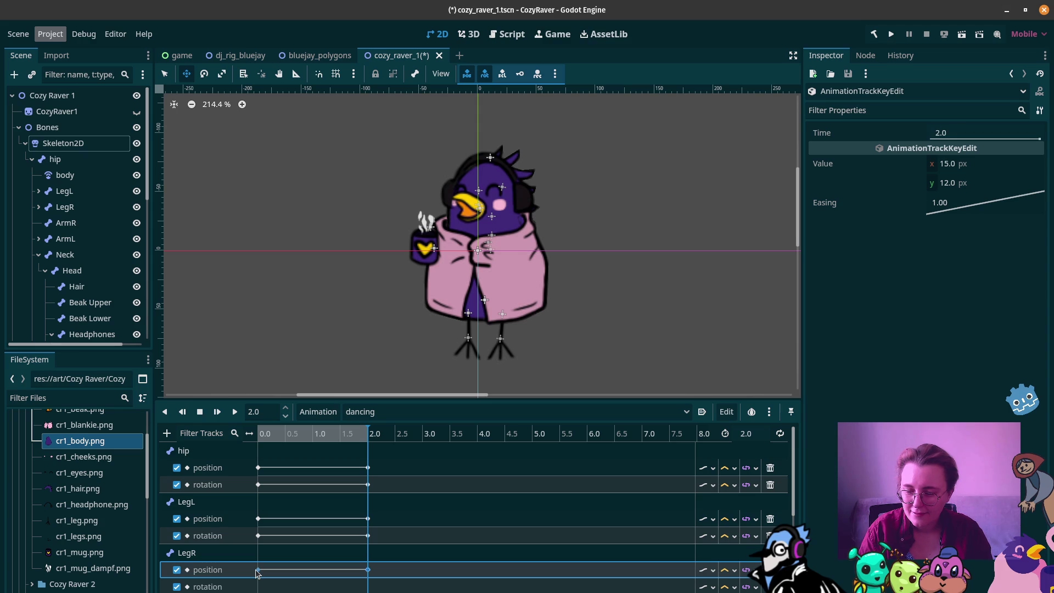
left_click(271, 587)
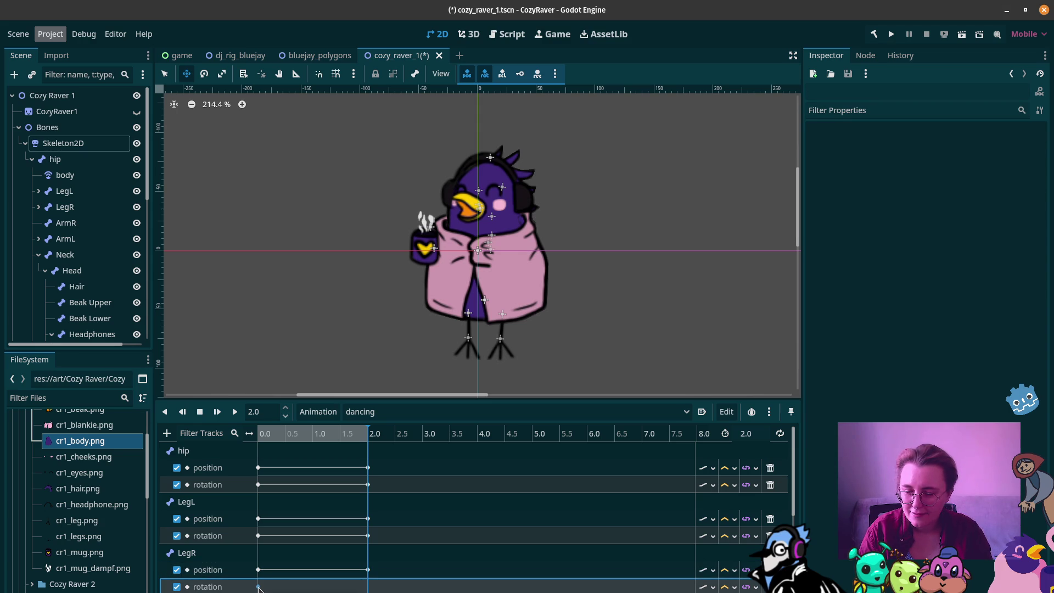
left_click(259, 587)
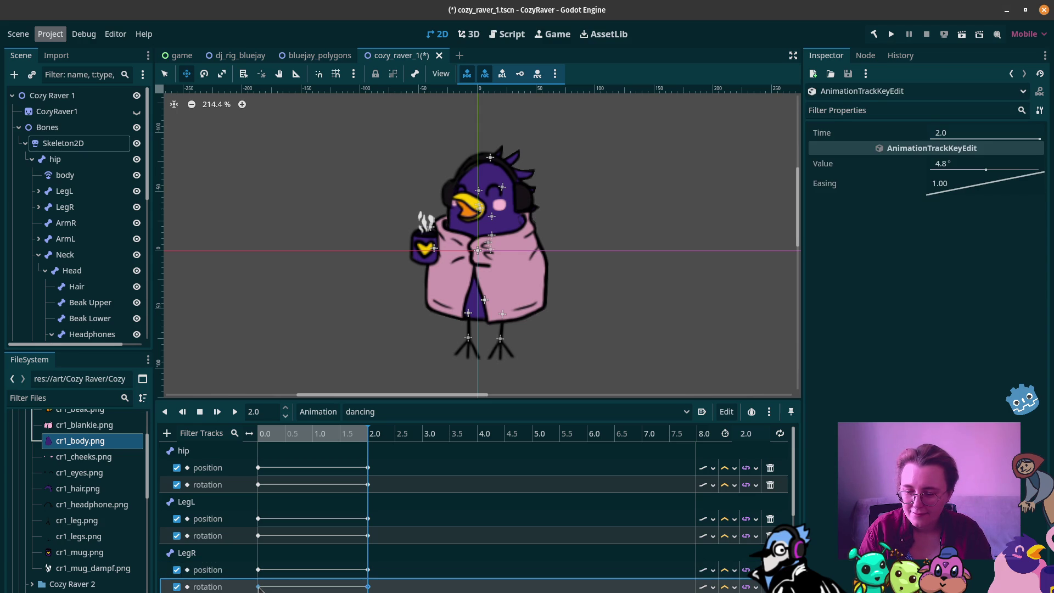
Step: Key BlankieRBottom and BlankieLBottom2 rotations at 0.0 and copy them to 2.0
scroll(262, 590, "down", 2)
left_click(262, 588)
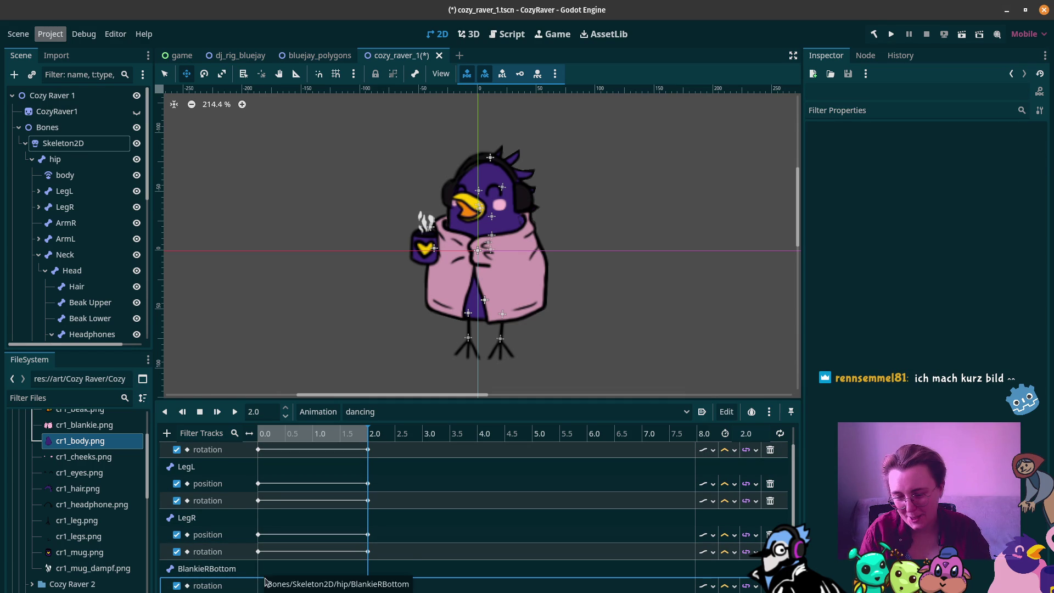
scroll(263, 575, "down", 1)
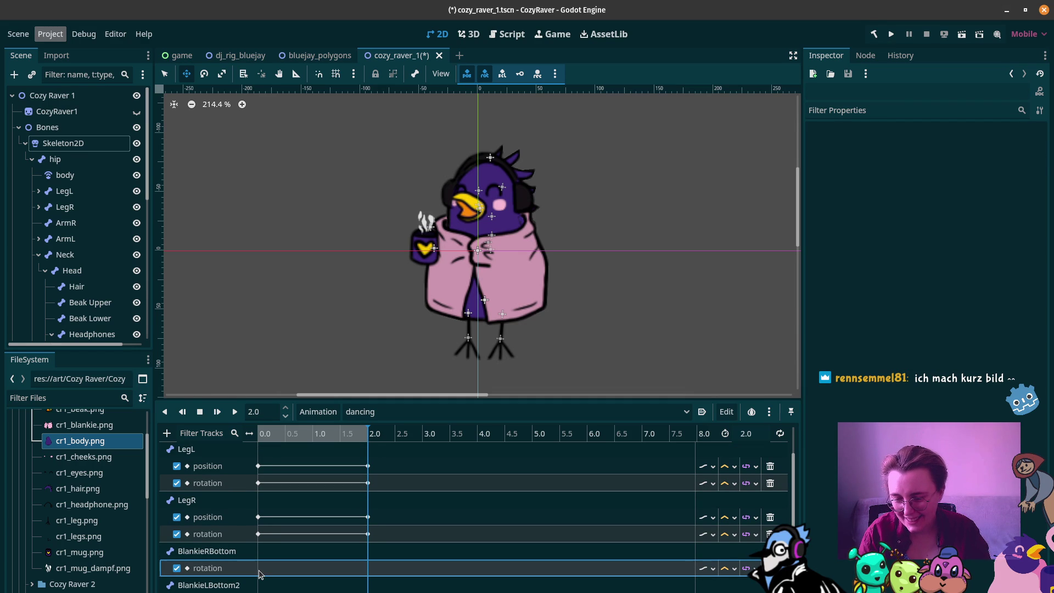
right_click(259, 573)
left_click(261, 576)
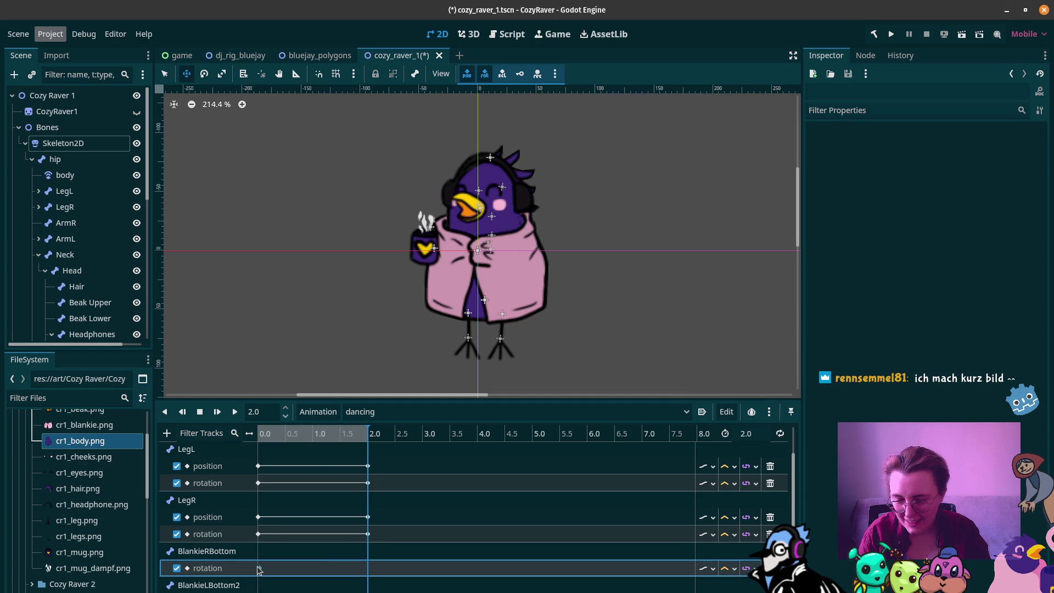
left_click_drag(259, 568, 257, 568)
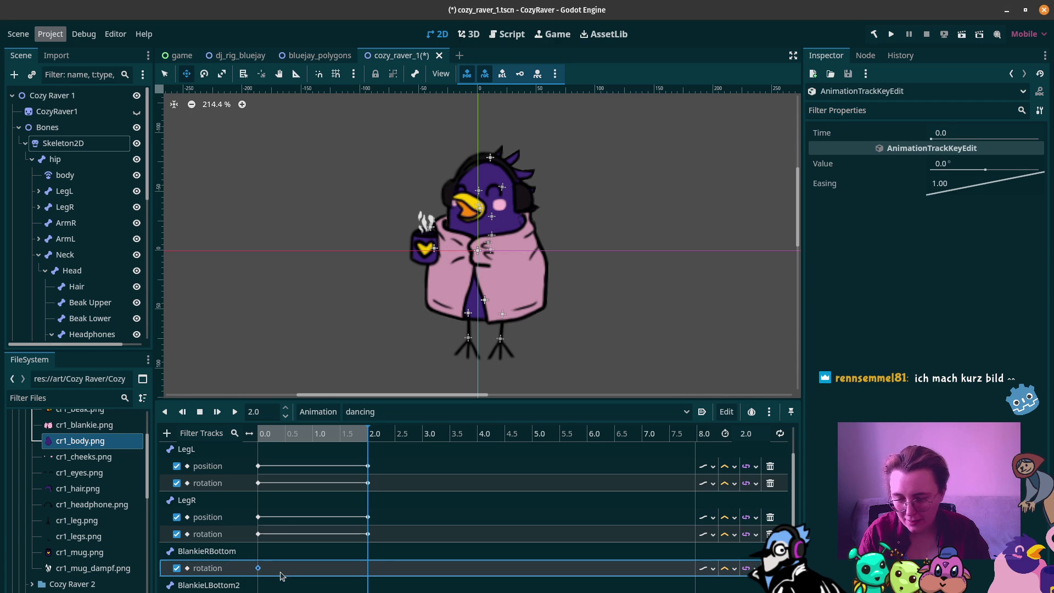
key("ctrl+d")
scroll(268, 576, "down", 2)
left_click(262, 567)
right_click(261, 569)
left_click(269, 575)
left_click_drag(259, 569, 257, 568)
key("ctrl+d")
Step: Give ArmL position and rotation keys at 0.0 and 2.0
scroll(266, 558, "down", 2)
right_click(264, 566)
left_click(269, 573)
left_click_drag(266, 566, 258, 567)
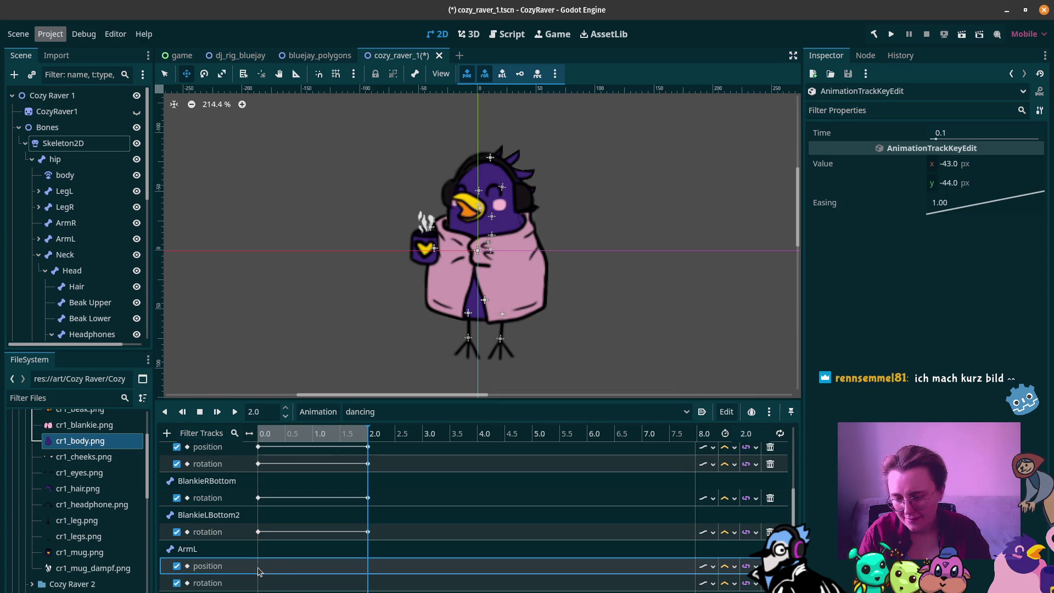
key("ctrl+d")
right_click(261, 583)
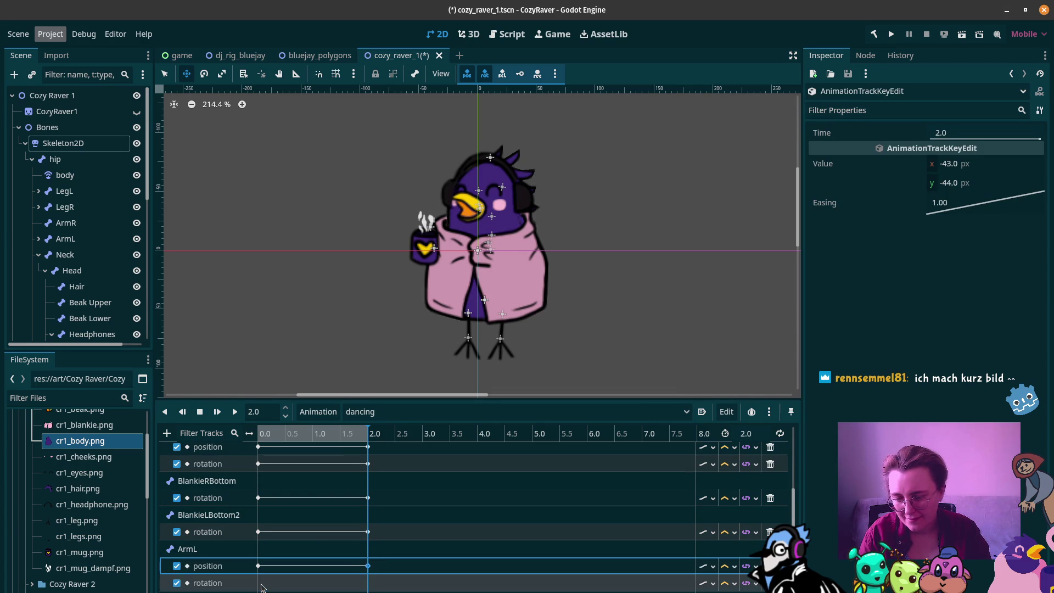
left_click(275, 590)
left_click_drag(263, 583, 259, 586)
key("ctrl+d")
Step: Key the Dampf2 scale and skew at 0.0 and copy them to 2.0
scroll(263, 584, "down", 2)
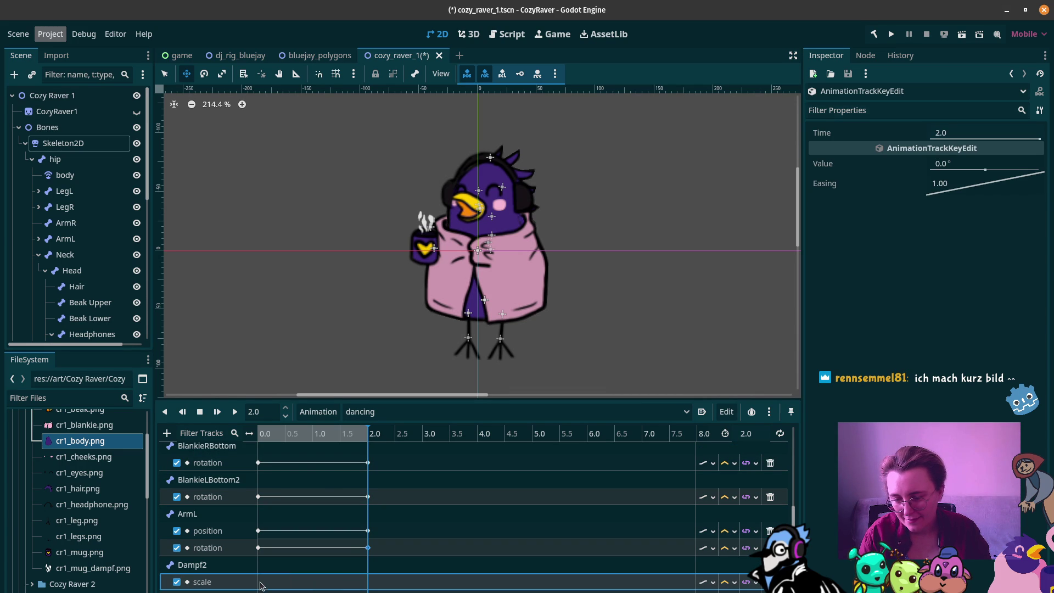
right_click(269, 584)
left_click(272, 589)
left_click_drag(264, 583, 259, 585)
key("ctrl+d")
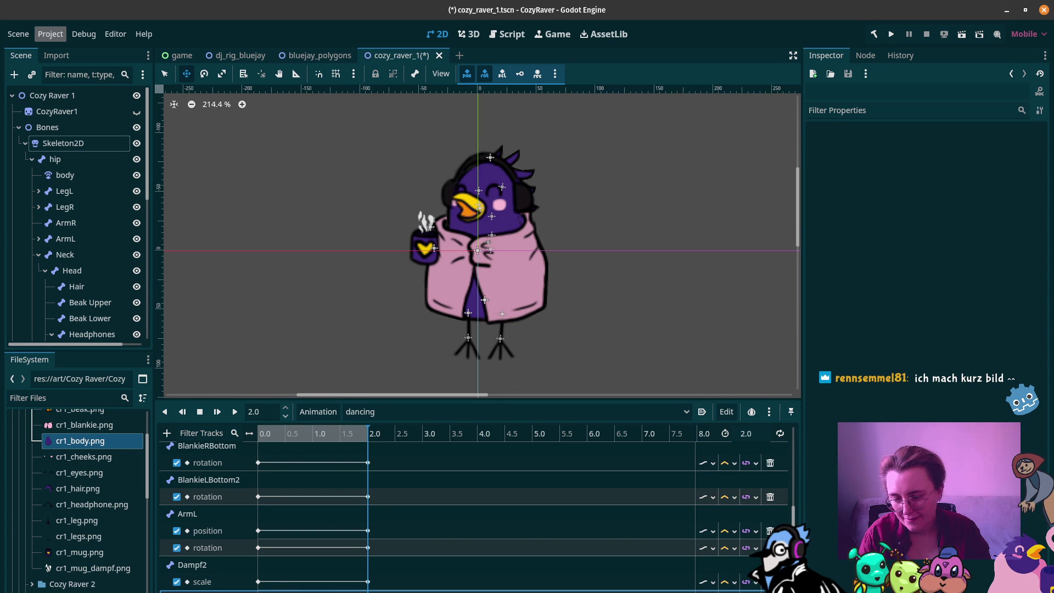
scroll(266, 582, "down", 1)
left_click(259, 569)
key("ctrl+d")
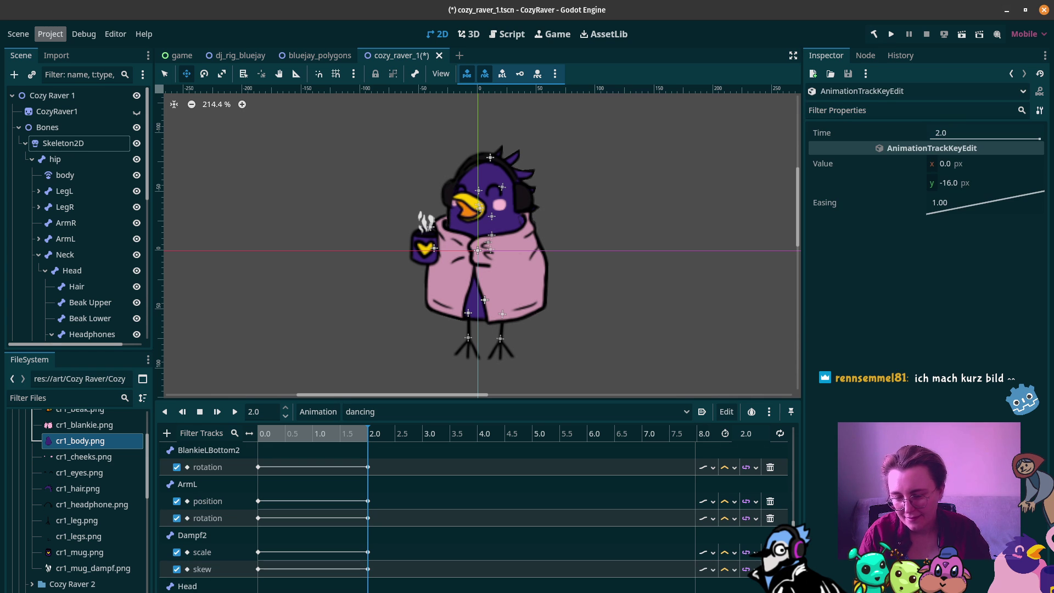
Step: Turn on looping for the dancing animation, then bring up the lamp photo in the browser
scroll(318, 568, "down", 5)
left_click(779, 433)
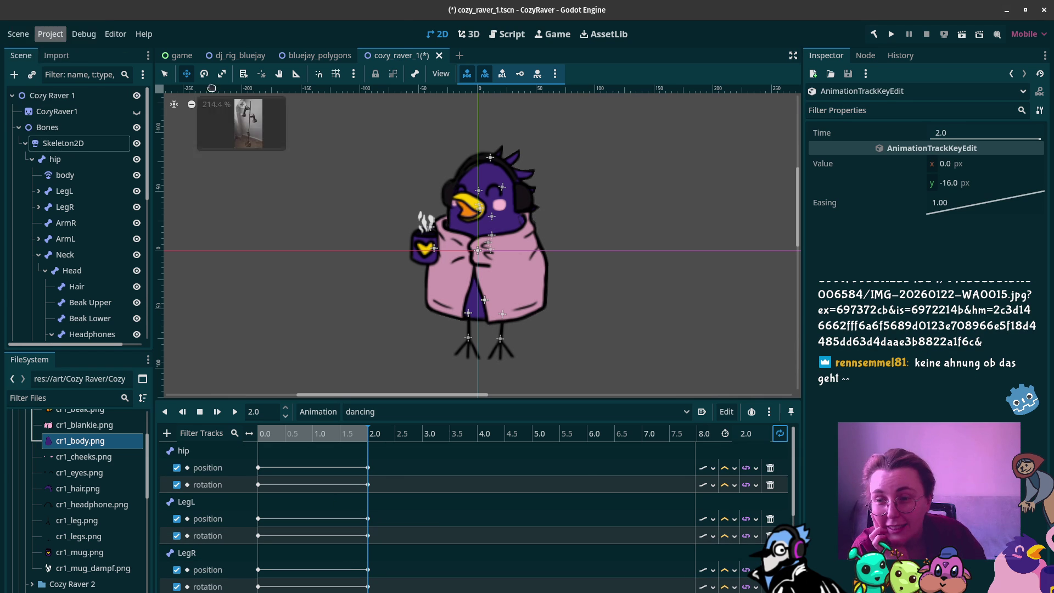
left_click(356, 60)
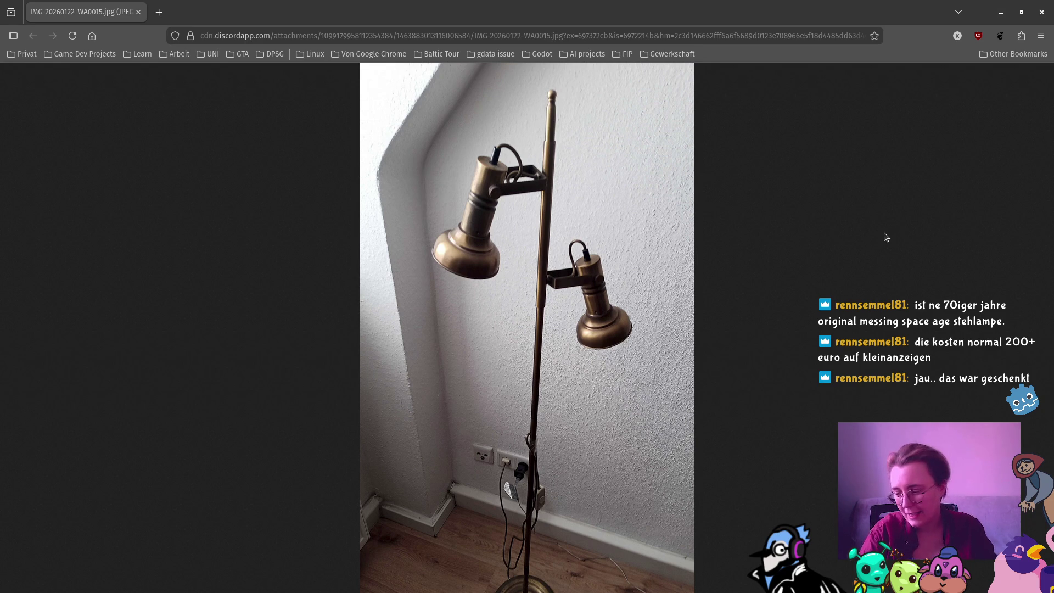
Step: Close the browser window showing the lamp photo to get back to Godot
left_click(1040, 12)
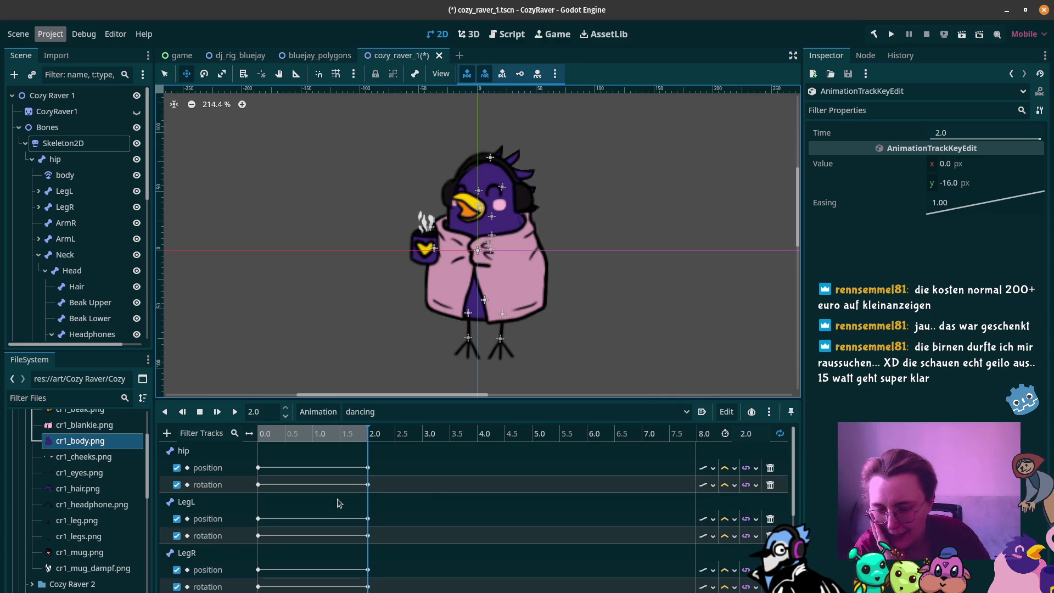
Step: With auto-key on, lift the hip bone slightly at 1.0 seconds
left_click(315, 471)
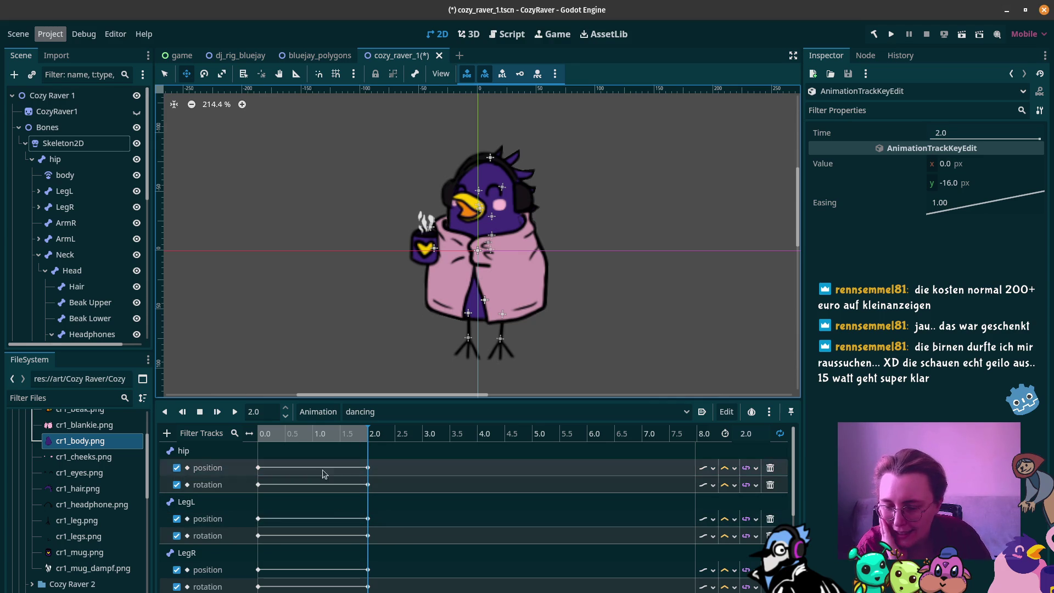
left_click_drag(274, 433, 315, 435)
left_click(537, 73)
left_click(93, 160)
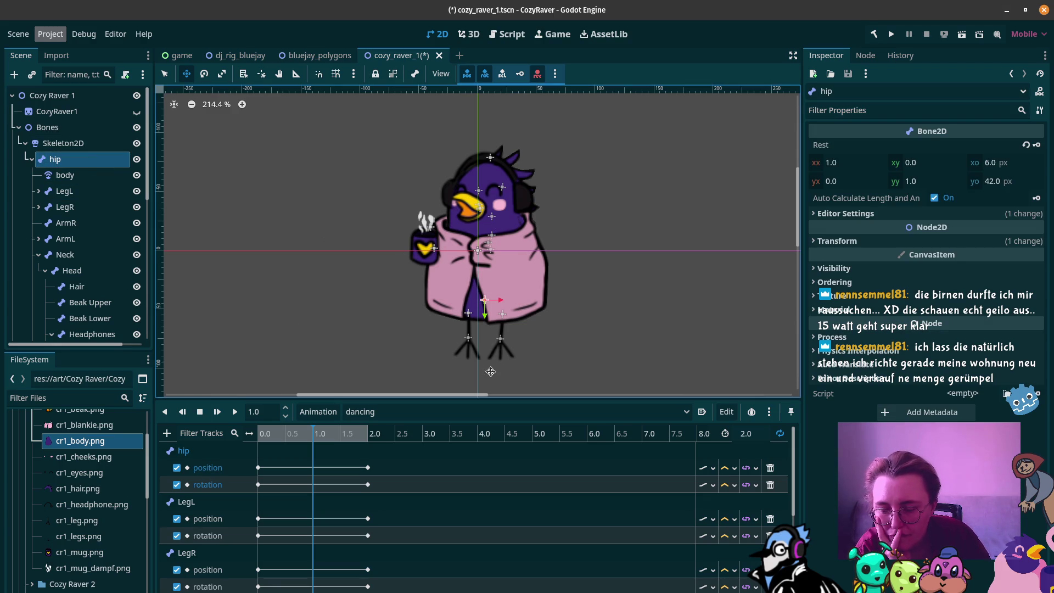
left_click_drag(489, 369, 492, 338)
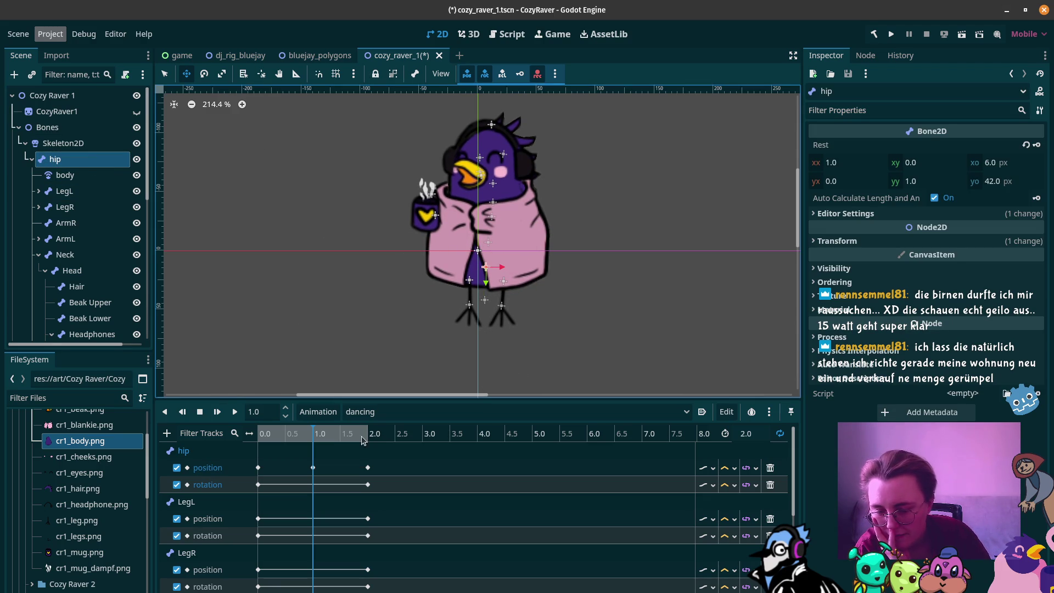
Step: Scrub and play the dancing animation to preview the new hip lift
mouse_move(263, 436)
left_mouse_down()
mouse_move(379, 441)
mouse_move(233, 435)
mouse_move(351, 439)
mouse_move(378, 451)
mouse_move(251, 448)
left_mouse_up()
left_click(233, 411)
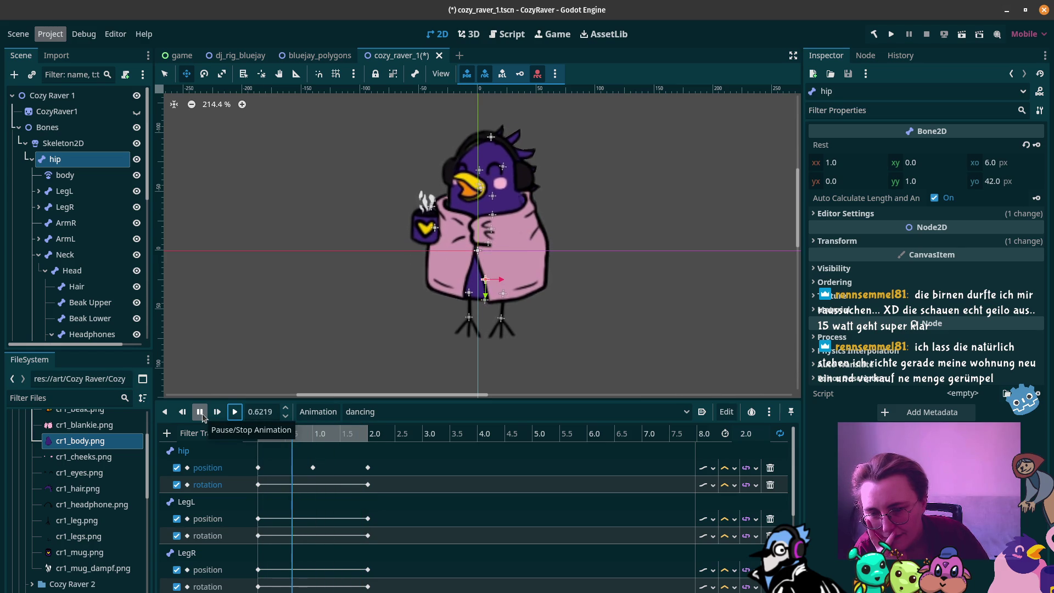
left_click(200, 414)
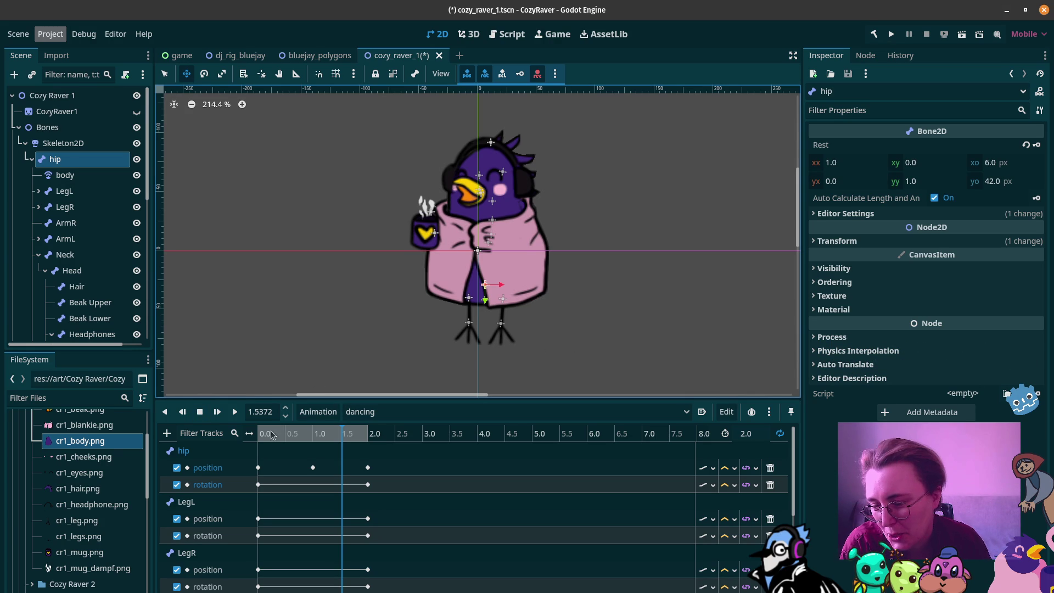
Step: Raise the Head bone a little at about 0.24 seconds
mouse_move(263, 441)
left_mouse_down()
mouse_move(254, 437)
mouse_move(377, 446)
mouse_move(255, 446)
mouse_move(314, 444)
left_mouse_up()
scroll(329, 465, "down", 5)
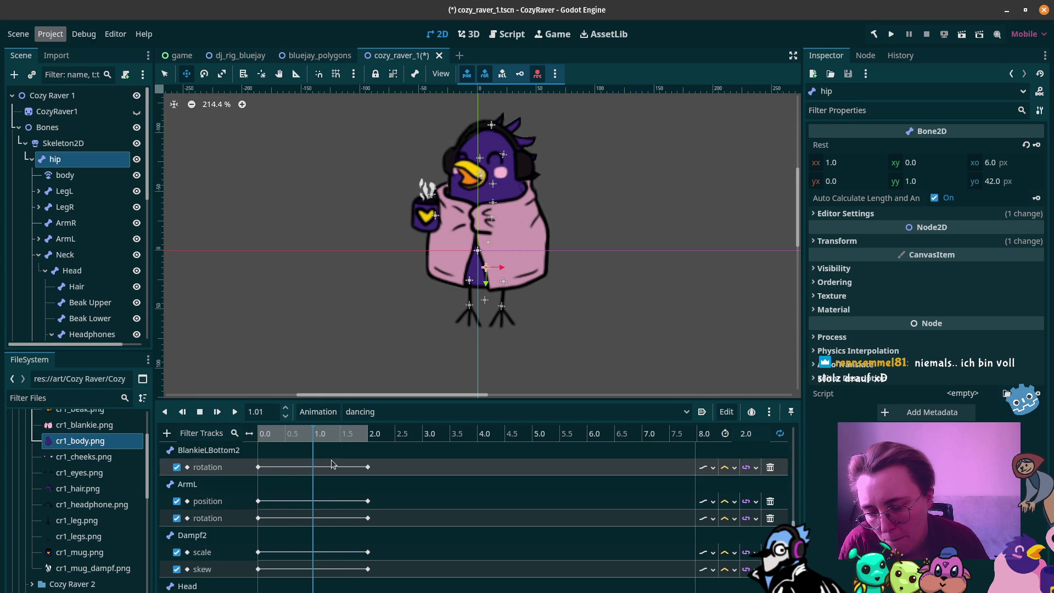
left_click(71, 270)
left_click_drag(603, 229, 603, 219)
scroll(301, 487, "up", 5)
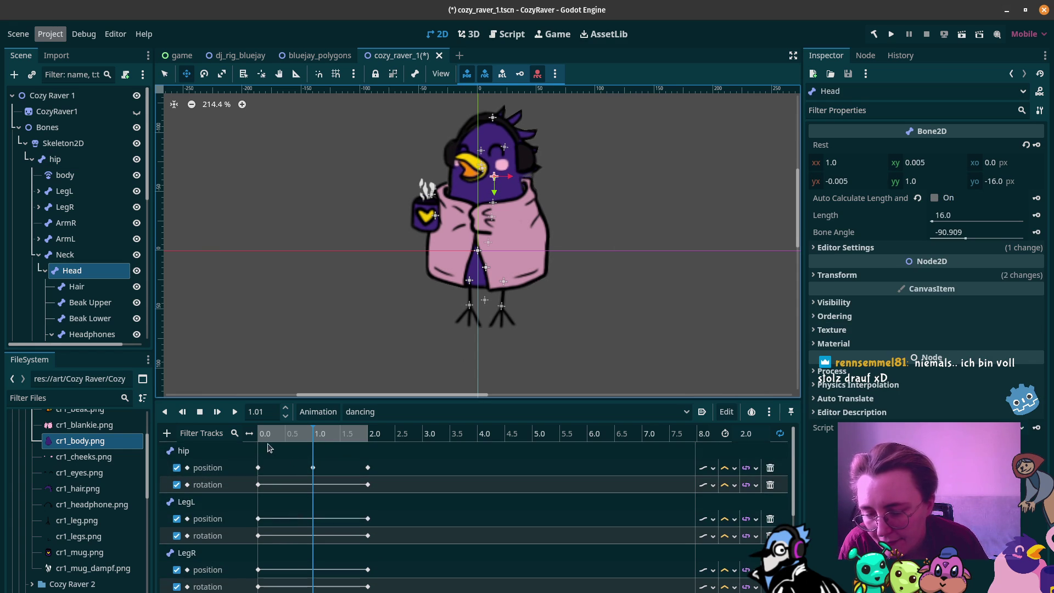
Step: Preview the dancing loop by playing from about 1.85 seconds
left_click(306, 433)
mouse_move(309, 433)
left_mouse_down()
mouse_move(367, 459)
mouse_move(281, 460)
mouse_move(371, 467)
mouse_move(261, 467)
left_mouse_up()
key("d")
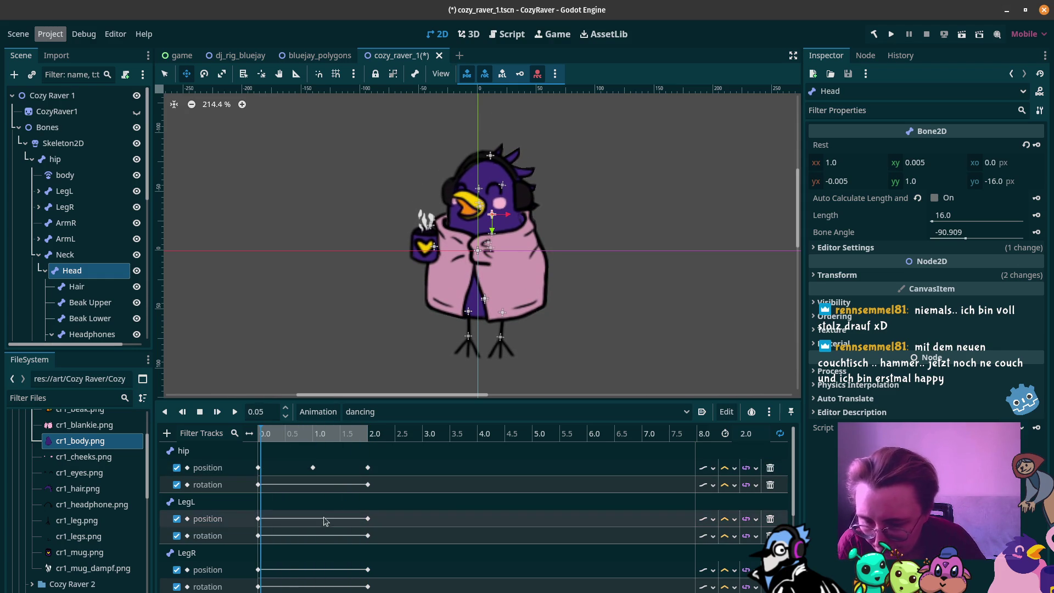
left_click(81, 194)
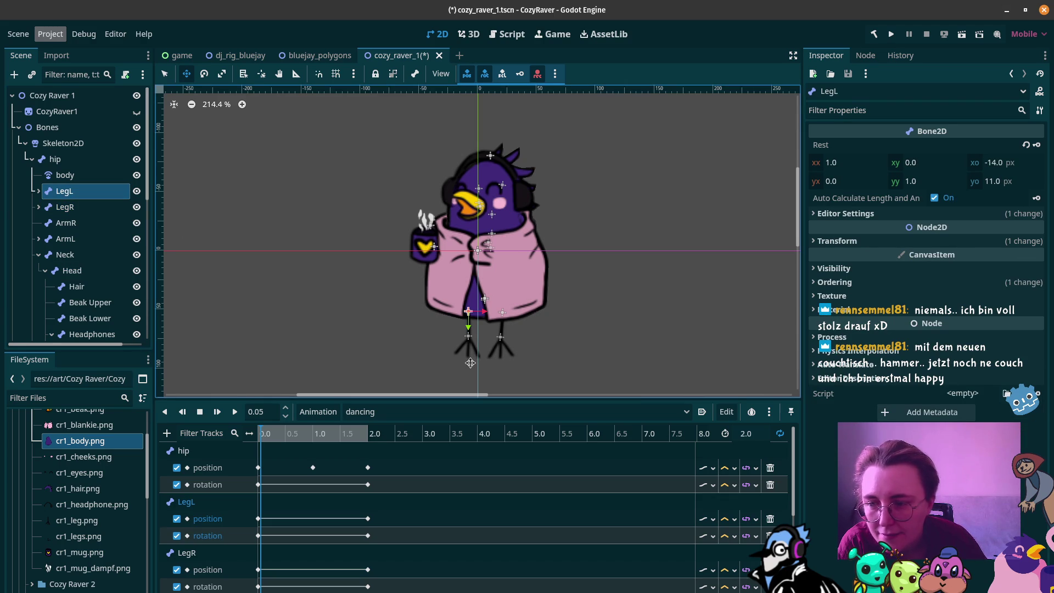
Step: Scrub to 0.6 seconds and nudge the left leg down to key LegL's position
mouse_move(265, 433)
left_mouse_down()
mouse_move(312, 433)
mouse_move(290, 433)
left_mouse_up()
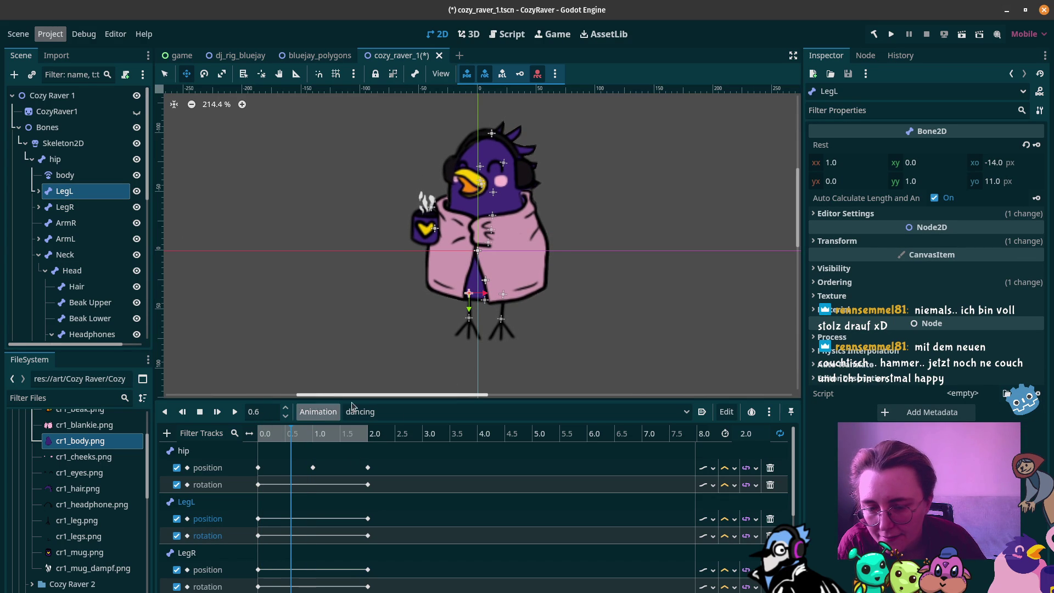
left_click_drag(458, 360, 459, 372)
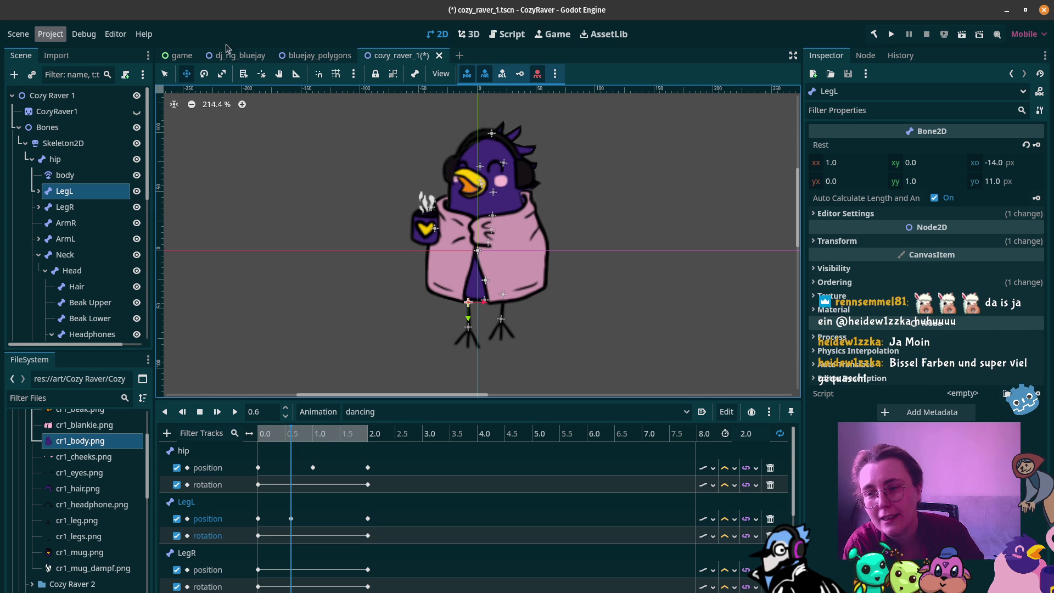
Step: Switch to the game.tscn scene with the party room, birds and 05:00 timer
left_click(181, 55)
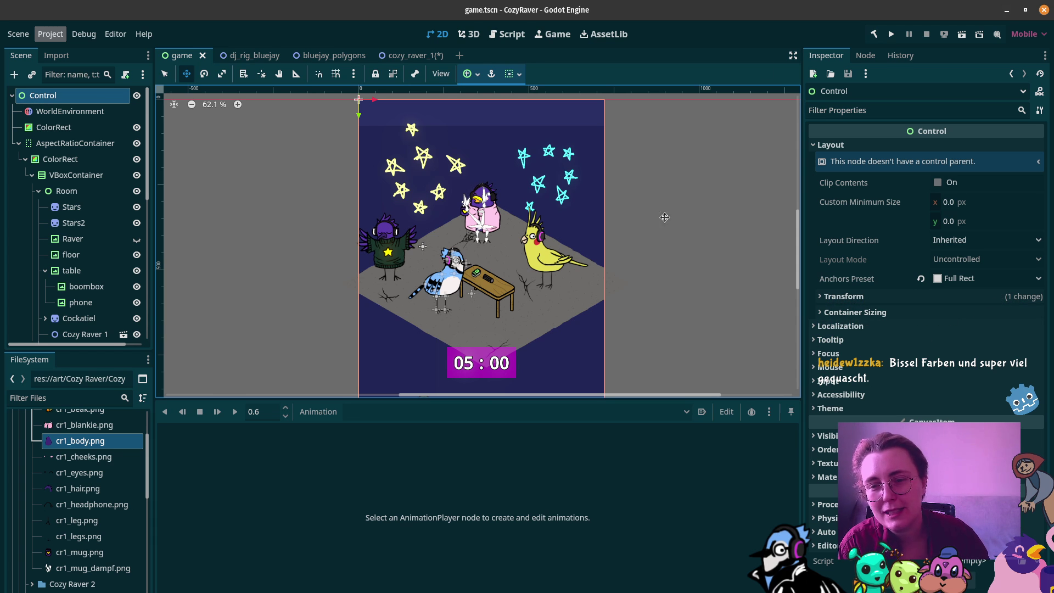
Step: Return to cozy_raver_1, check the pose at 1.0 s, rewind, and select the hip track
left_click(409, 55)
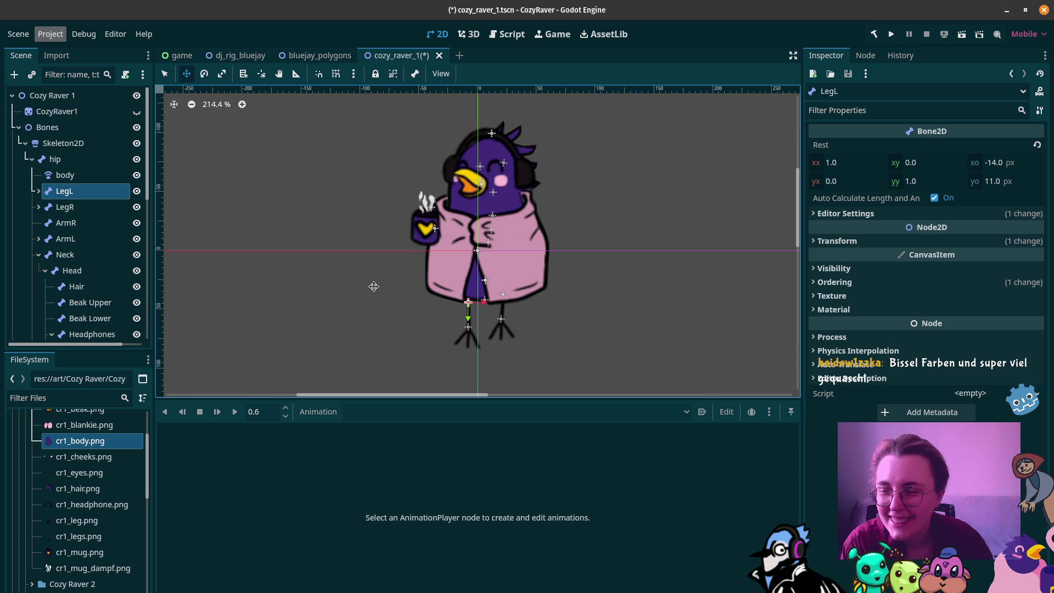
scroll(77, 219, "down", 5)
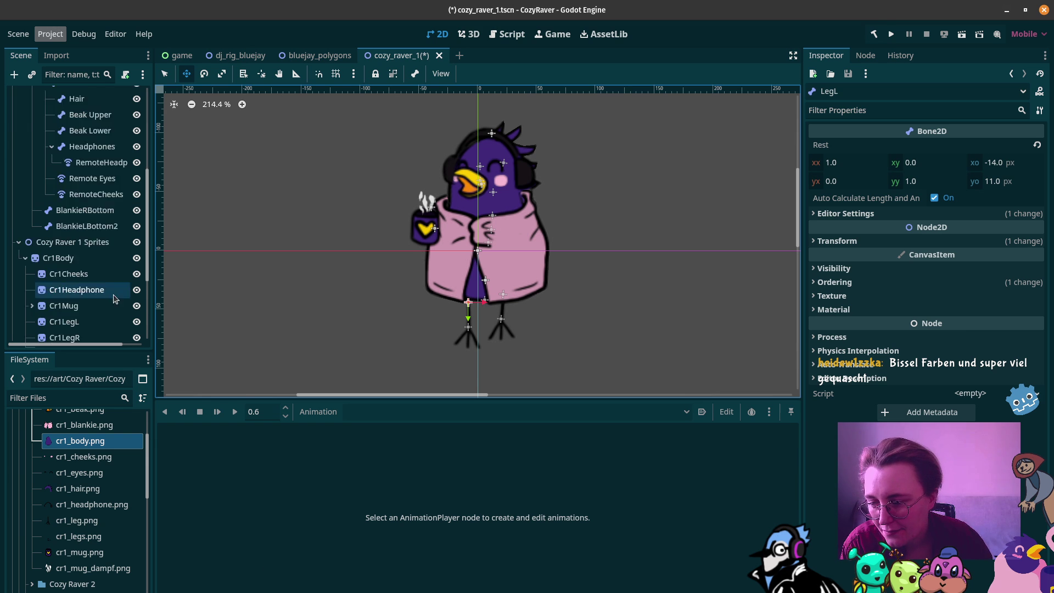
left_click(65, 329)
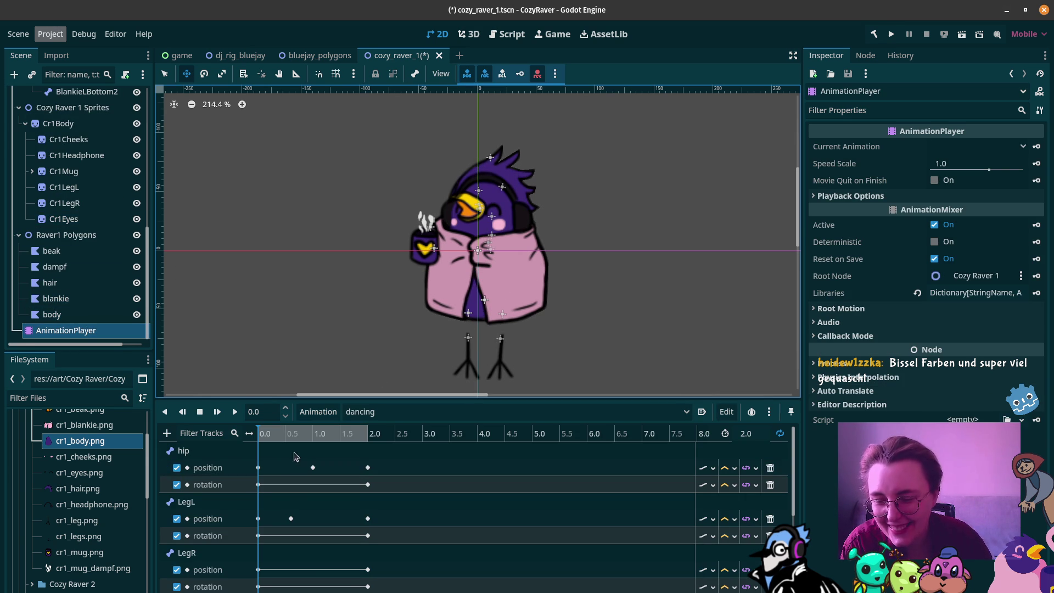
left_click(313, 435)
left_click_drag(314, 437, 240, 439)
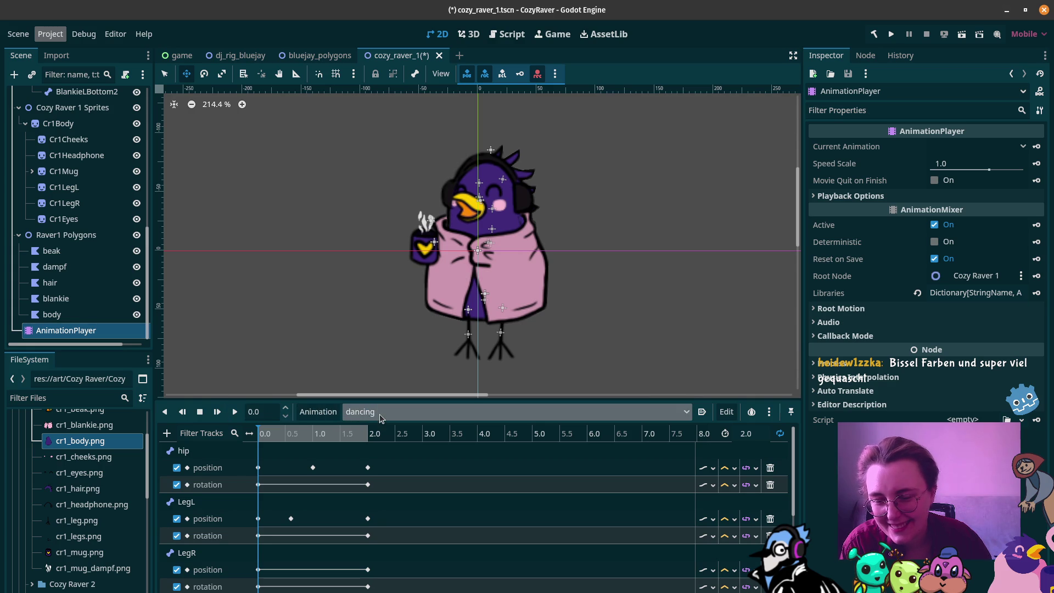
left_click(208, 452)
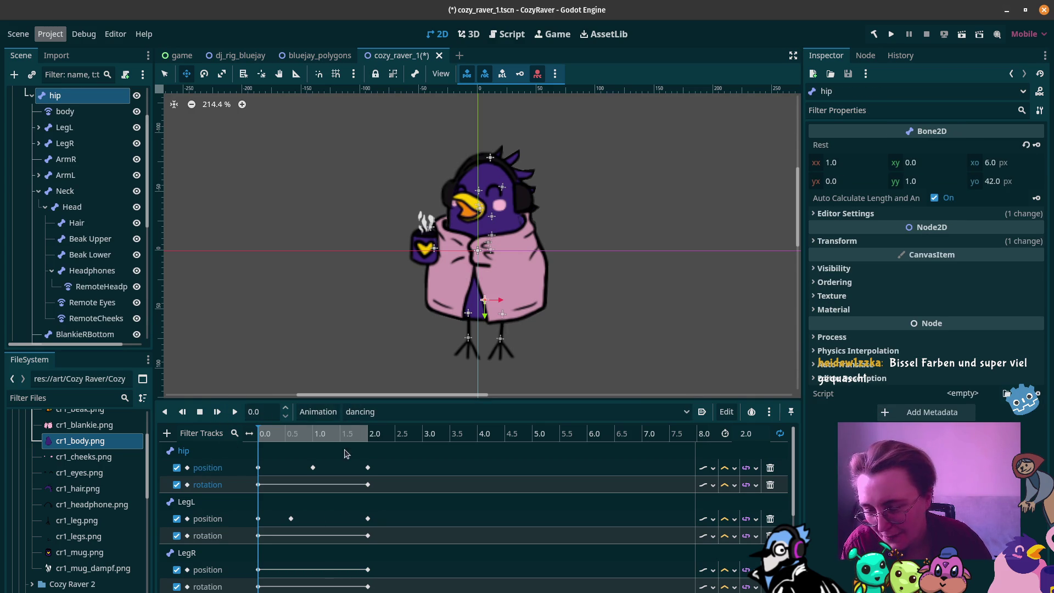
Step: Lift LegL about 12 pixels near 1.05 seconds and review the leg motion across the loop
mouse_move(292, 436)
left_mouse_down()
mouse_move(277, 436)
mouse_move(334, 437)
mouse_move(258, 435)
mouse_move(317, 435)
left_mouse_up()
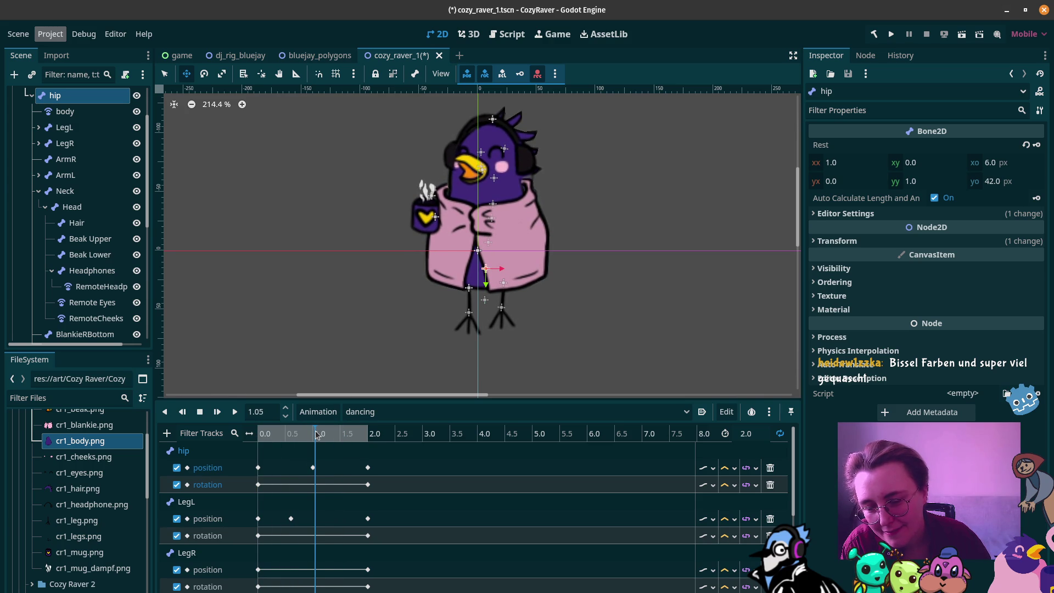
left_click(82, 127)
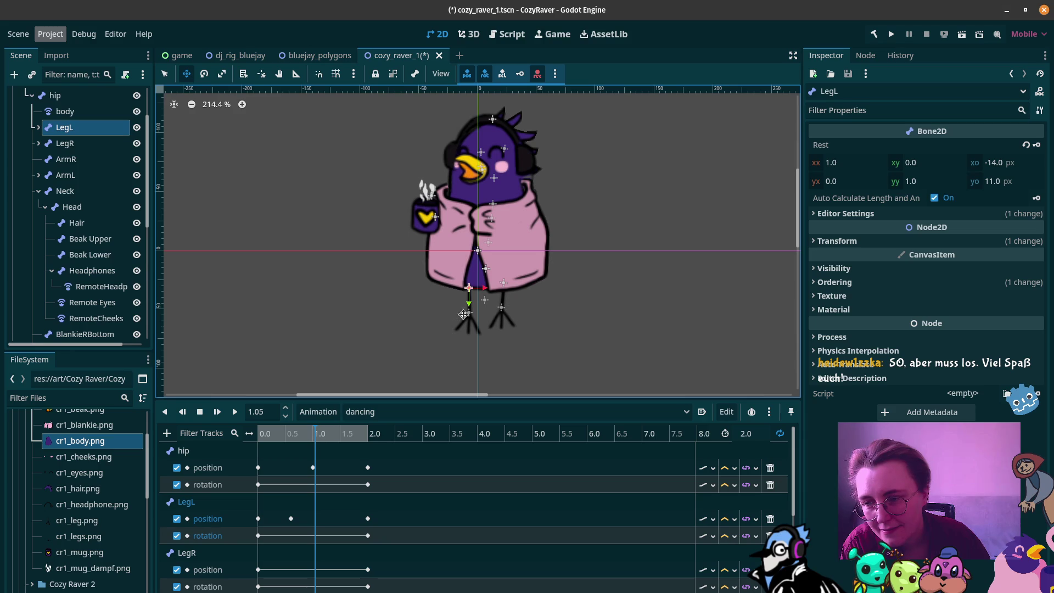
left_click_drag(463, 341, 464, 325)
left_click(261, 436)
left_click_drag(261, 436, 379, 427)
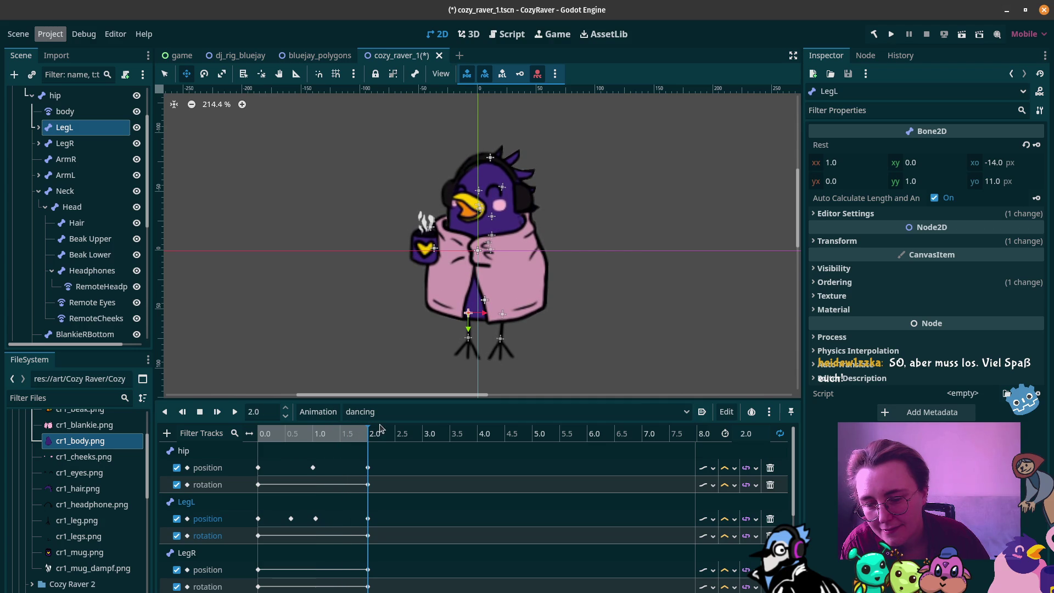
Step: Shift the LegR bone slightly down and left at 0.6 seconds
left_click(65, 144)
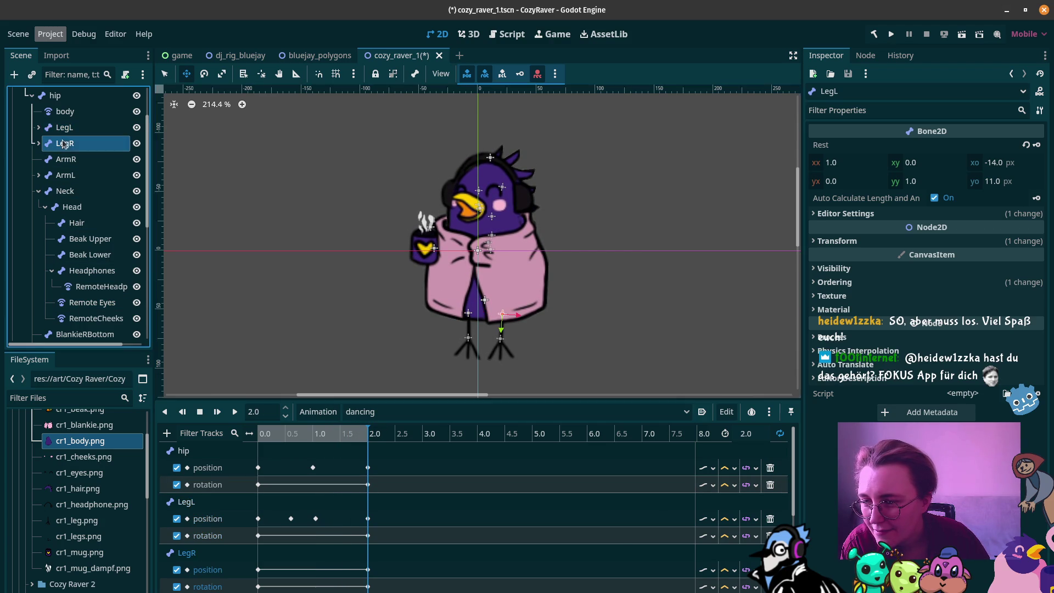
left_click(289, 437)
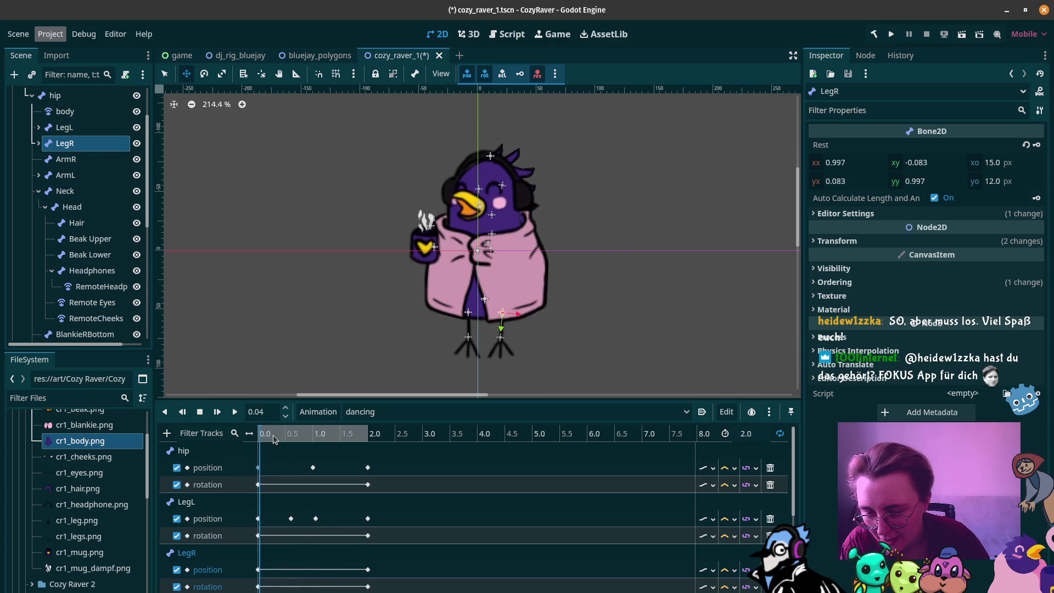
left_click(291, 434)
left_click_drag(525, 341, 522, 349)
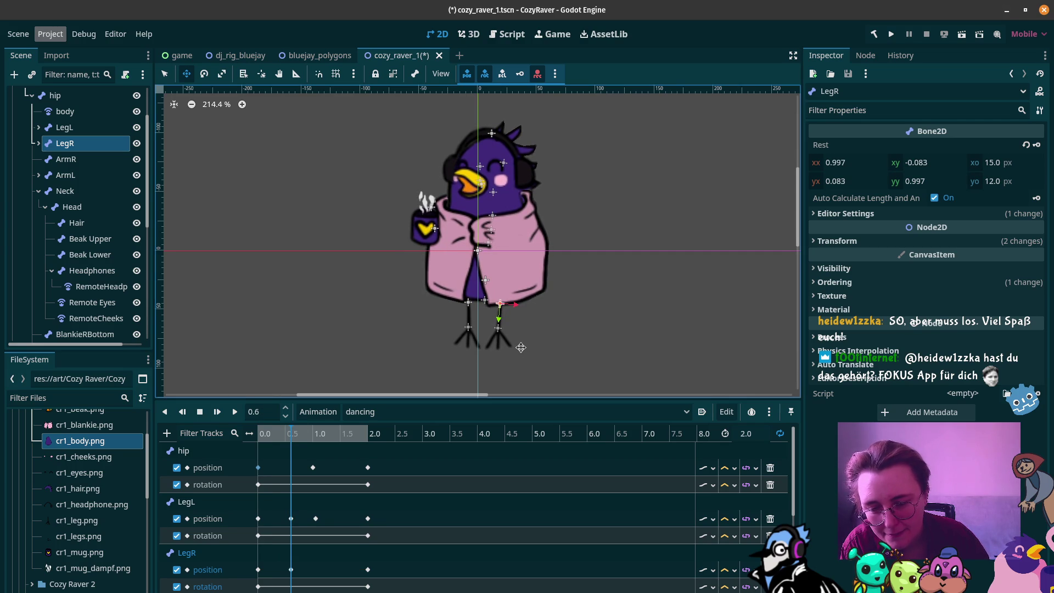
Step: Lift LegR at about 1.09 seconds, then play and stop the dancing loop
left_click_drag(291, 435, 319, 436)
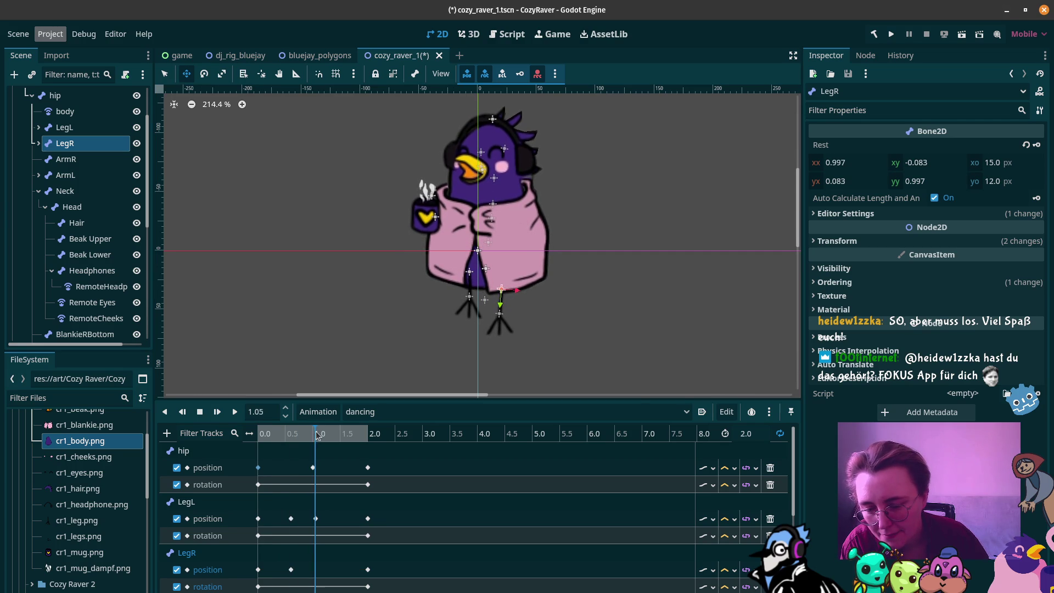
left_click_drag(506, 373, 508, 360)
mouse_move(272, 433)
left_mouse_down()
mouse_move(331, 433)
mouse_move(247, 428)
left_mouse_up()
left_click(235, 411)
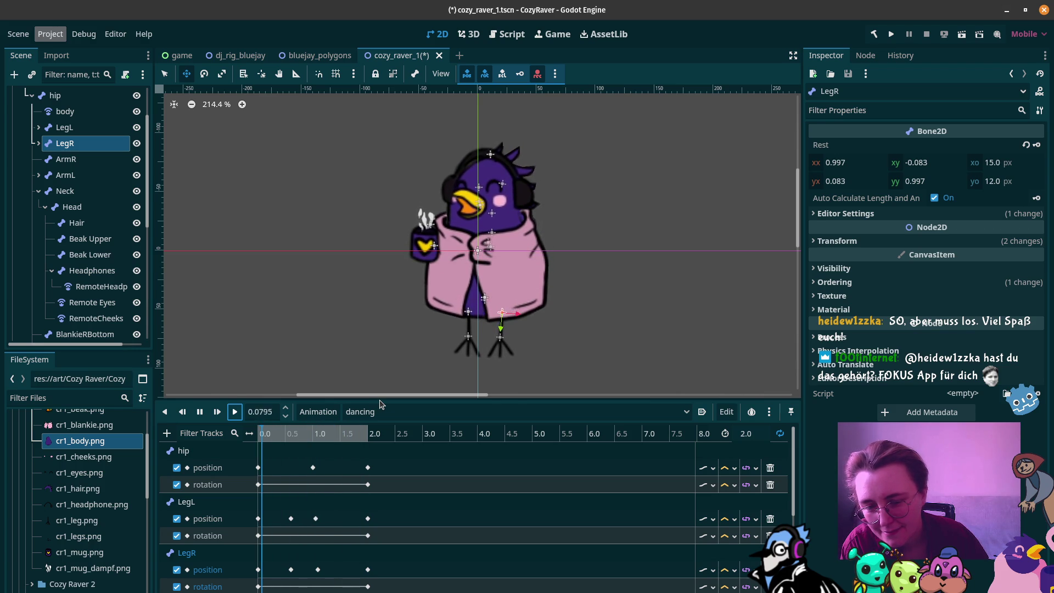
key("s")
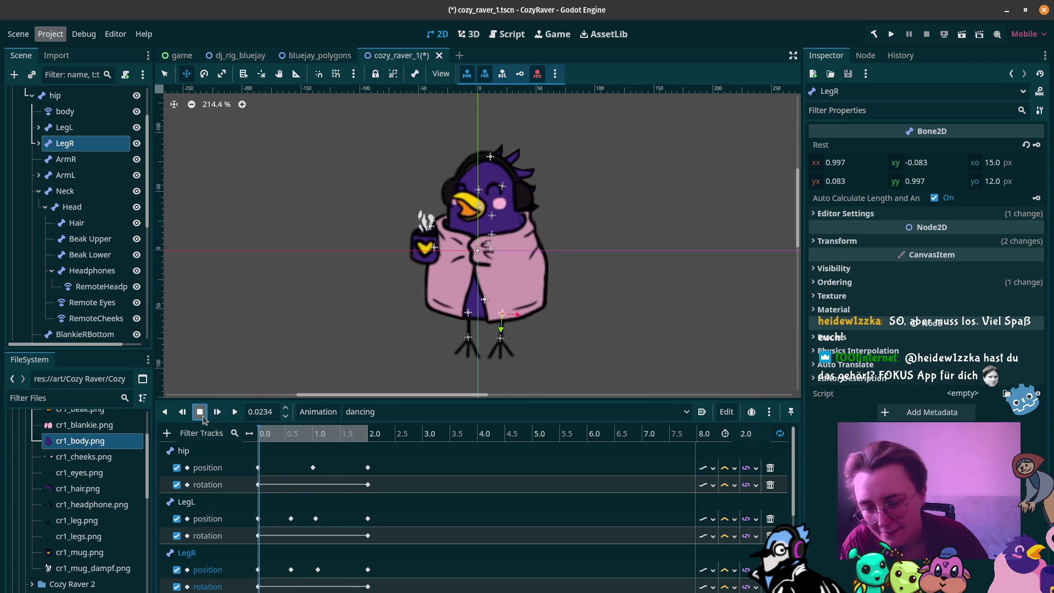
left_click(313, 468)
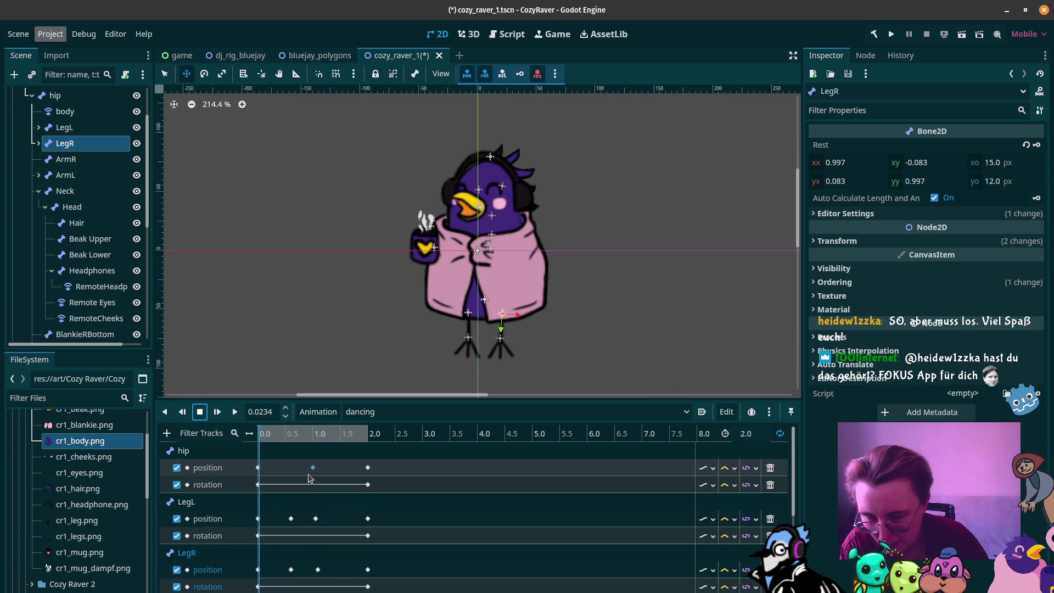
Step: Move the hip key to 0.6667 s and shift both legs' position keys earlier
left_click_drag(313, 467, 294, 467)
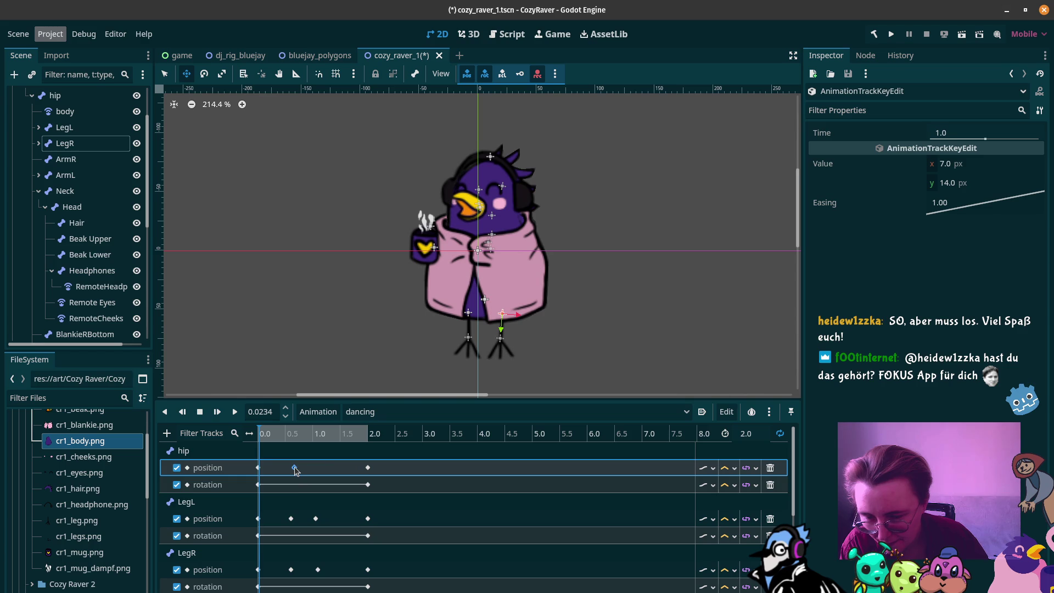
left_click(291, 519)
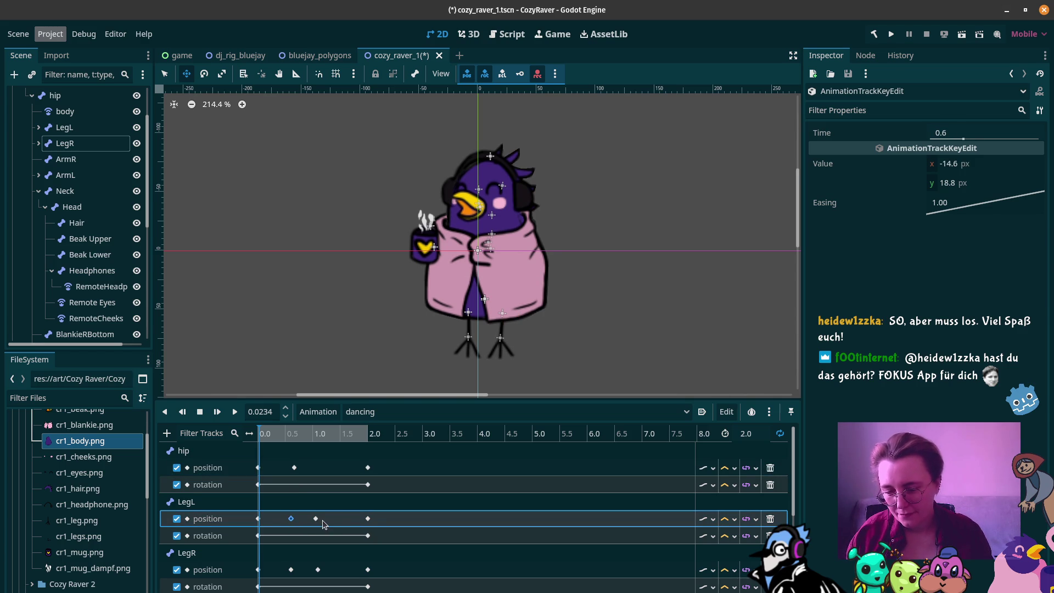
left_click(316, 519, "shift")
left_click(291, 569, "shift")
left_click(318, 570, "shift")
left_click_drag(317, 573, 305, 573)
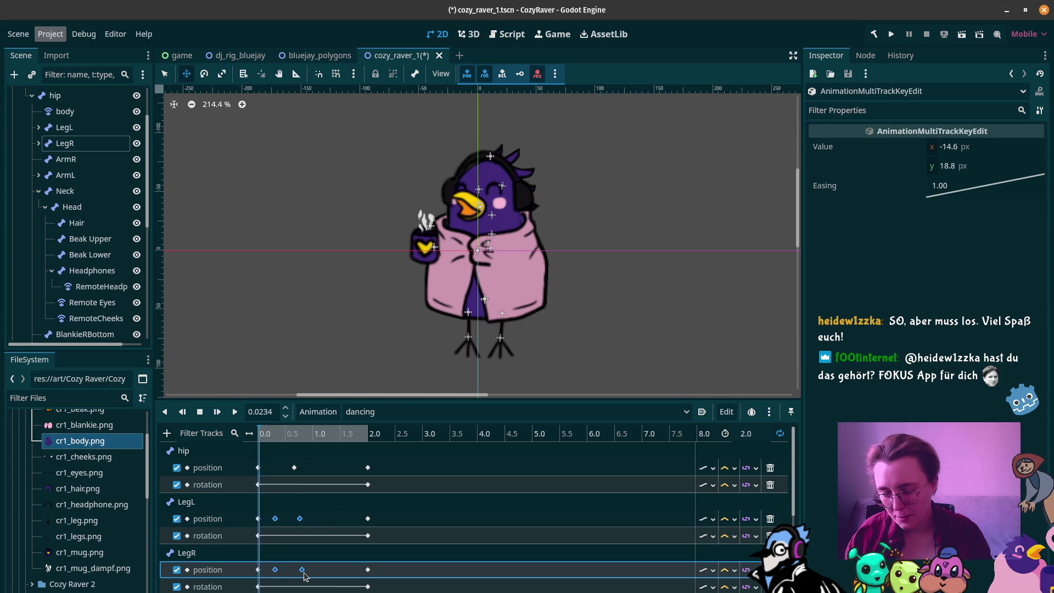
Step: Copy the hip, LegL and LegR starting positions to 1.112 seconds
left_click(235, 412)
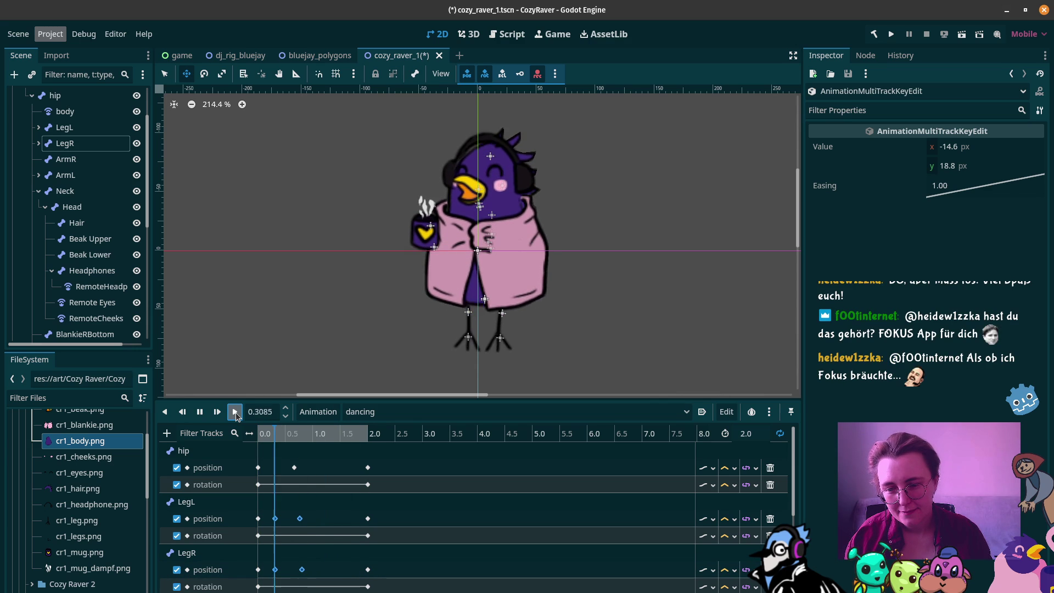
left_click(200, 411)
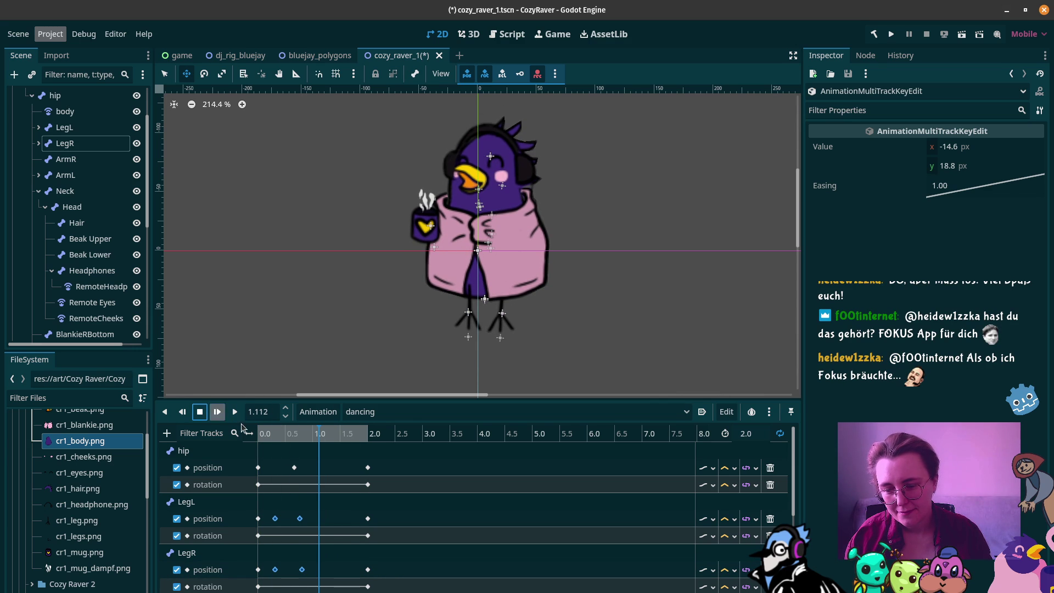
left_click(258, 468)
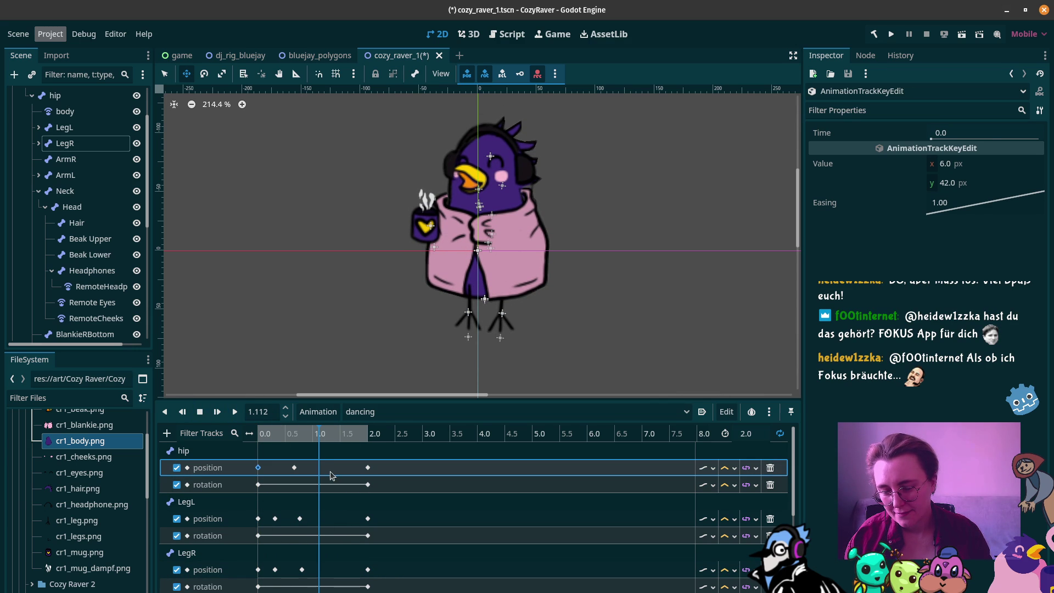
key("ctrl+d")
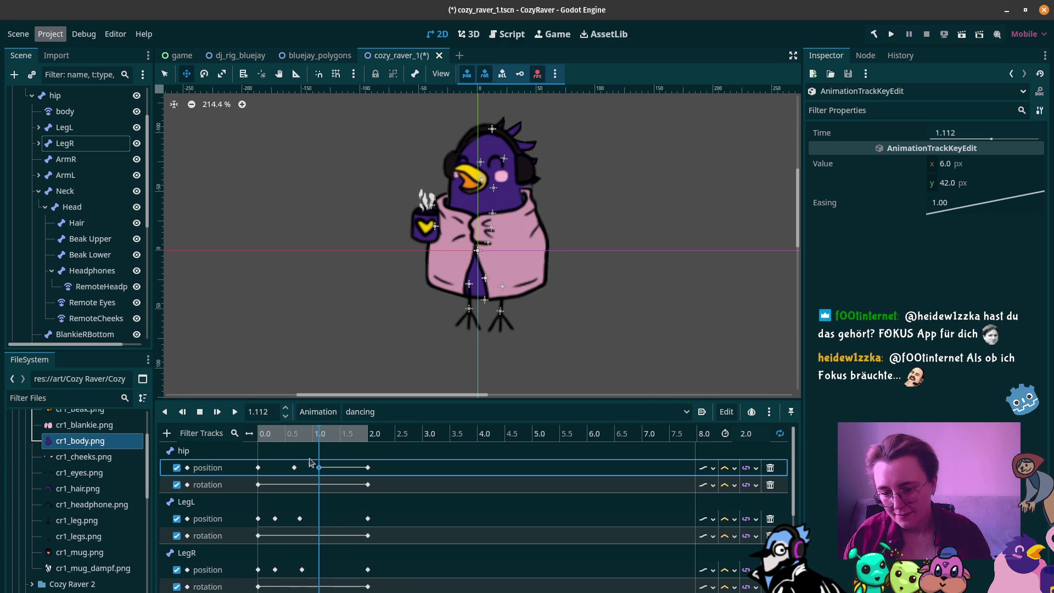
left_click(258, 518)
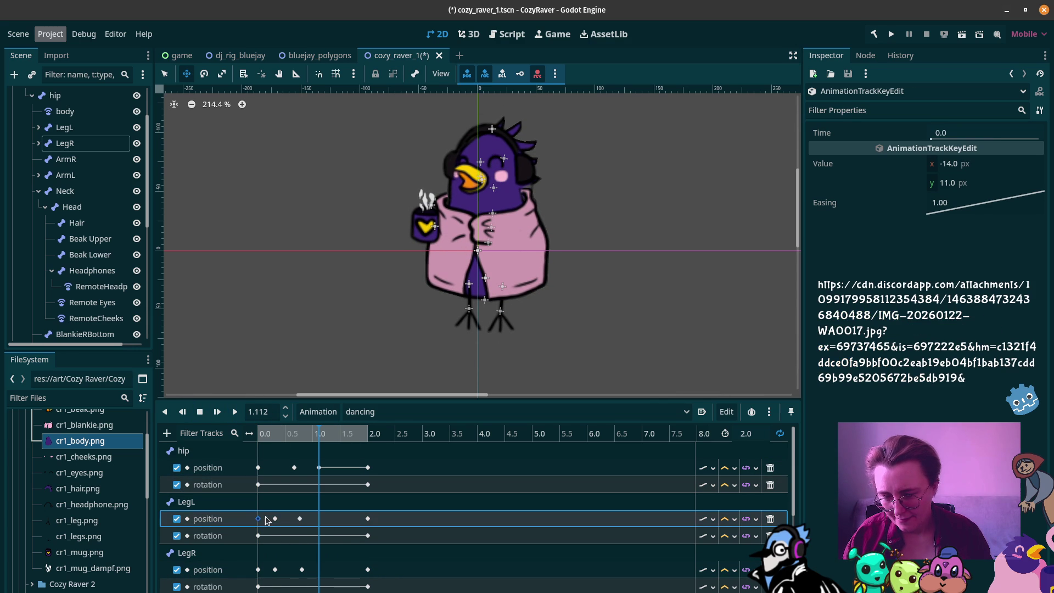
key("ctrl+d")
left_click(258, 569)
key("ctrl+d")
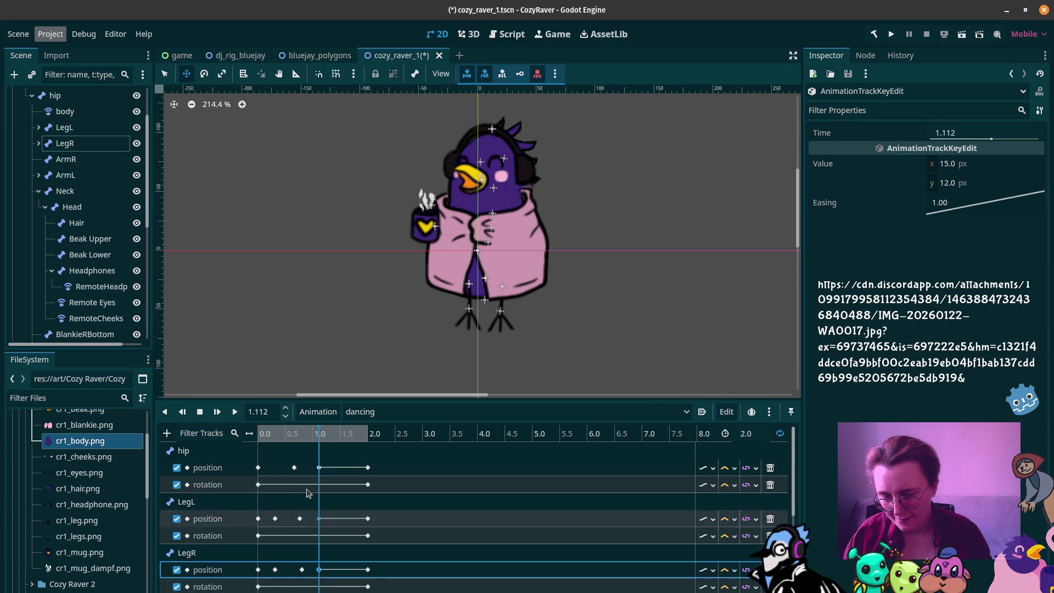
Step: Replay the dancing animation with the new settle-back keys and pause it
left_click(234, 412)
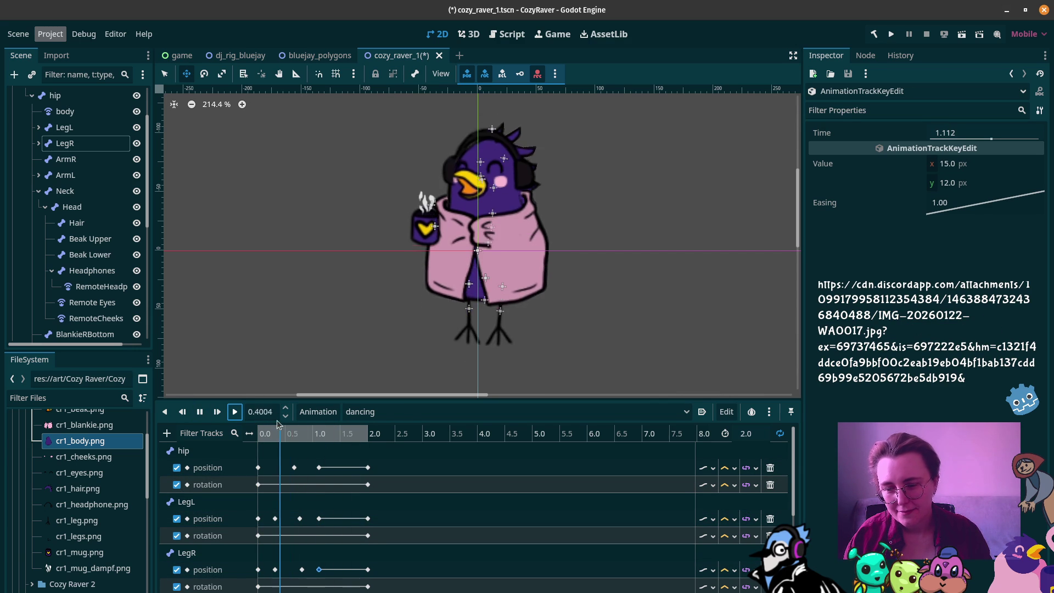
key("s")
scroll(332, 490, "down", 5)
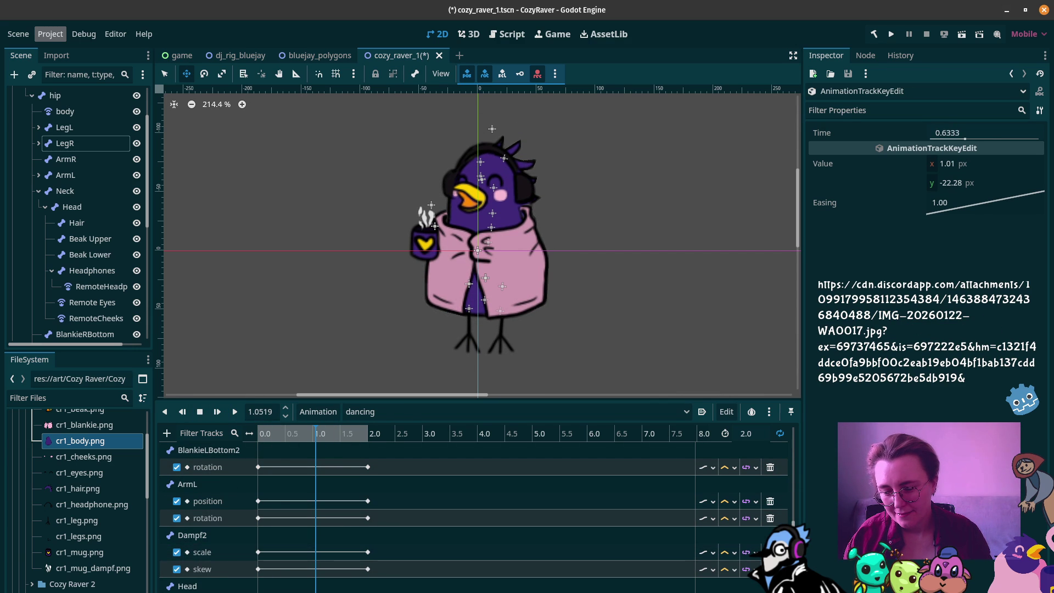
left_click(235, 411)
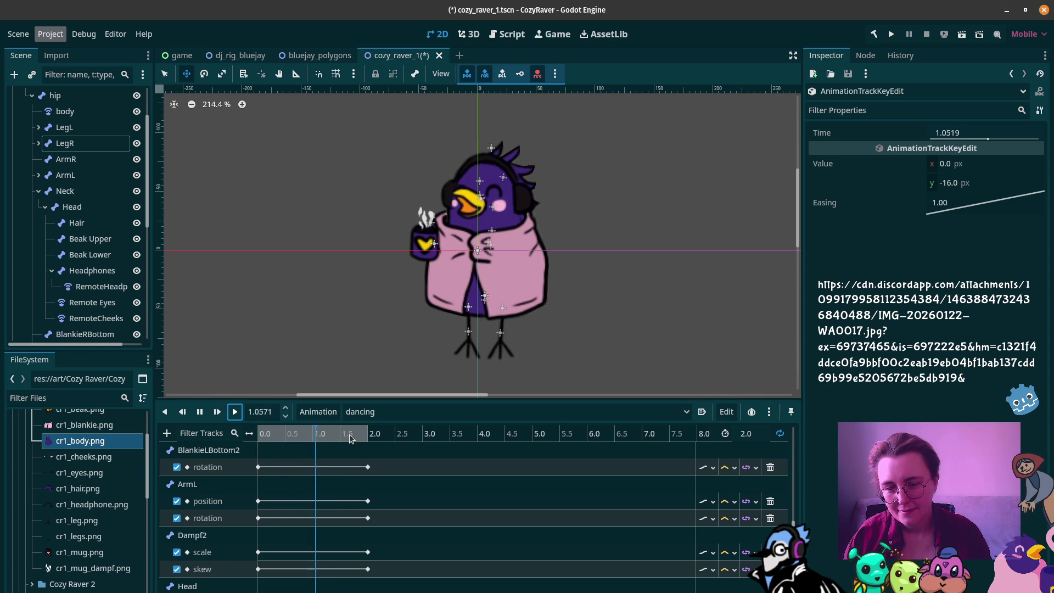
left_click(201, 412)
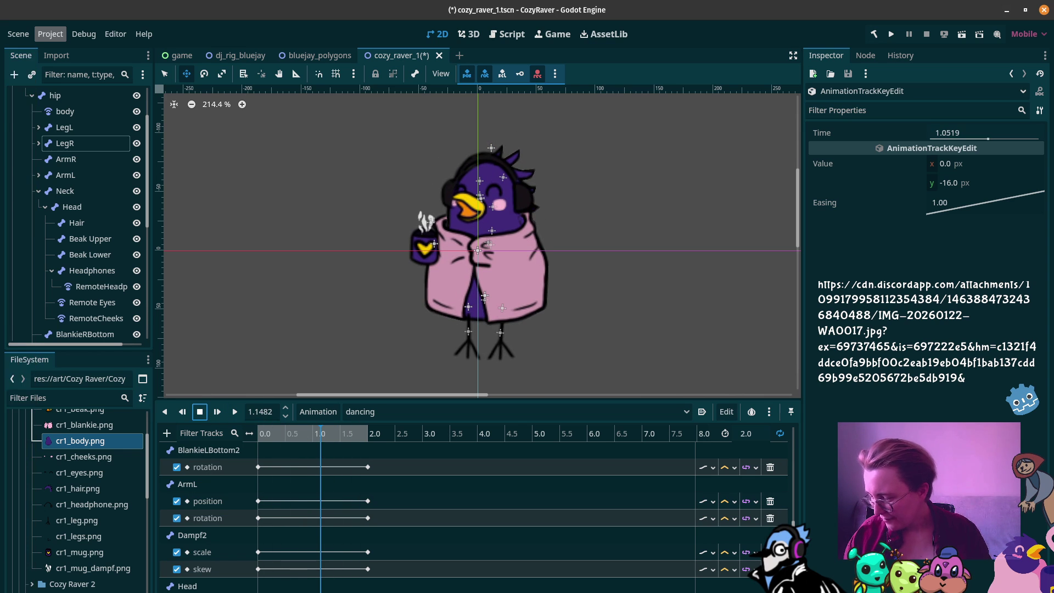
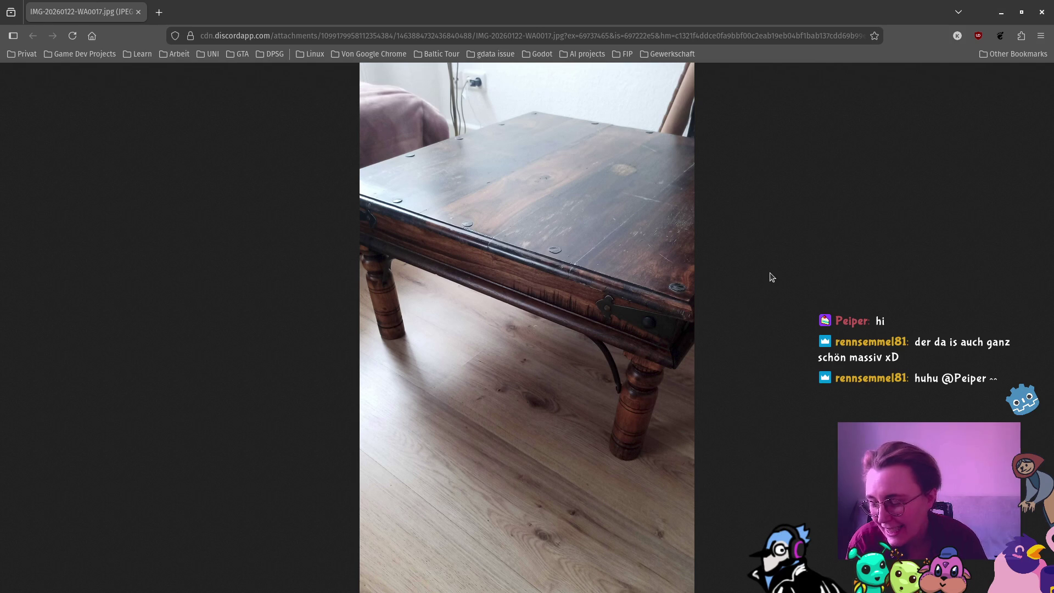
Step: Minimize and restore the Firefox window with the wooden table photo, then close it
left_click(1001, 13)
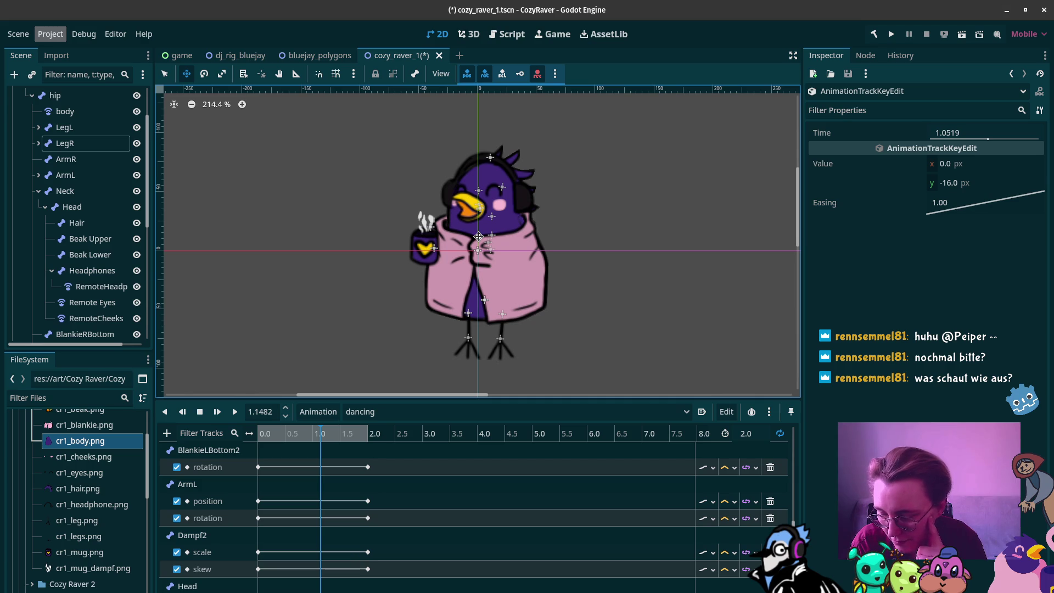
mouse_move(11, 53)
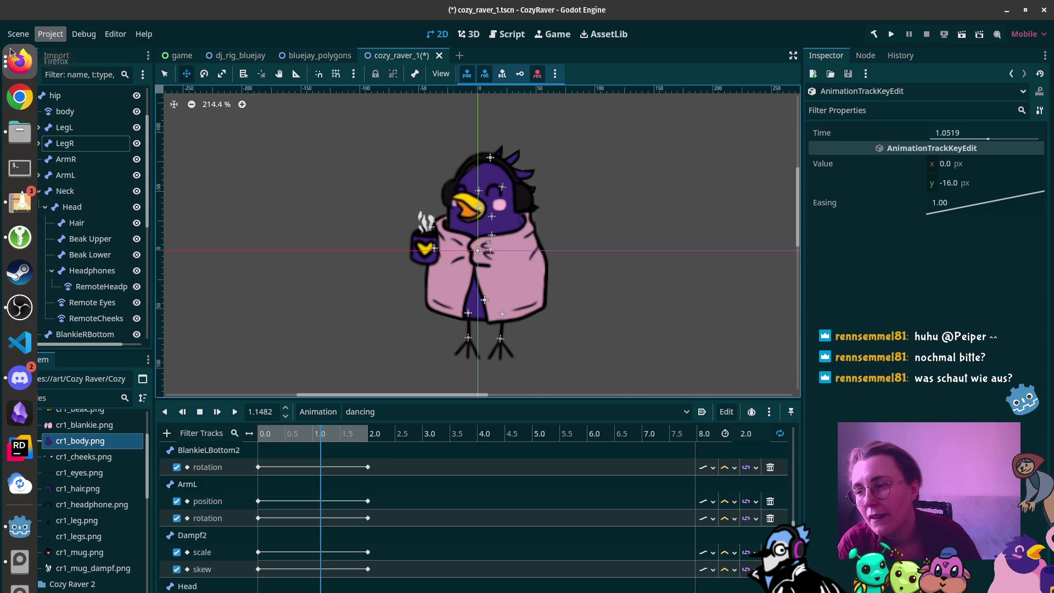
left_click(127, 258)
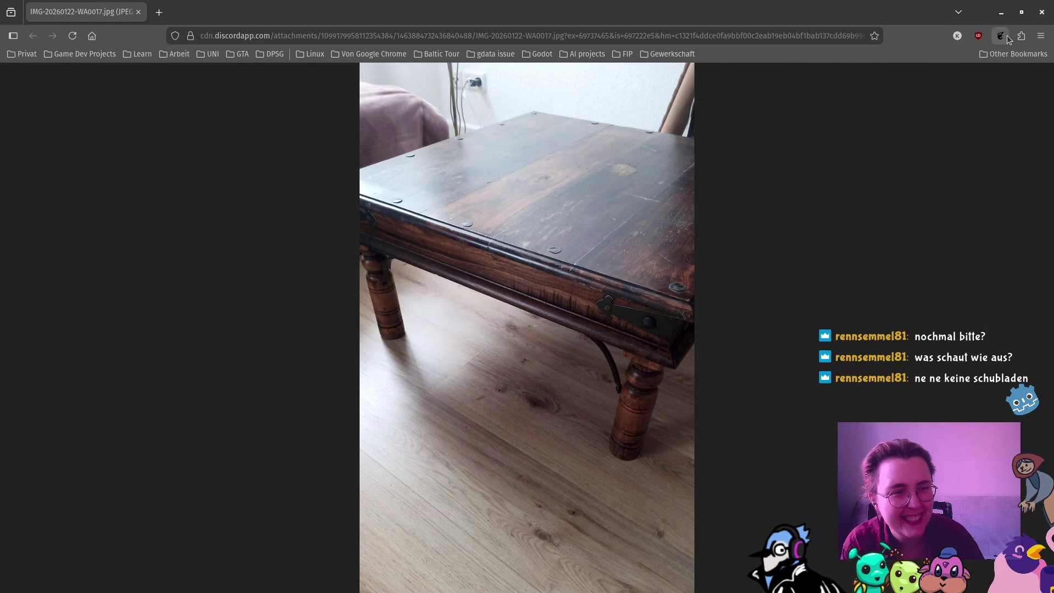
left_click(1041, 11)
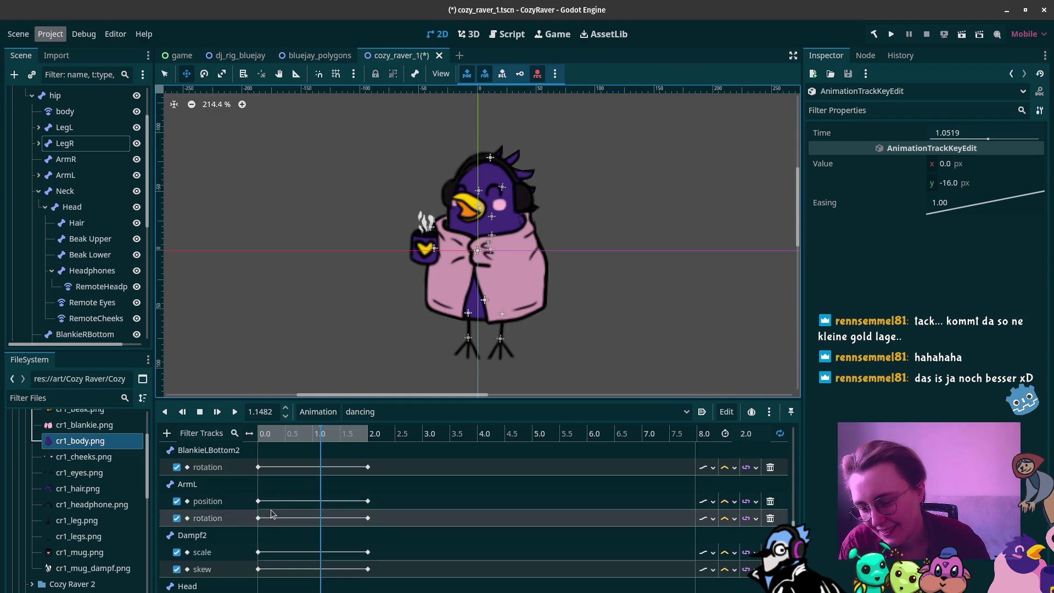
scroll(281, 502, "up", 10)
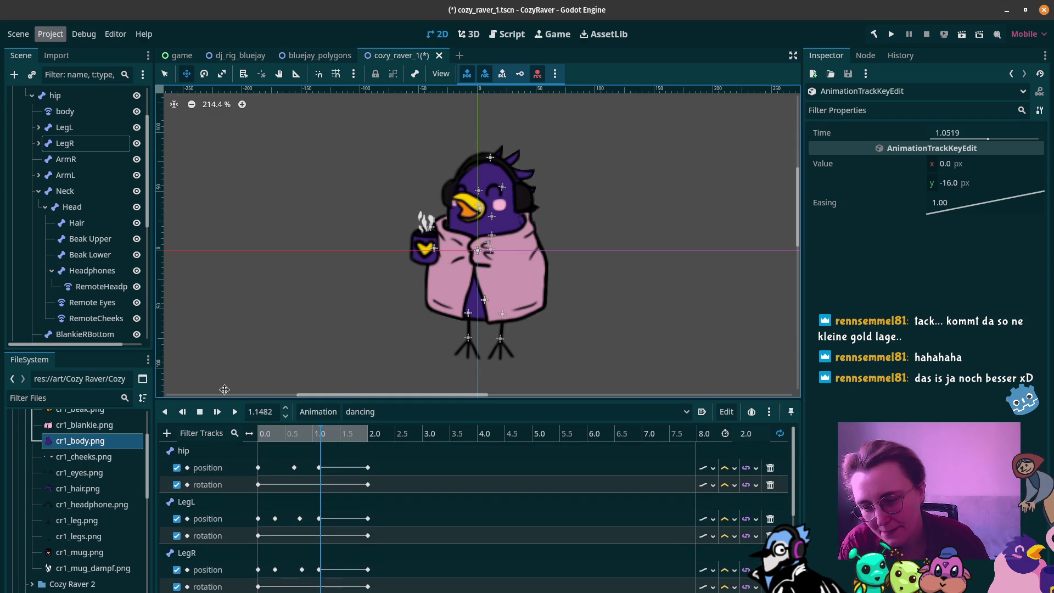
Step: Play the dancing animation, stop it, and scrub the playhead to about 1.44 s
left_click(234, 412)
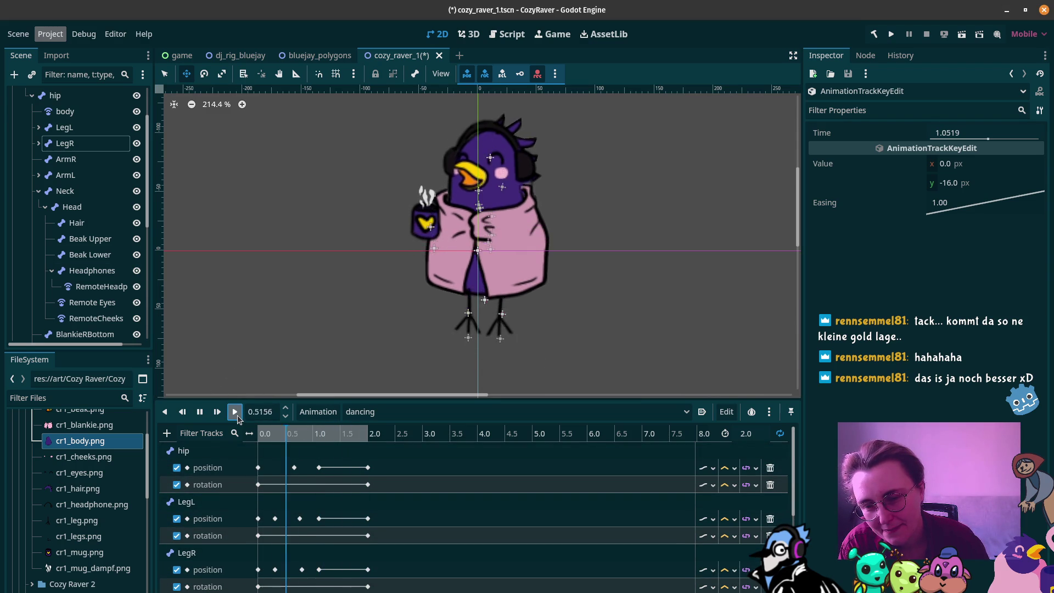
left_click(200, 416)
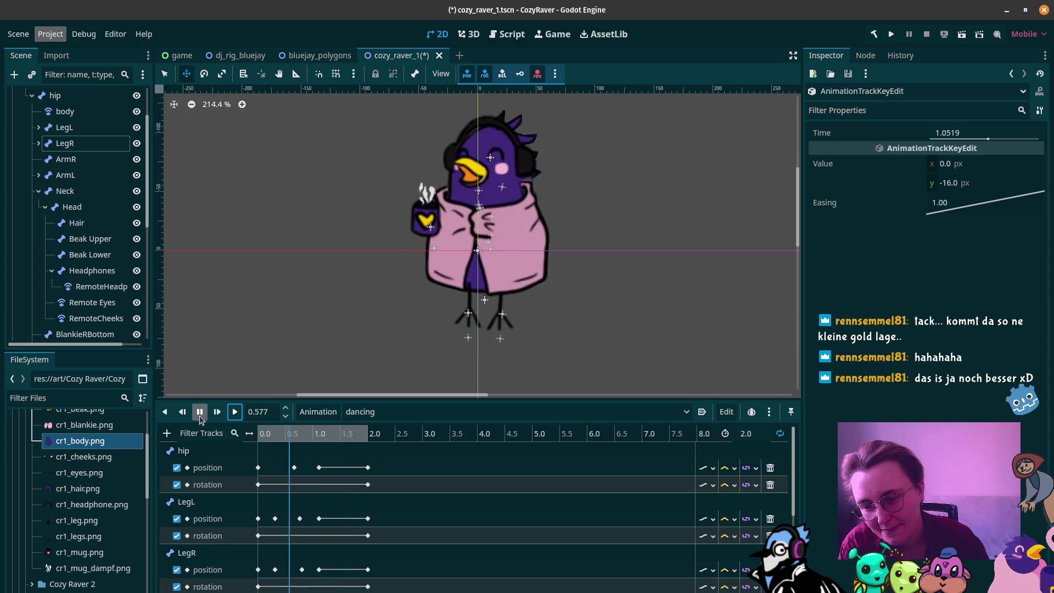
left_click(200, 416)
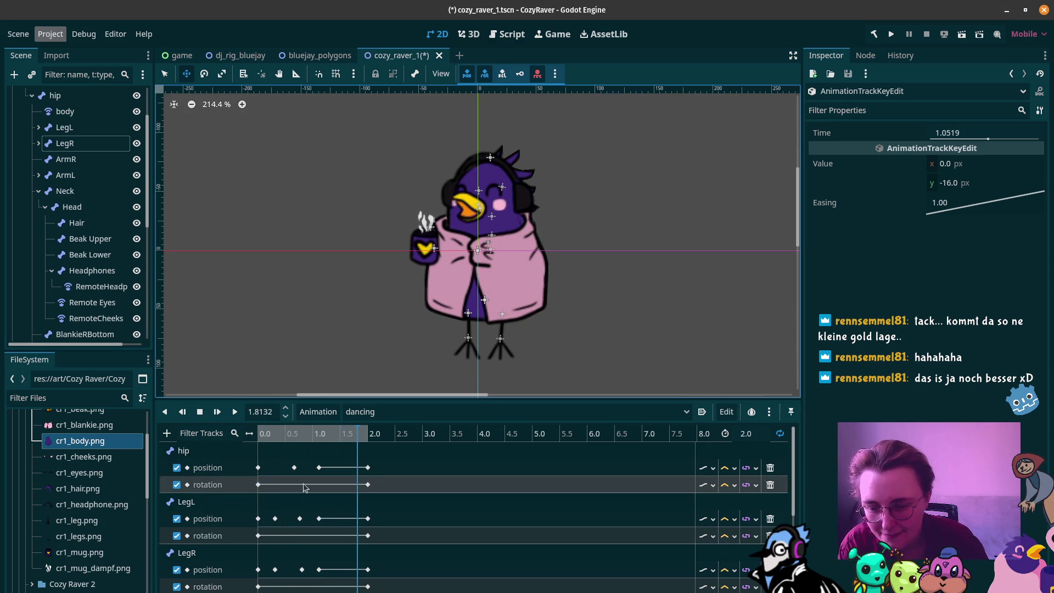
left_click_drag(351, 433, 337, 434)
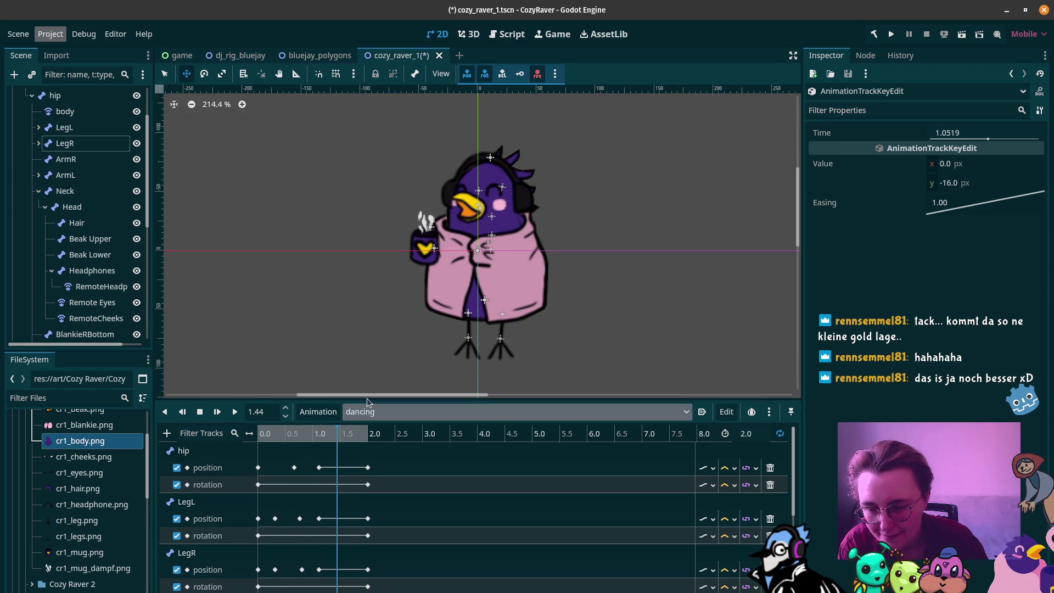
Step: Select the body polygon, the hip bone, then the AnimationPlayer to reopen the dancing timeline
left_click(475, 299)
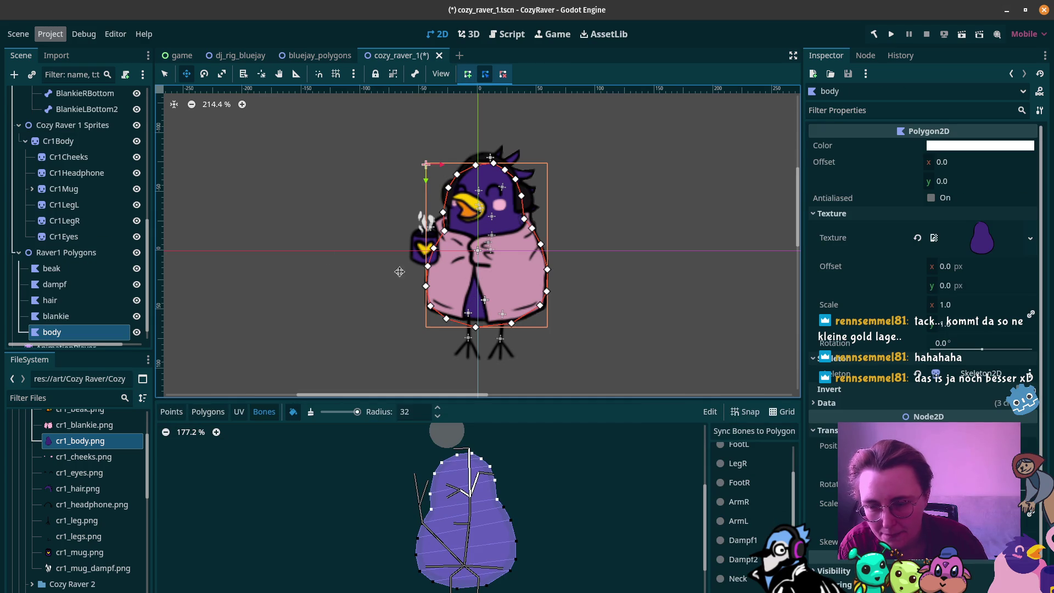
scroll(78, 159, "up", 5)
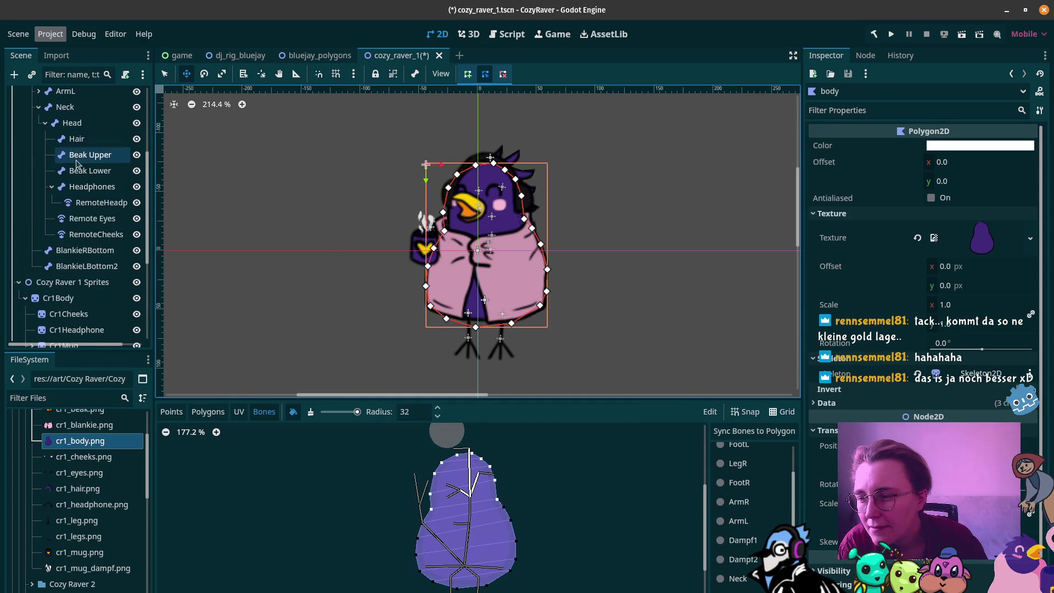
scroll(71, 165, "up", 5)
left_click(55, 159)
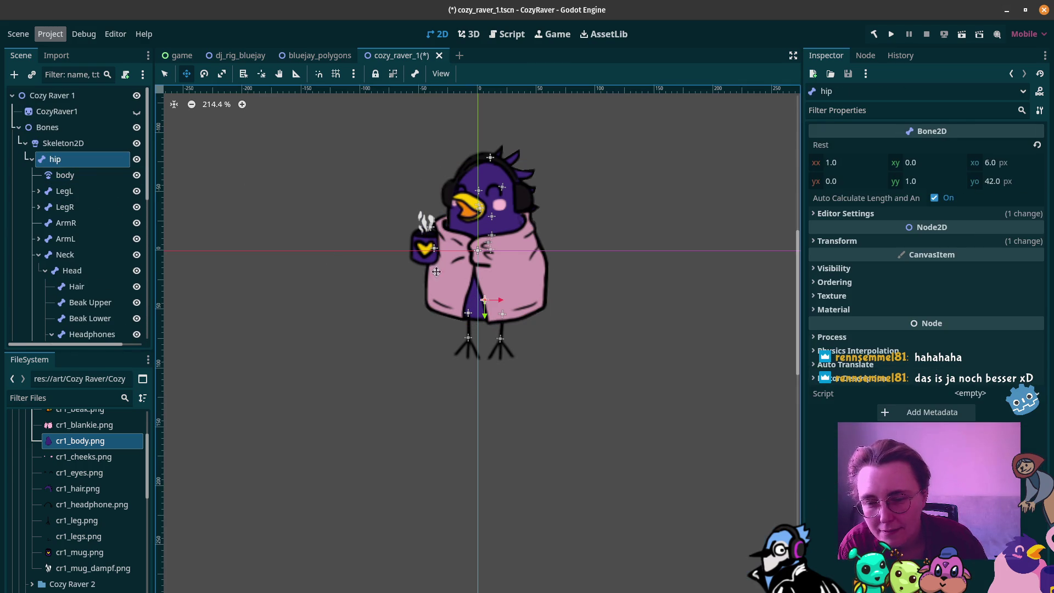
scroll(82, 318, "down", 10)
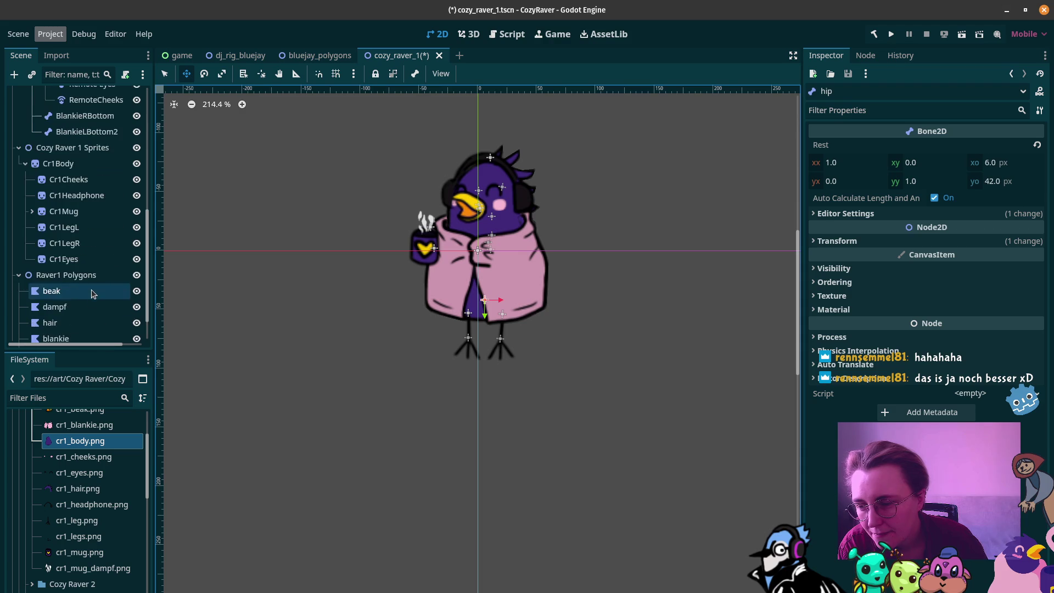
left_click(86, 331)
scroll(77, 192, "up", 10)
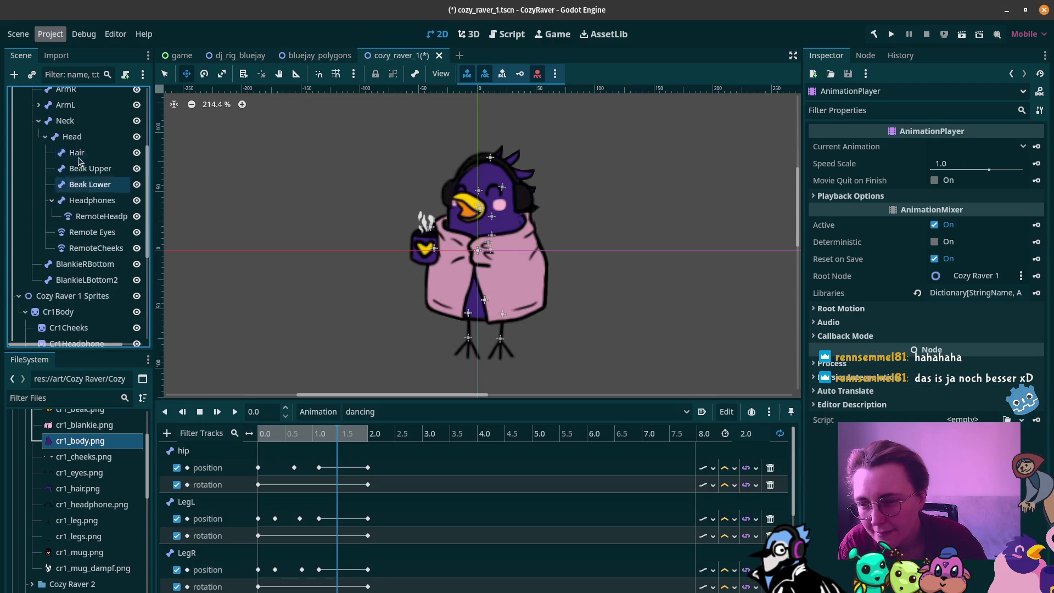
Step: Lower the hip about 3 px and add hip position keys at 1.61 s and 1.8 s
left_click(77, 159)
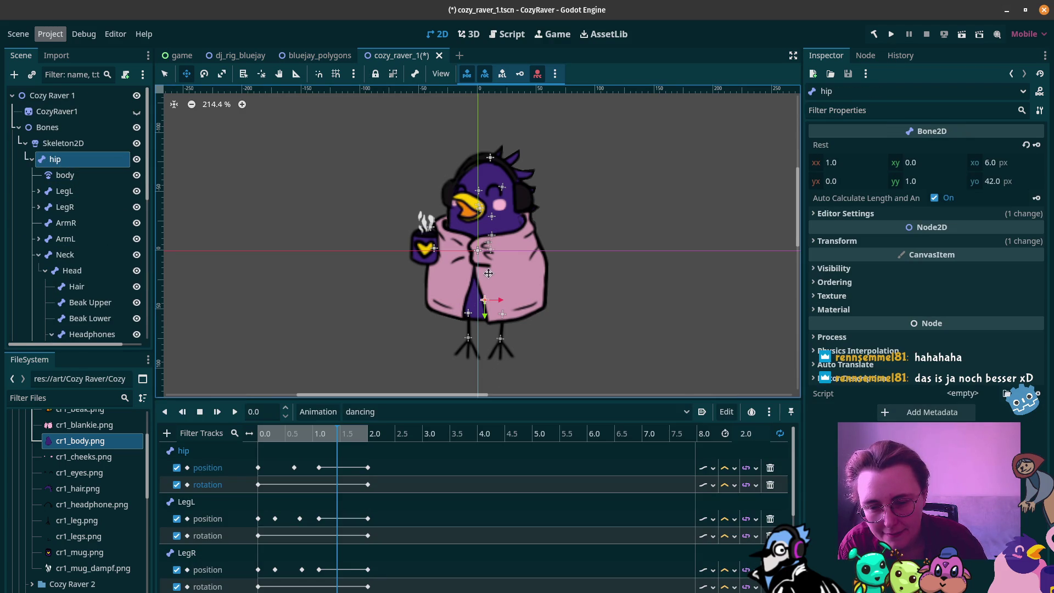
left_click_drag(572, 273, 575, 284)
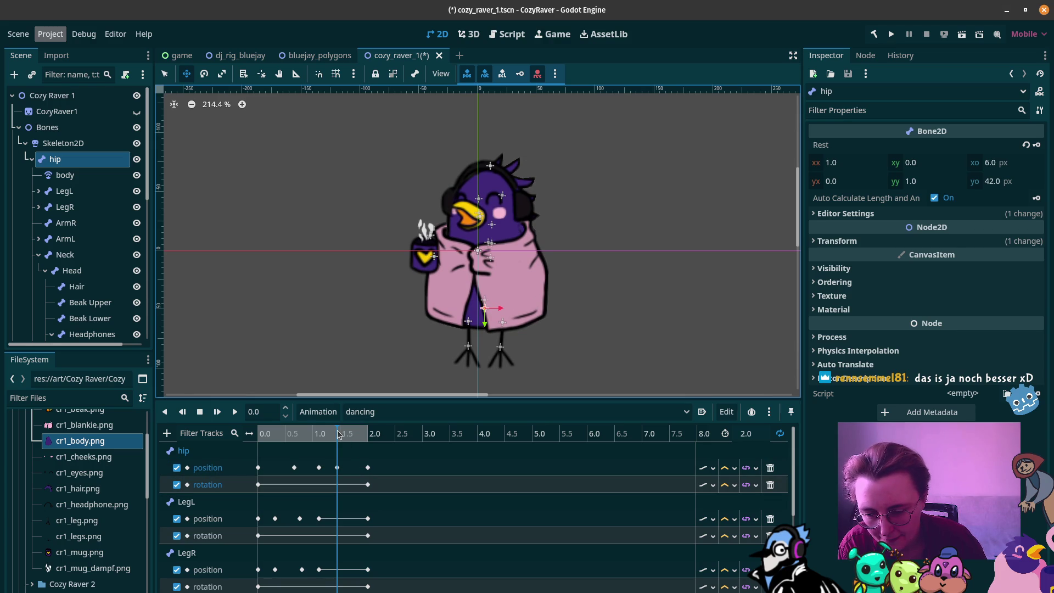
left_click(319, 467)
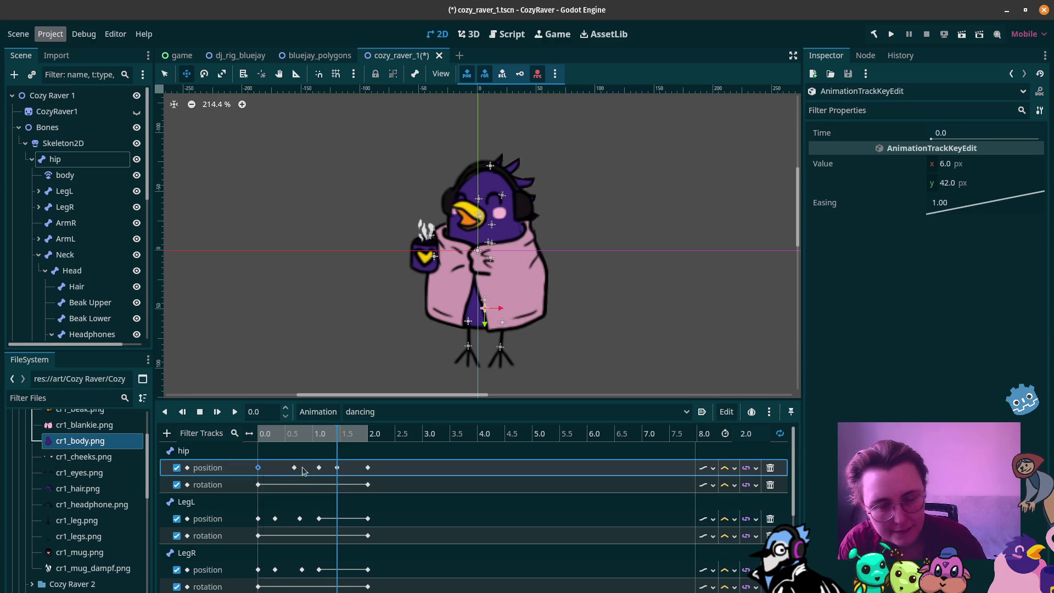
left_click_drag(340, 432, 347, 432)
key("bracketleft")
left_click(336, 467)
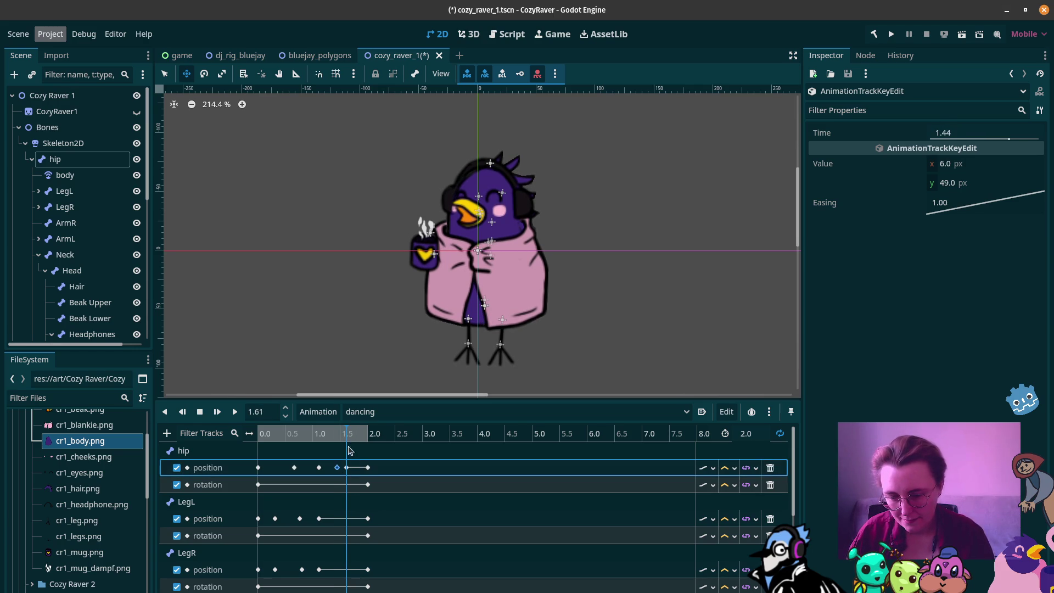
left_click_drag(349, 434, 354, 437)
key("ctrl+d")
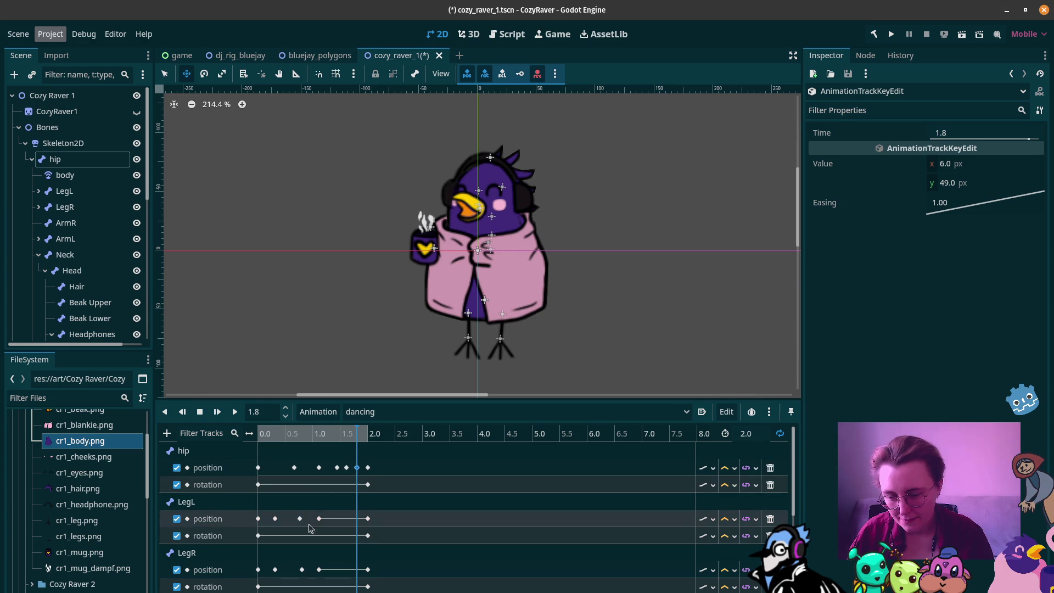
Step: Duplicate the LegL position key from 1.112 s to 1.44 s and set its y to 4
mouse_move(359, 434)
left_mouse_down()
mouse_move(321, 434)
mouse_move(338, 435)
left_mouse_up()
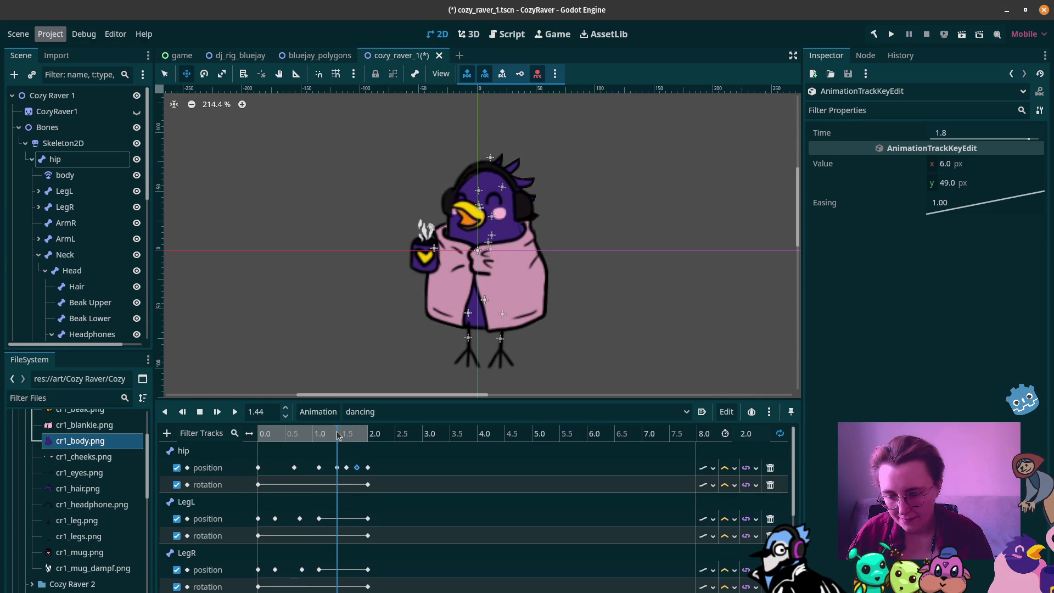
left_click(319, 468)
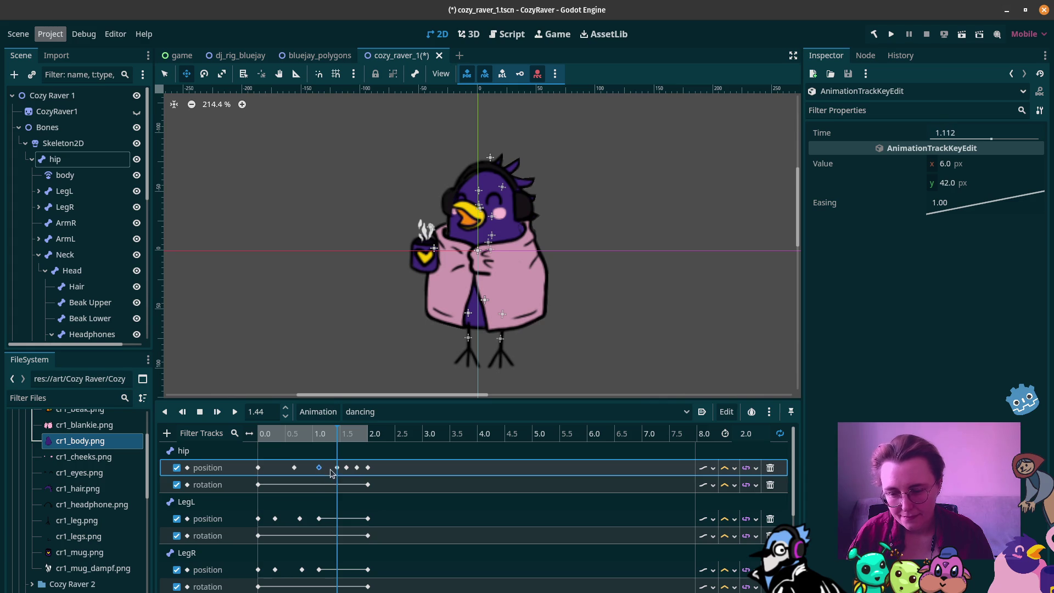
left_click(319, 468)
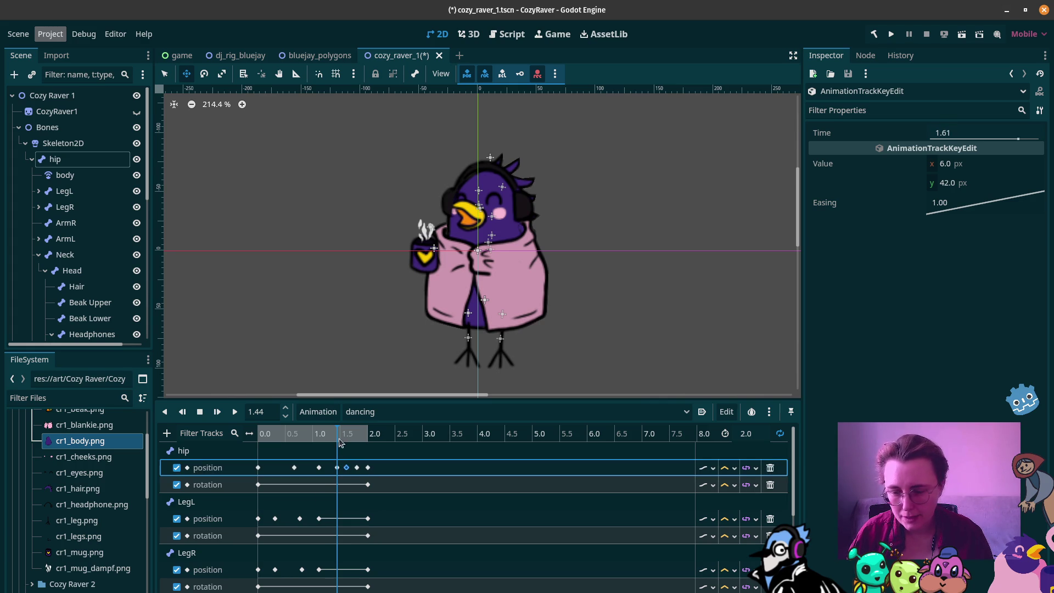
left_click(320, 518)
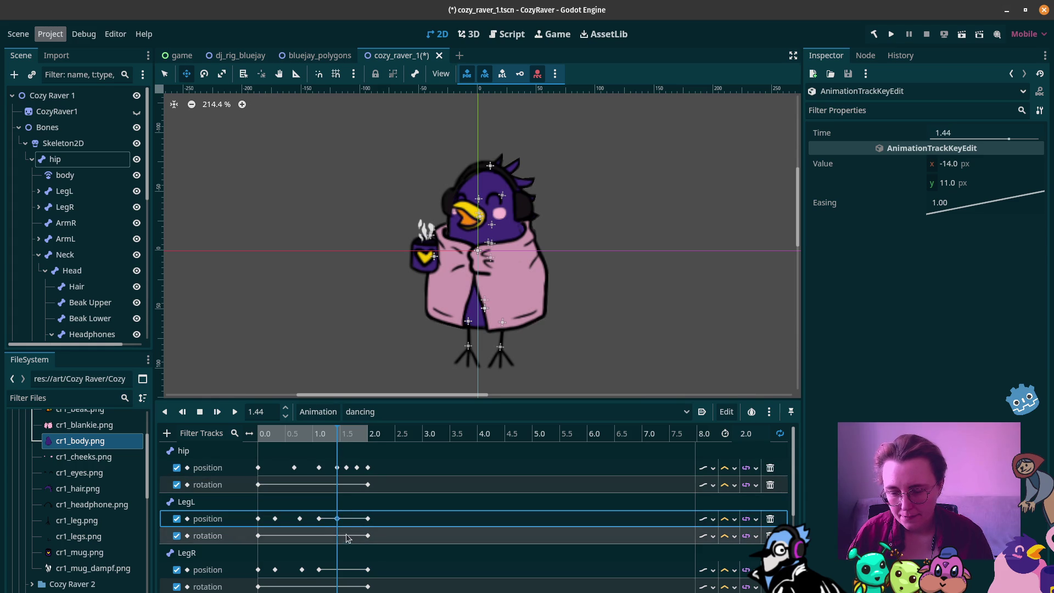
key("ctrl+d")
left_click(942, 187)
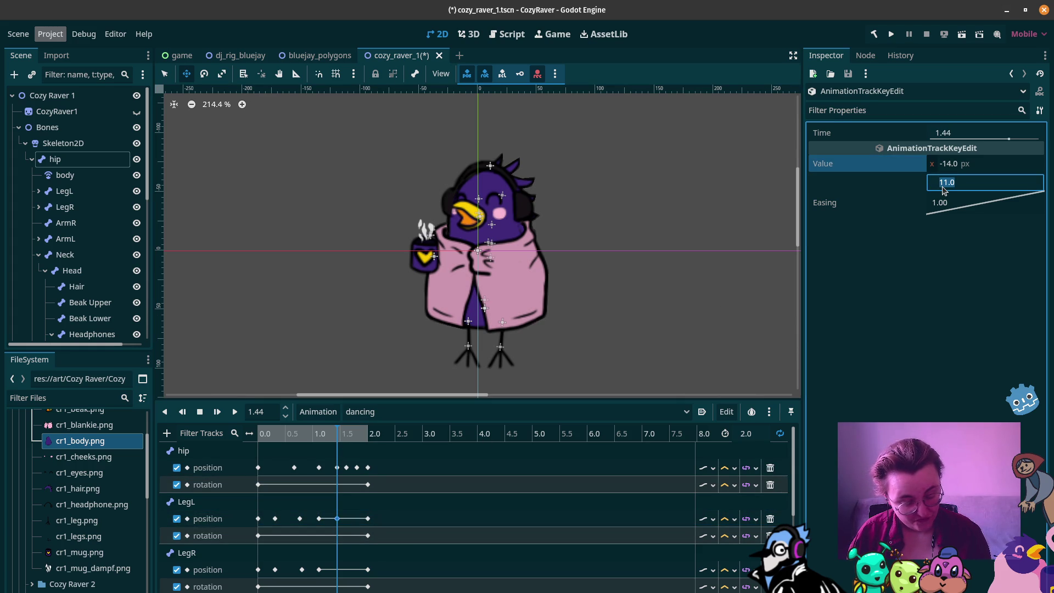
type("4")
key("Return")
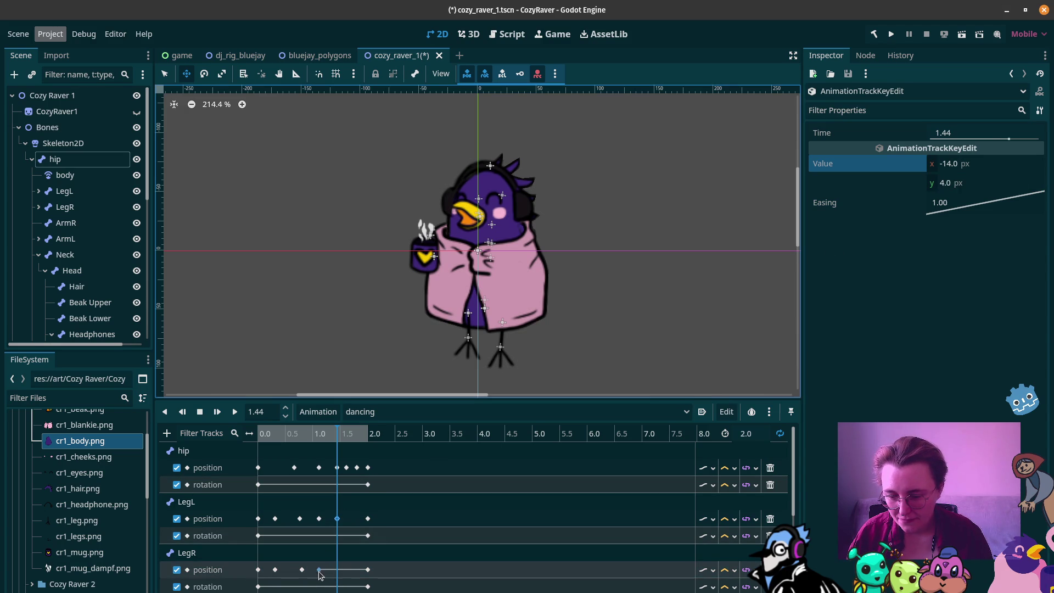
Step: Paste the leg position keys out to 1.82 s
key("ctrl+v")
left_click(430, 518)
key("ctrl+v")
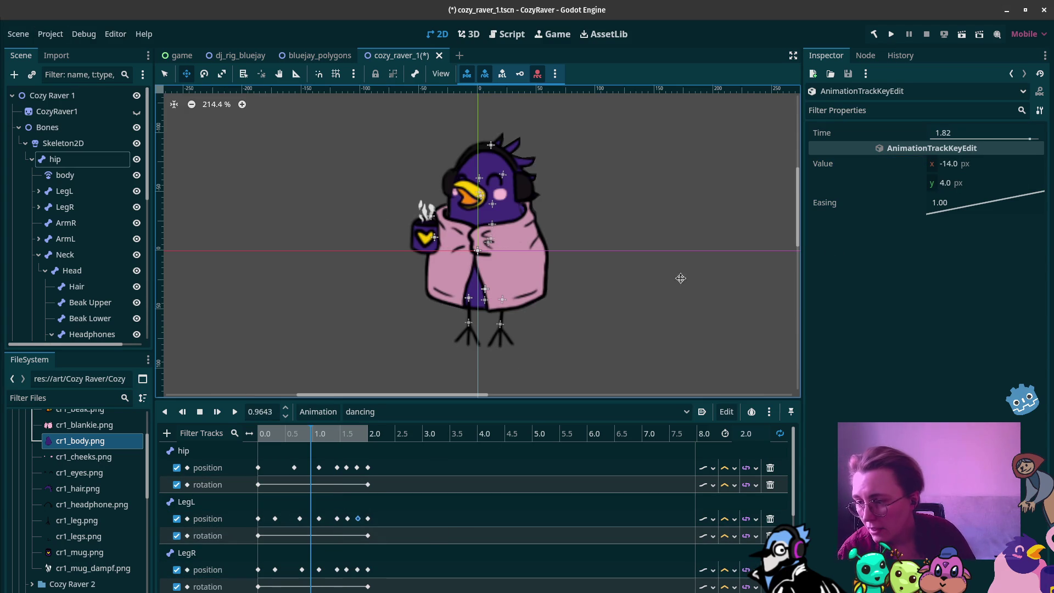
left_click(17, 63)
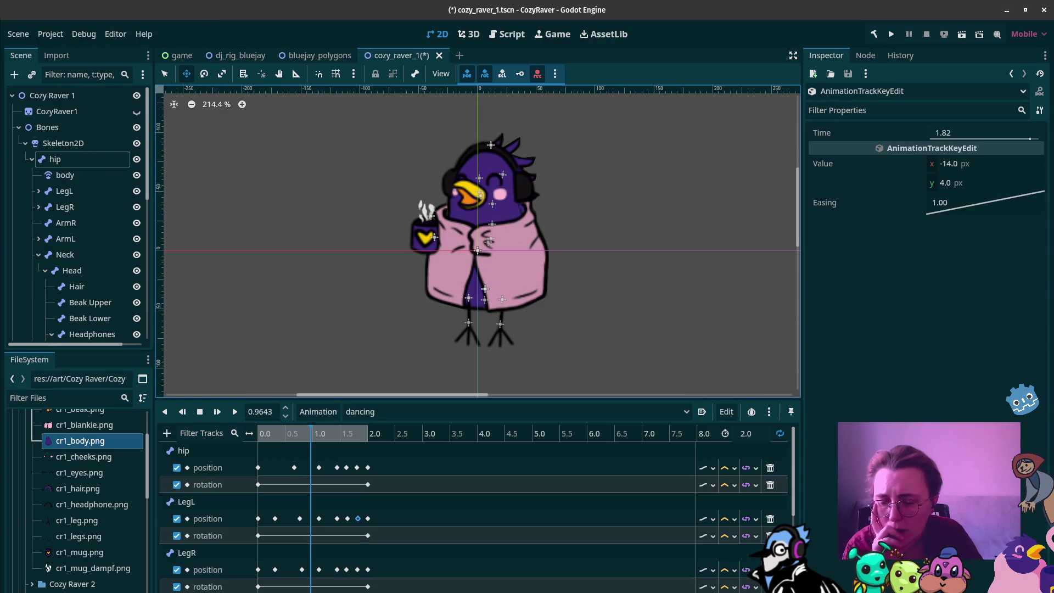
Step: Check the hip key at 1.44 s, play and stop the animation, then scrub to about 0.63 s
left_click(336, 468)
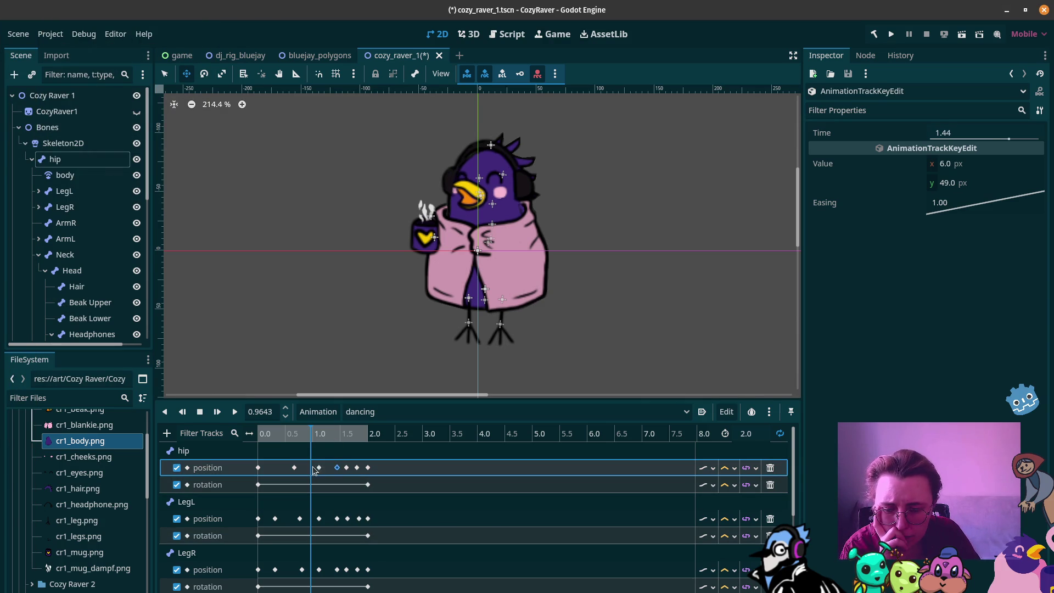
left_click(336, 467)
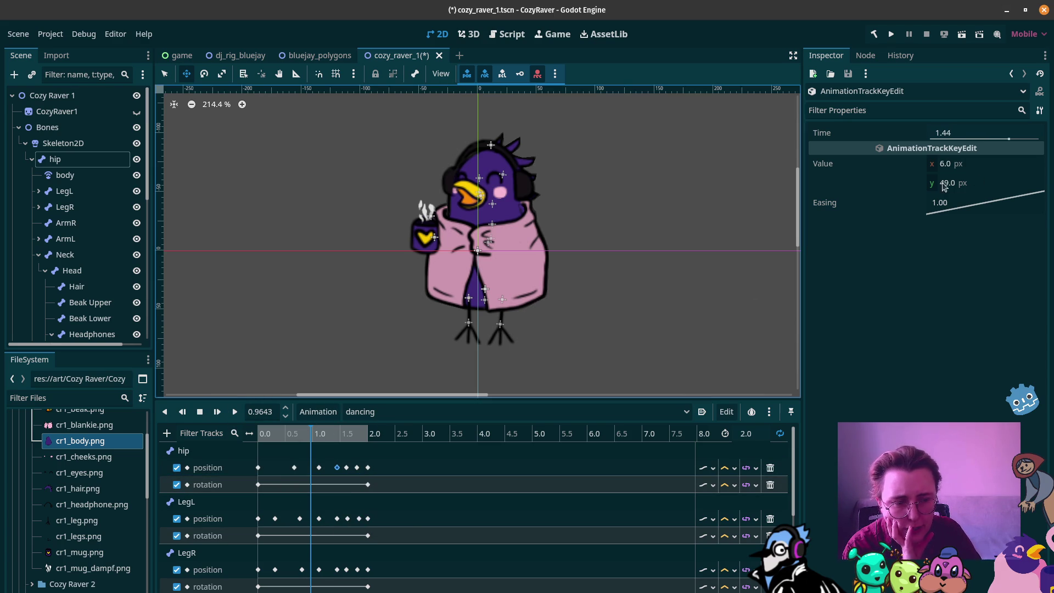
mouse_move(307, 432)
left_mouse_down()
mouse_move(331, 433)
mouse_move(249, 428)
left_mouse_up()
left_click(236, 412)
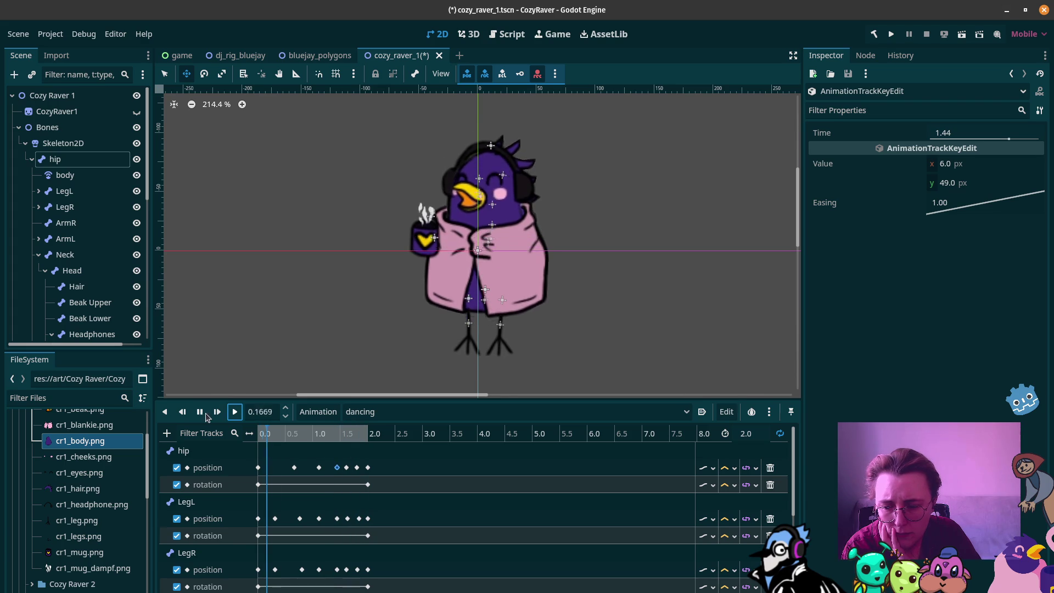
left_click(200, 412)
left_click_drag(265, 437, 295, 446)
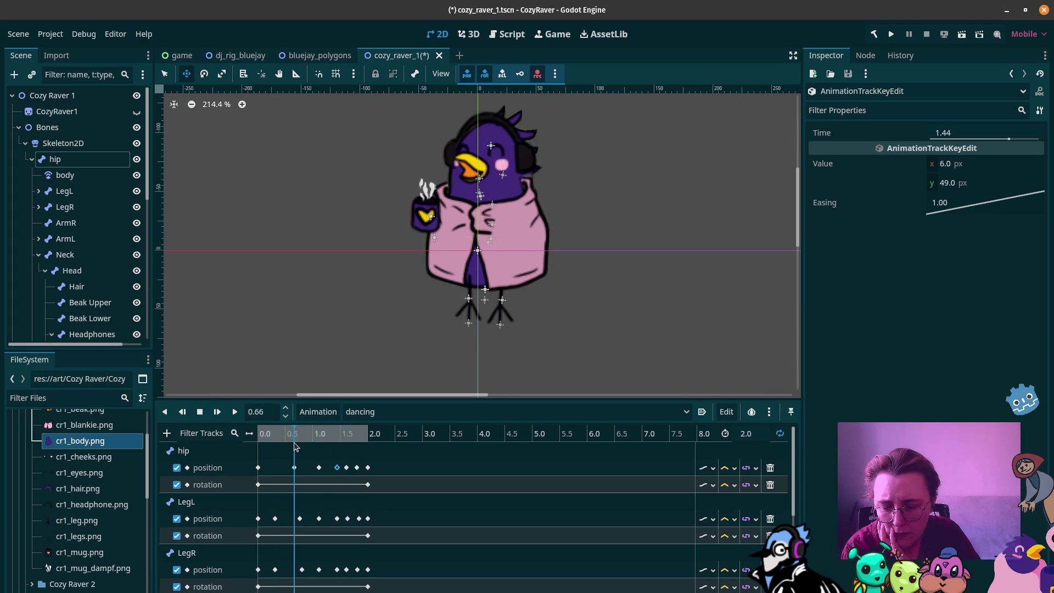
Step: Select the hip, LegL and LegR position keys around 0.66 s and drag them about 0.1 s earlier
left_click(294, 467)
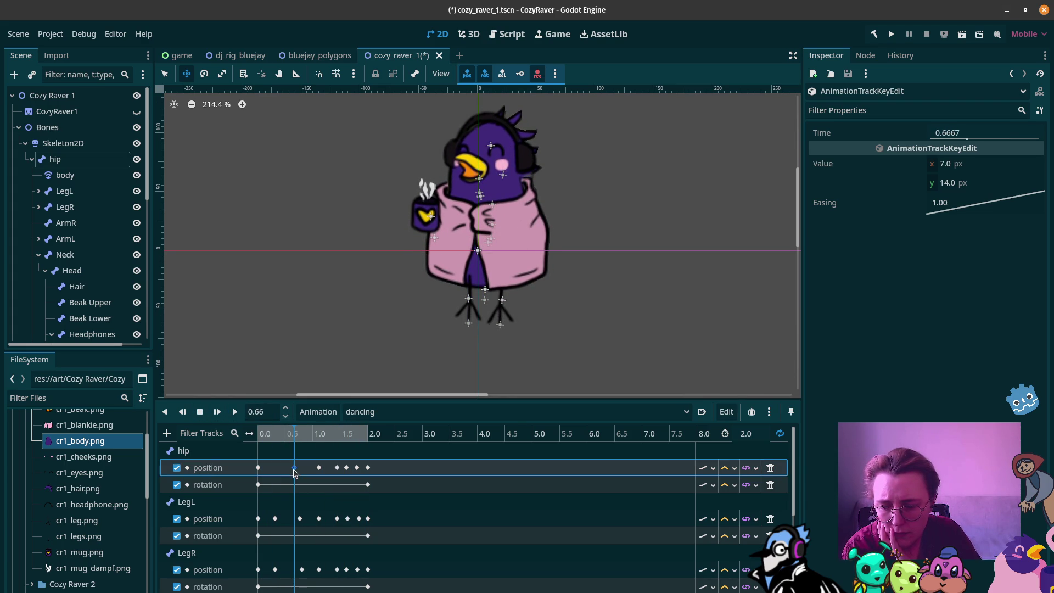
left_click(300, 518, "shift")
left_click(275, 518, "shift")
left_click(275, 569, "shift")
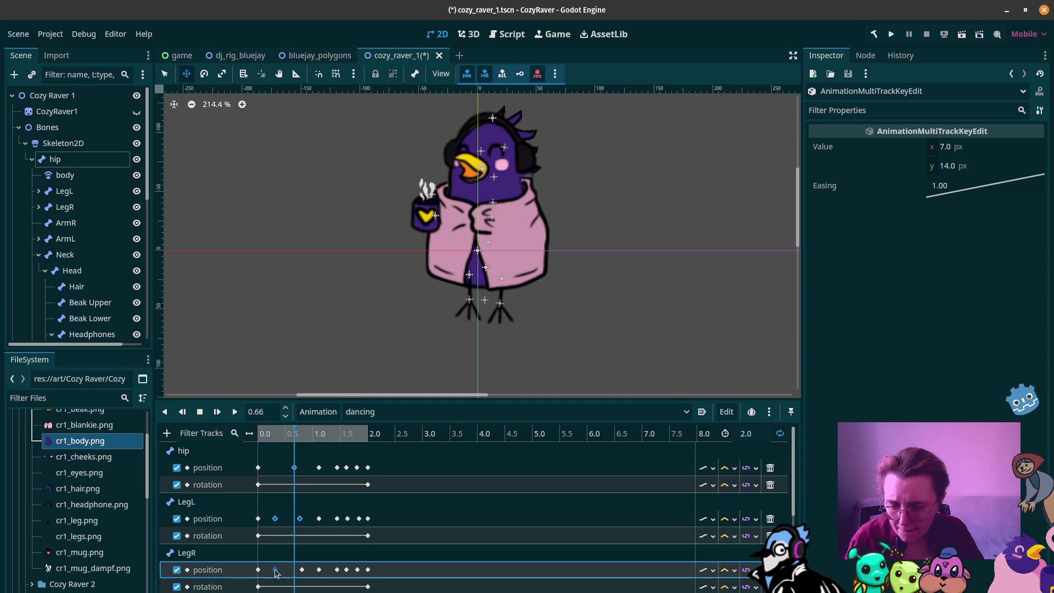
left_click_drag(302, 570, 297, 572)
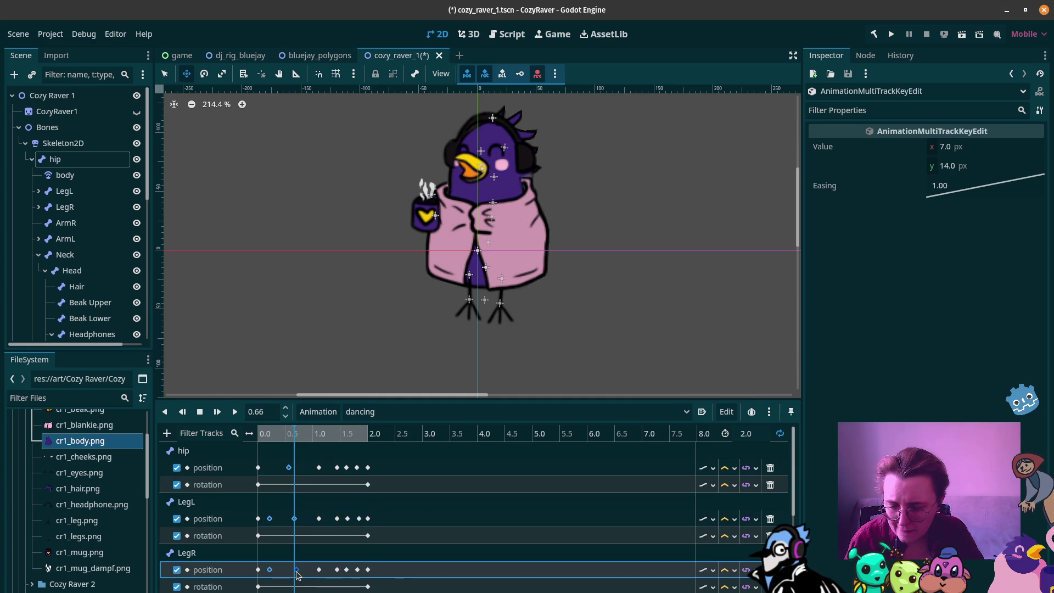
Step: Select the LegL and LegR keys near 0.21 s and undo to return a key to 0.5333 s
left_click(269, 518)
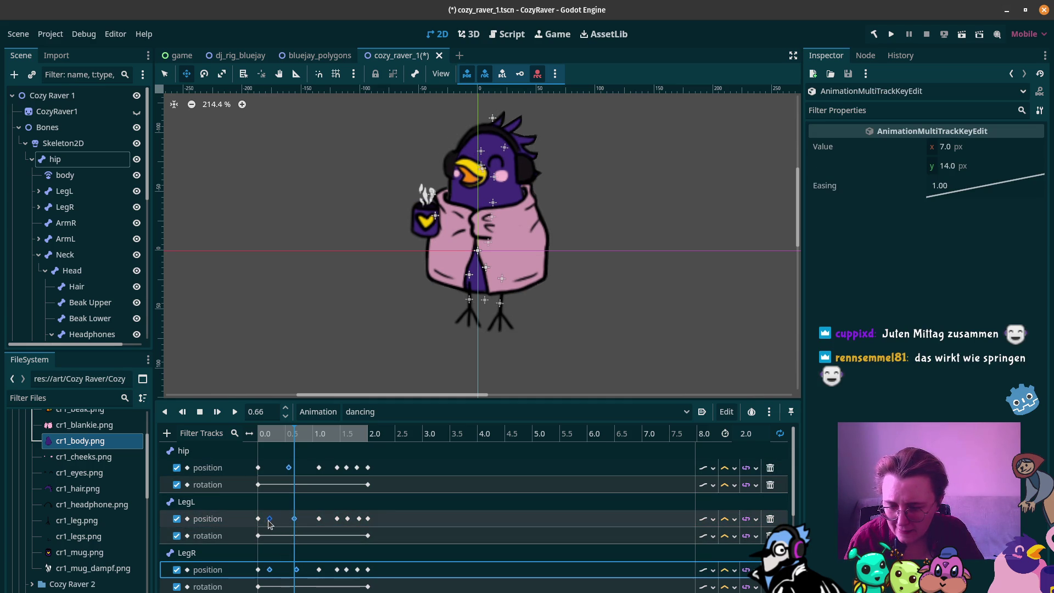
left_click(270, 569, "shift")
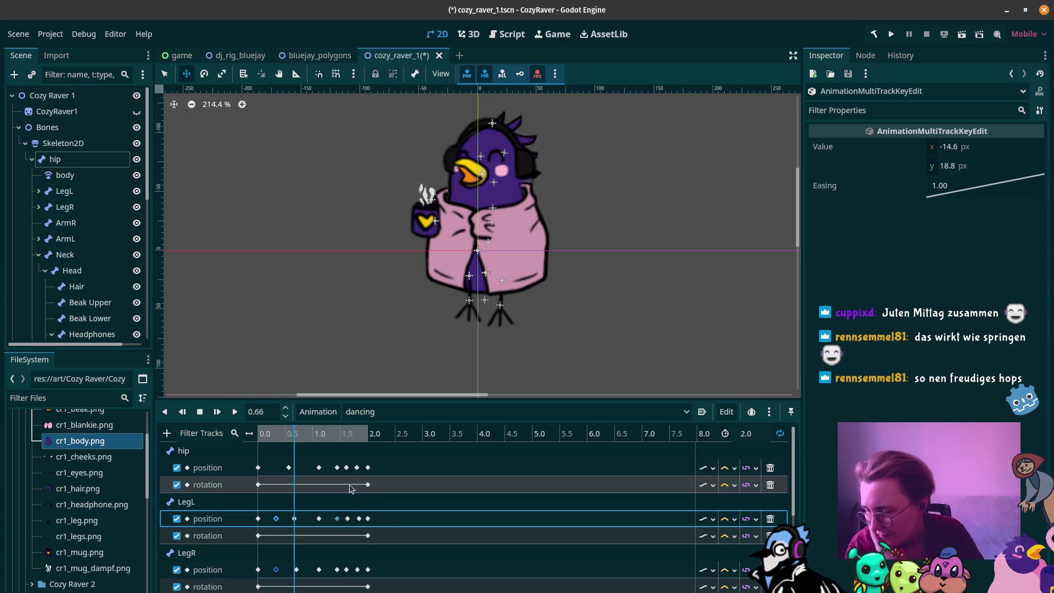
scroll(318, 513, "down", 2)
scroll(318, 513, "down", 4)
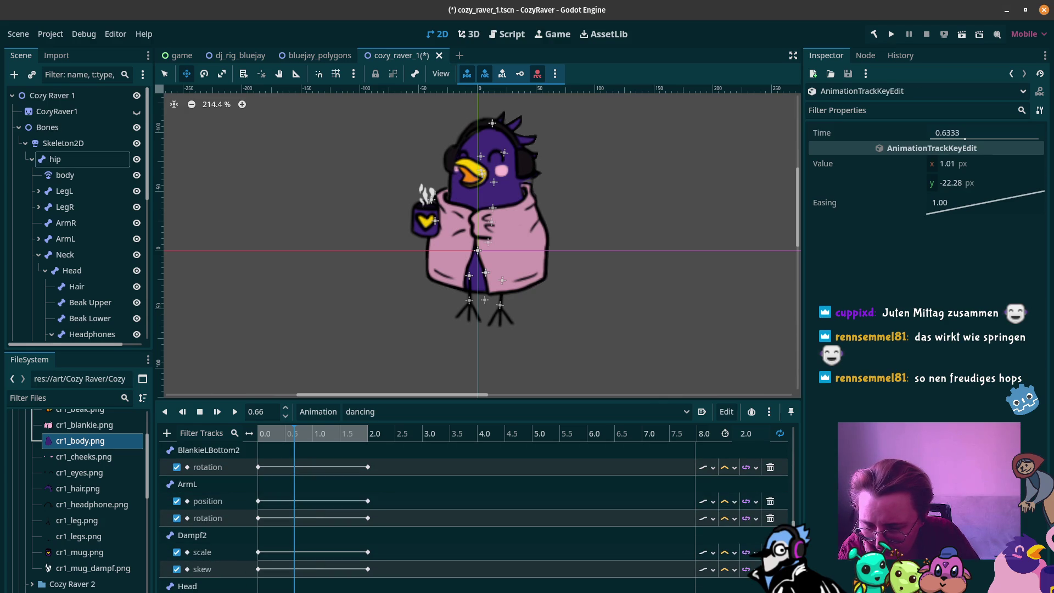
key("ctrl+z")
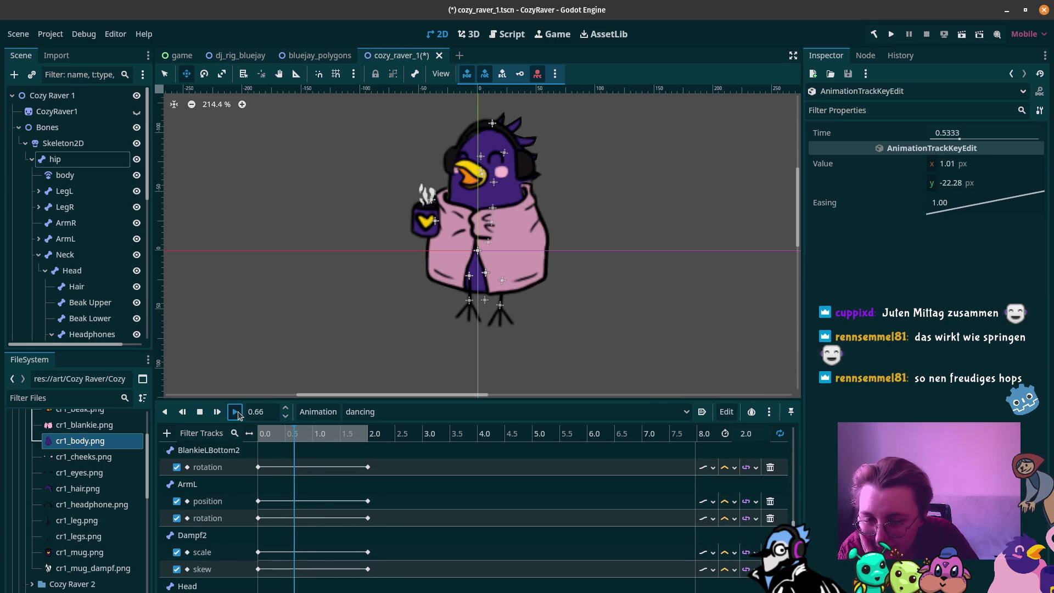
Step: Play and stop the dancing animation, then select the hip position key at 1.44 s
left_click(235, 411)
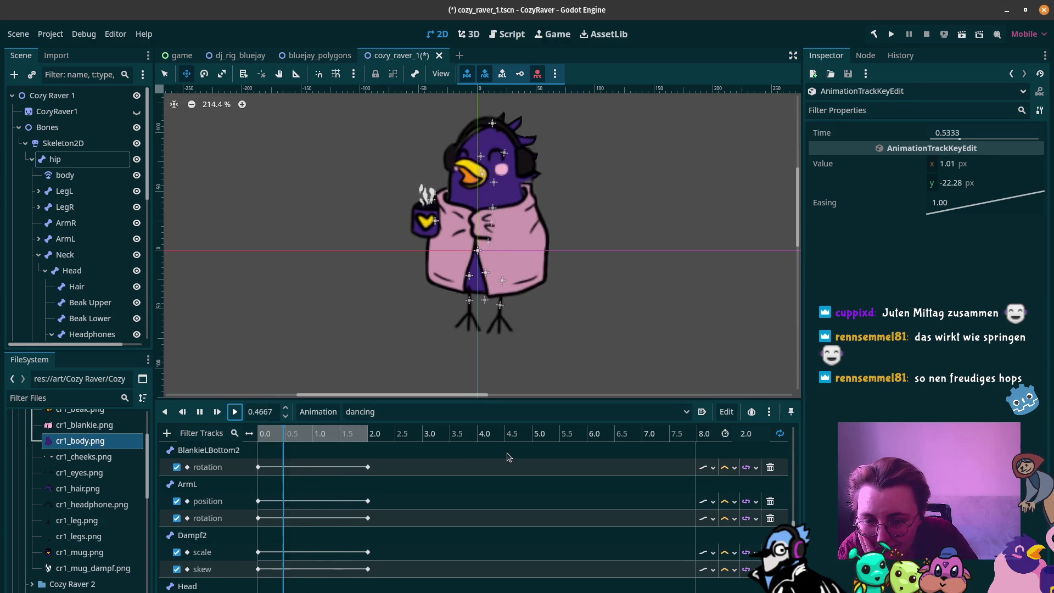
left_click(200, 411)
scroll(349, 511, "down", 5)
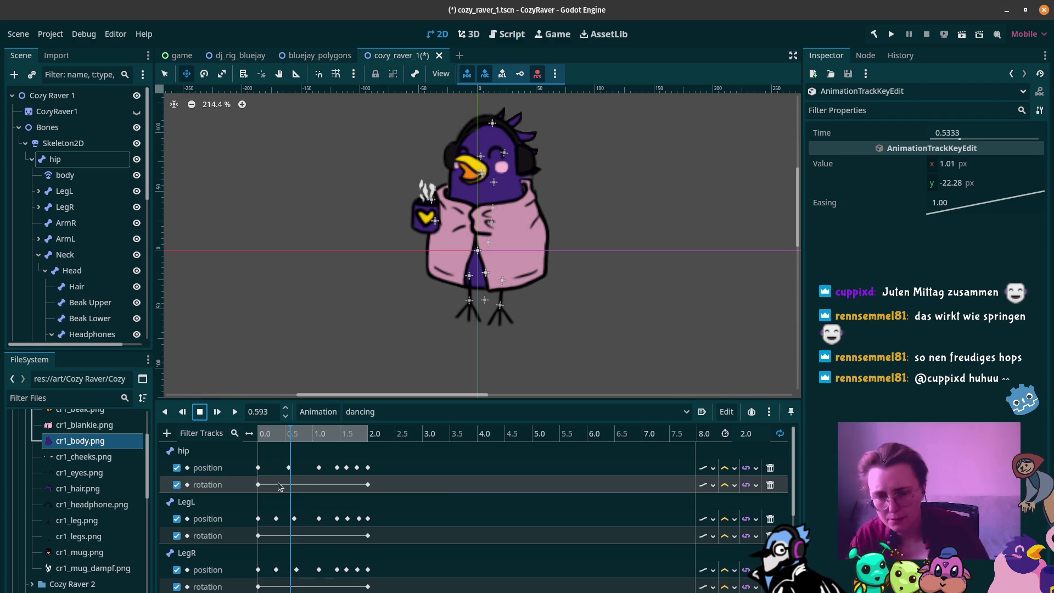
left_click(337, 467)
mouse_move(298, 432)
left_mouse_down()
mouse_move(342, 439)
mouse_move(265, 436)
mouse_move(373, 441)
mouse_move(316, 444)
mouse_move(319, 454)
left_mouse_up()
left_click(318, 468)
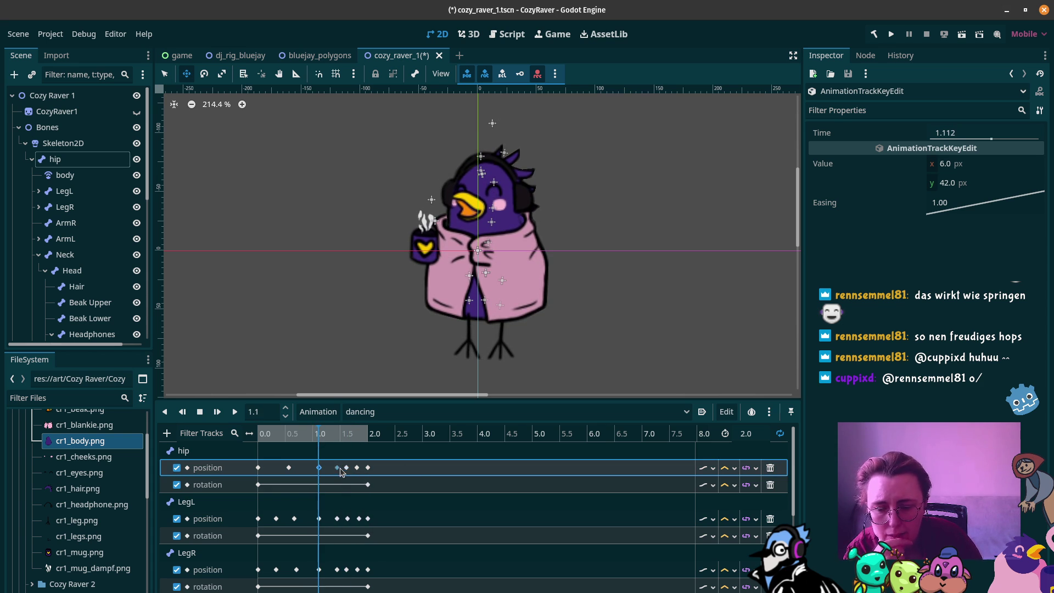
left_click(337, 468)
Step: Edit the y values of the hip, LegL and LegR position keys at 1.44 s
left_click(953, 184)
type("45")
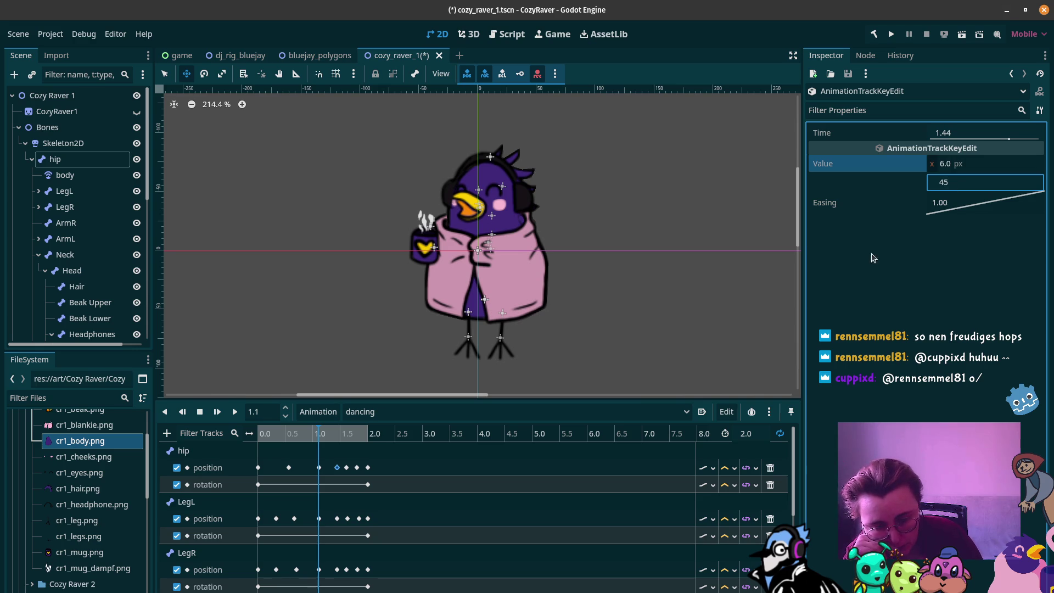
left_click(338, 518)
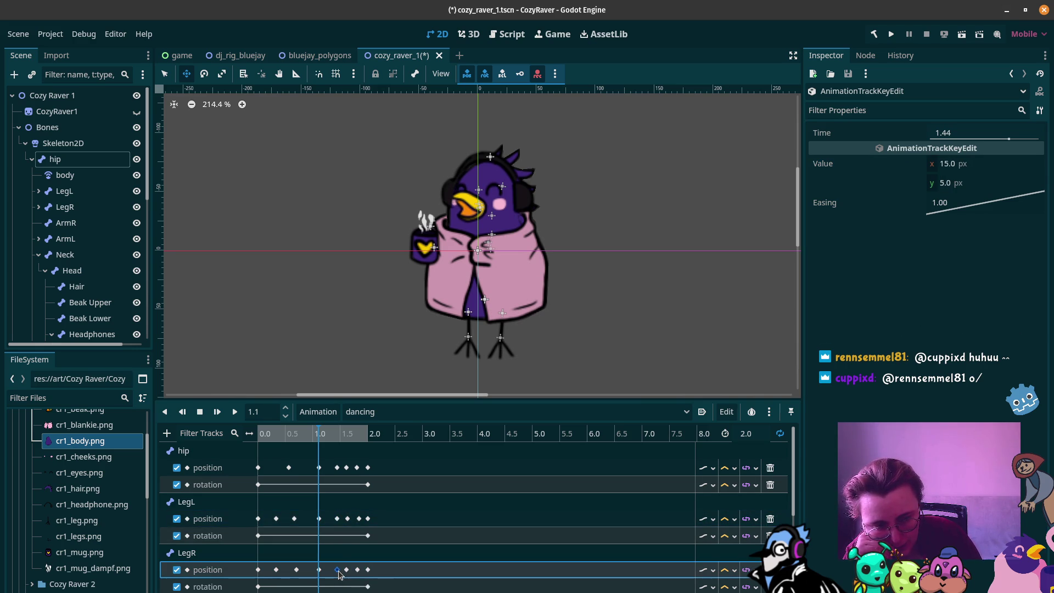
left_click(944, 184)
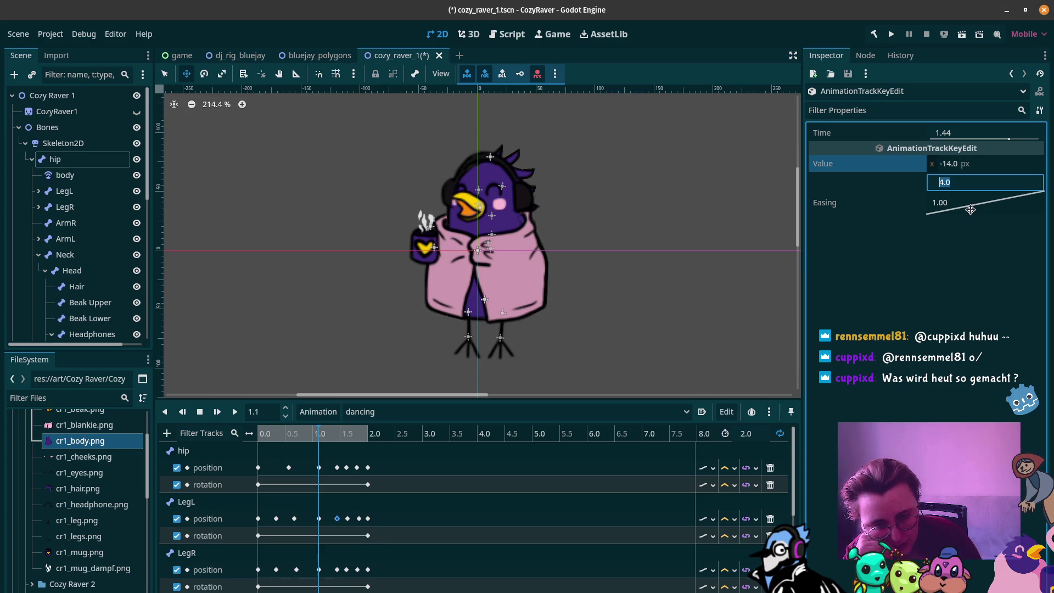
left_click(319, 519)
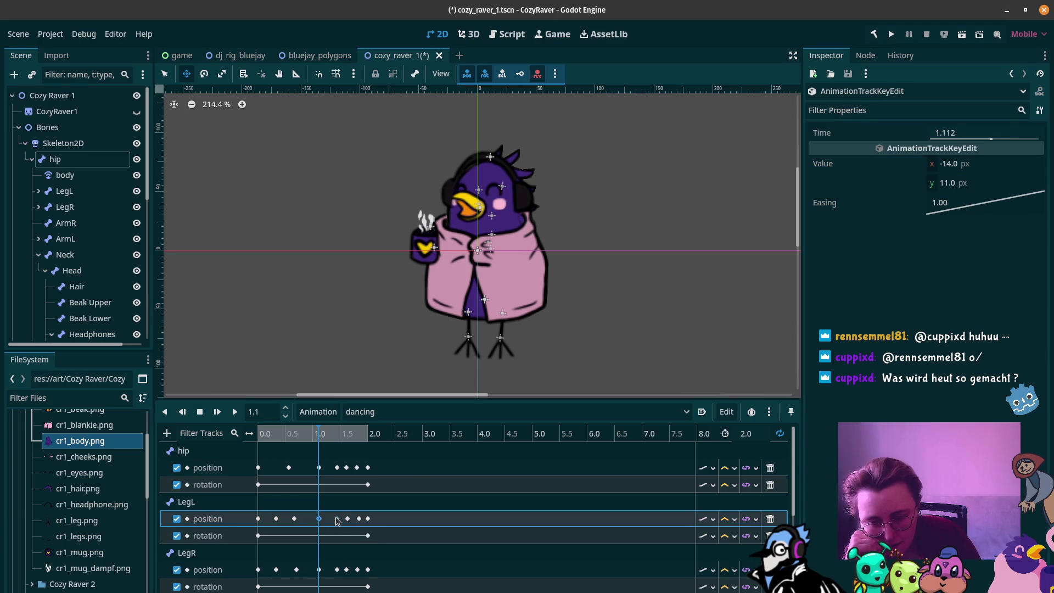
left_click(337, 518)
left_click(942, 184)
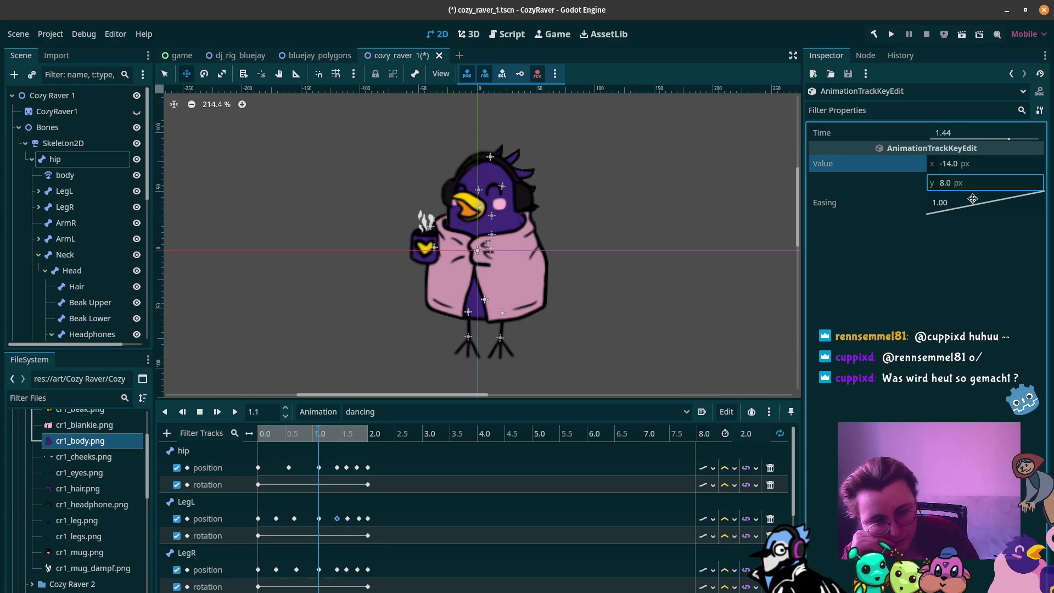
left_click(336, 569)
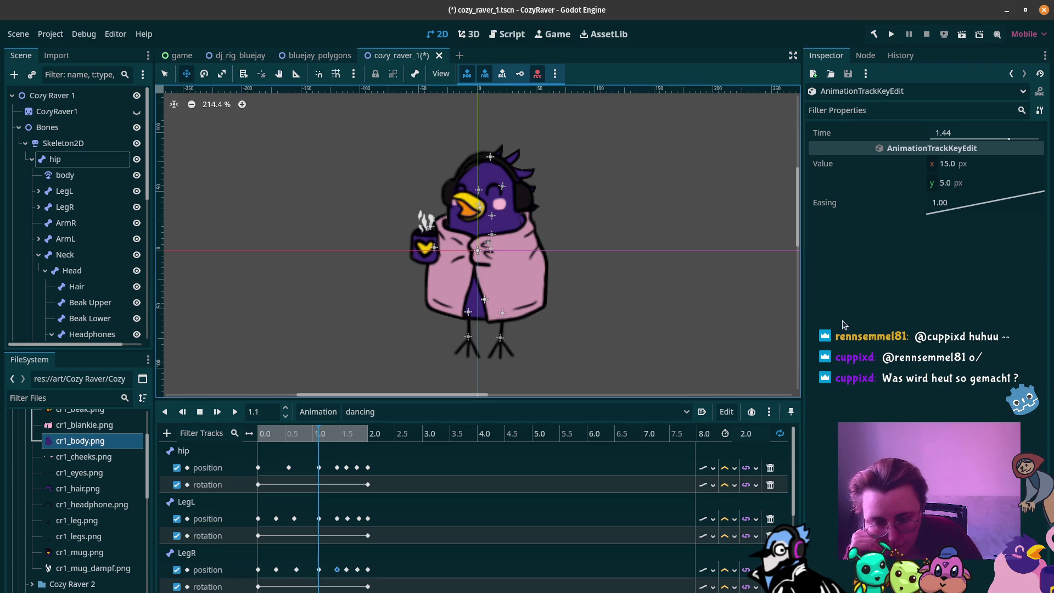
left_click(950, 187)
type("9")
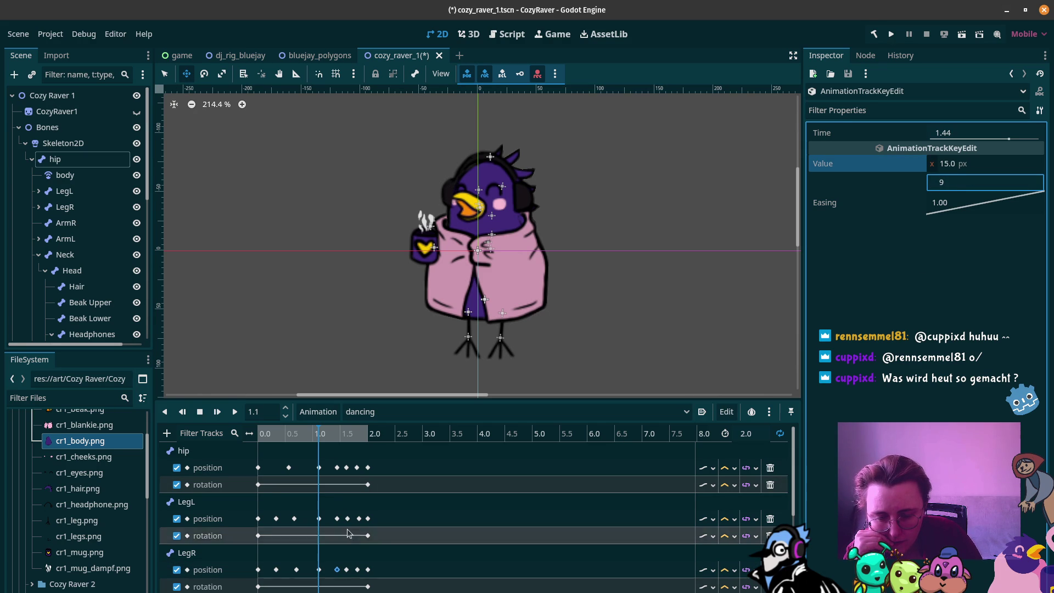
Step: Set LegL's ~1.85 s key y to 8, edit LegR, and set the hip's 1.8 s key y to 45, then replay
left_click(359, 518)
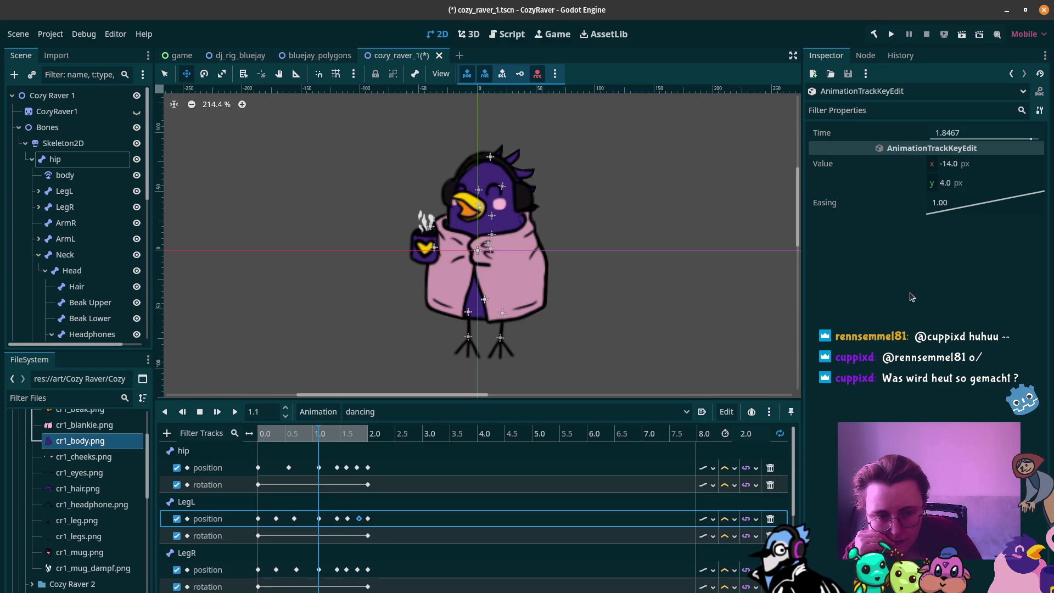
left_click(944, 184)
type("8")
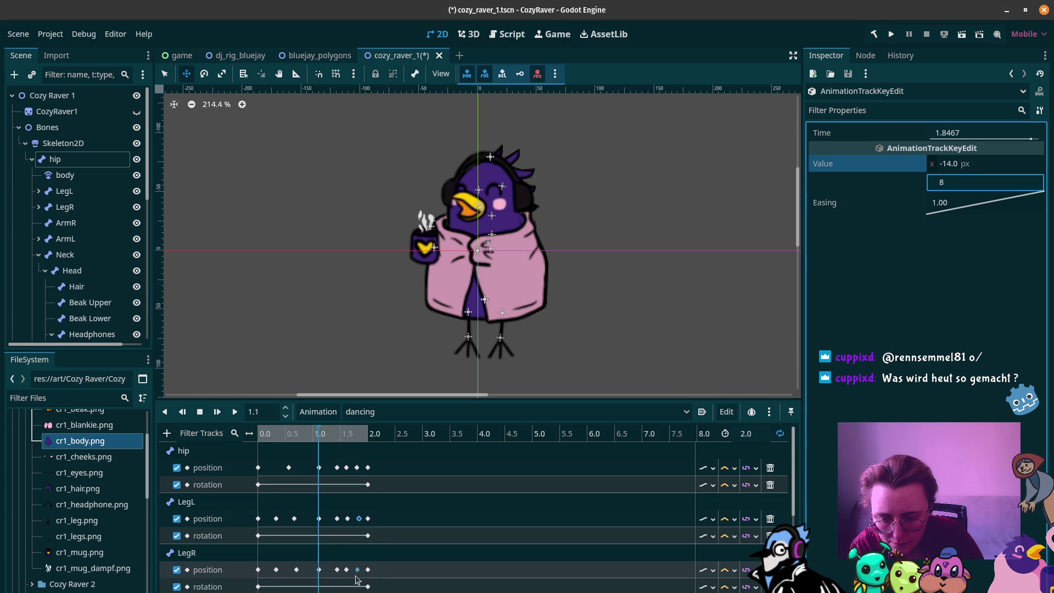
left_click(357, 569)
left_click(945, 184)
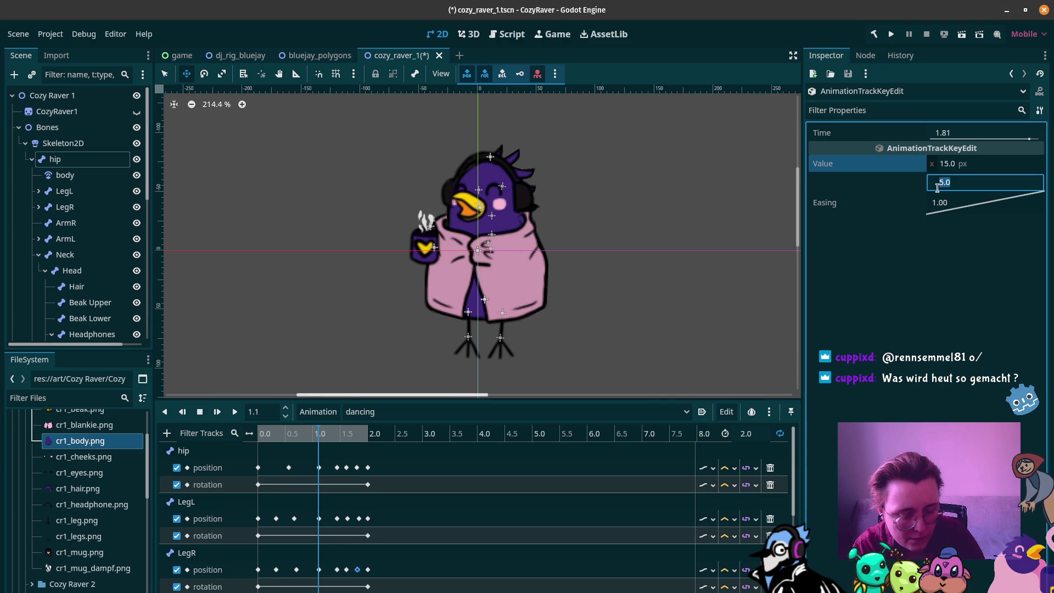
left_click(356, 467)
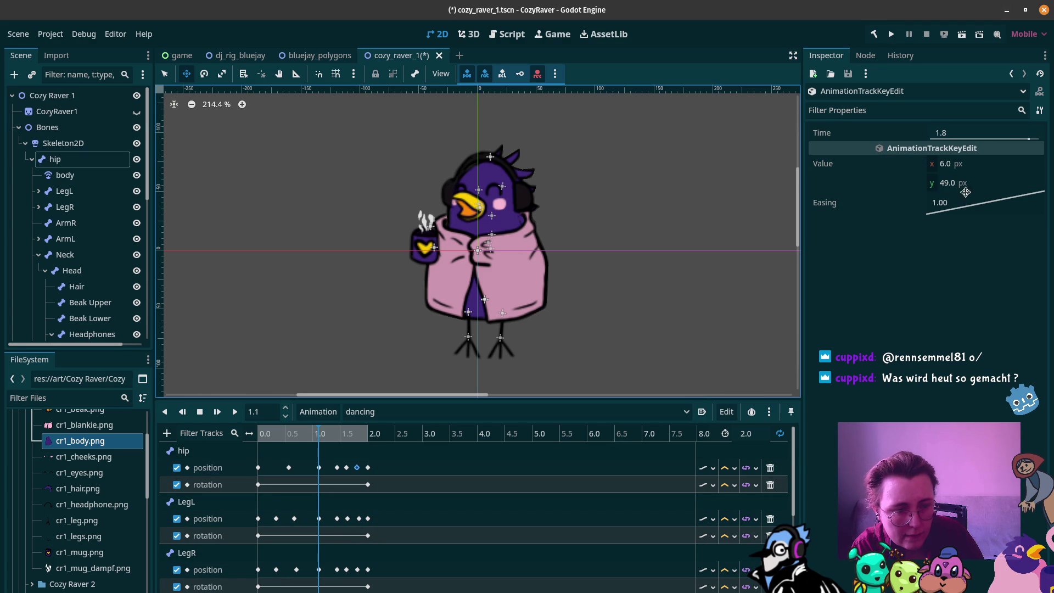
left_click(950, 185)
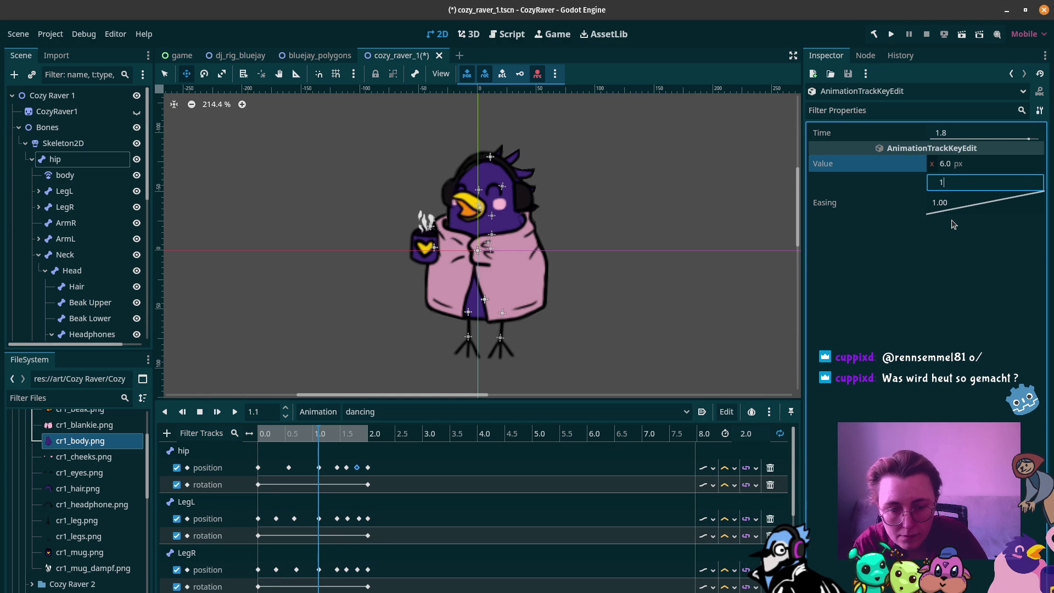
key("Return")
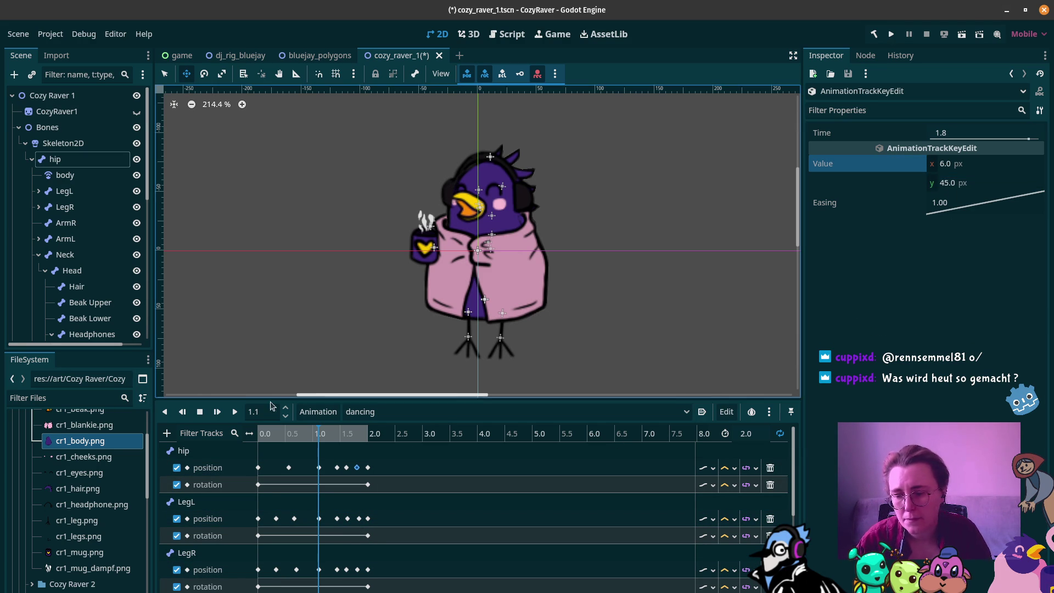
left_click(231, 412)
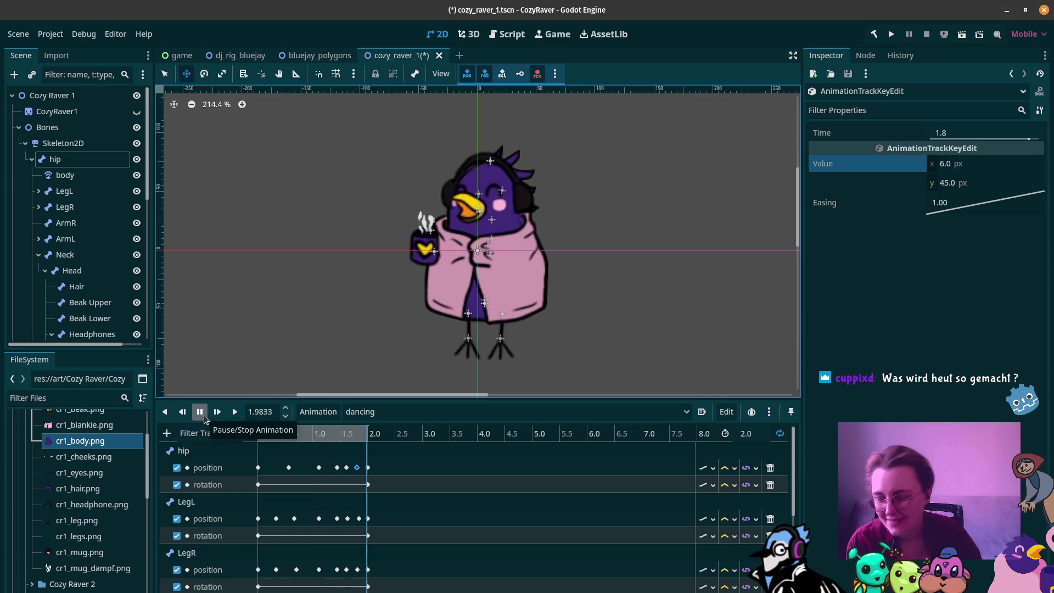
left_click(203, 417)
left_click(199, 412)
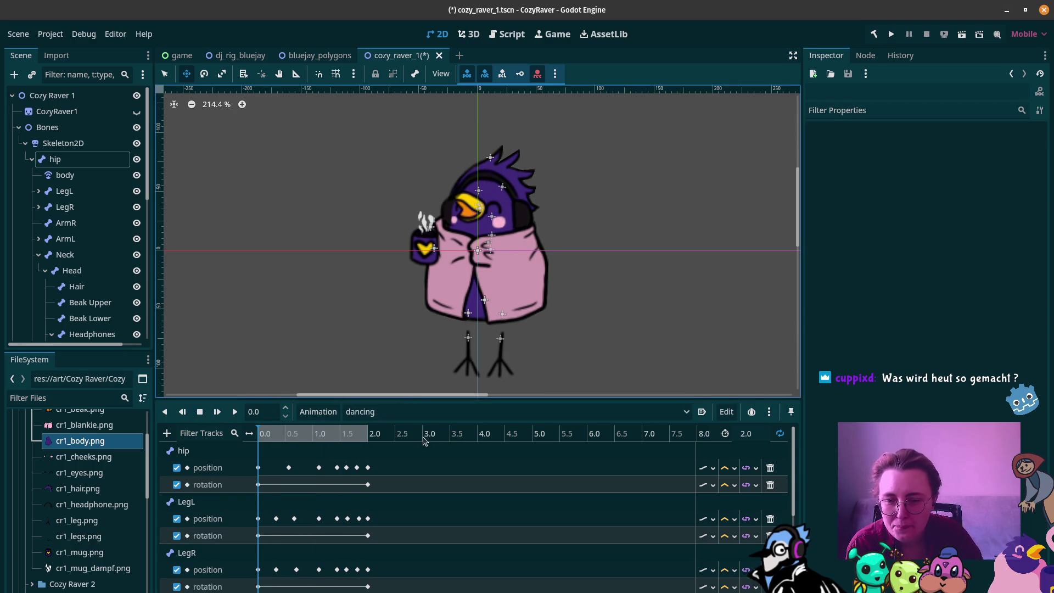
left_click(235, 413)
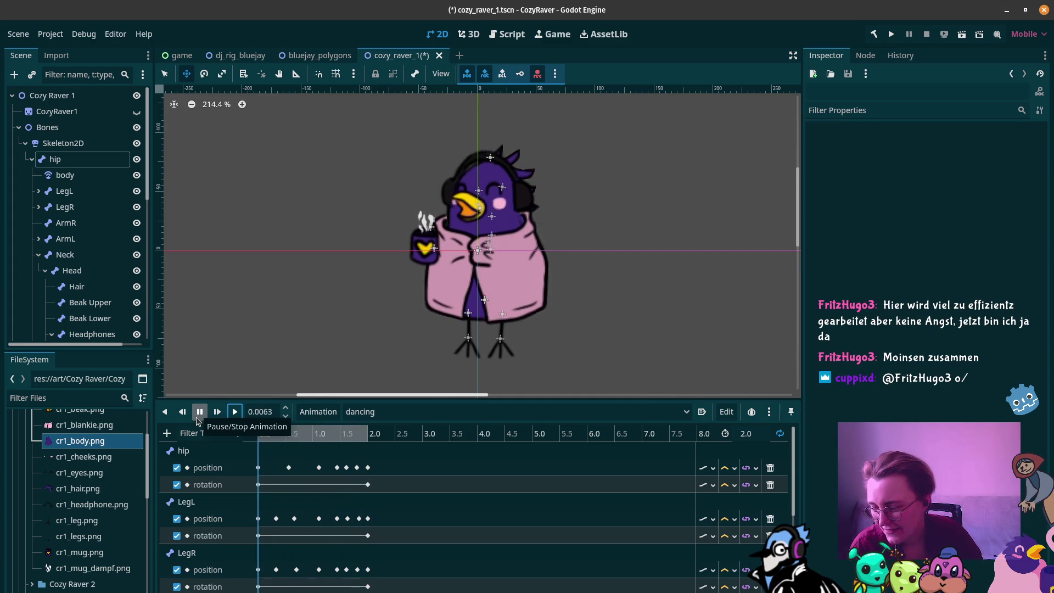
left_click(200, 412)
Step: At 0.68 s, rotate BlankieRBottom about 19° and BlankieLBottom2 about -10°
scroll(307, 508, "down", 3)
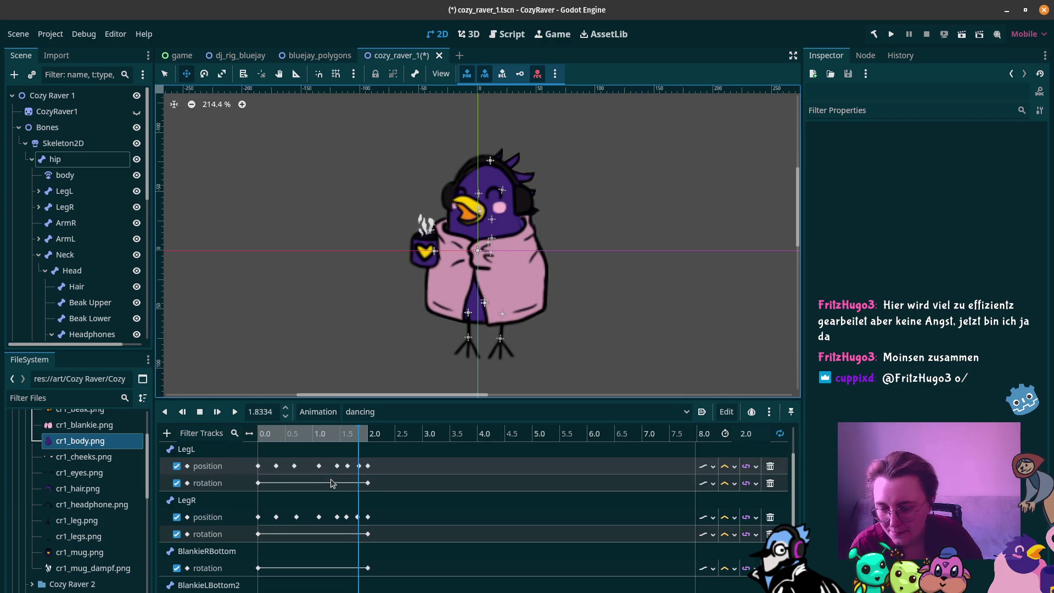
scroll(308, 511, "down", 1)
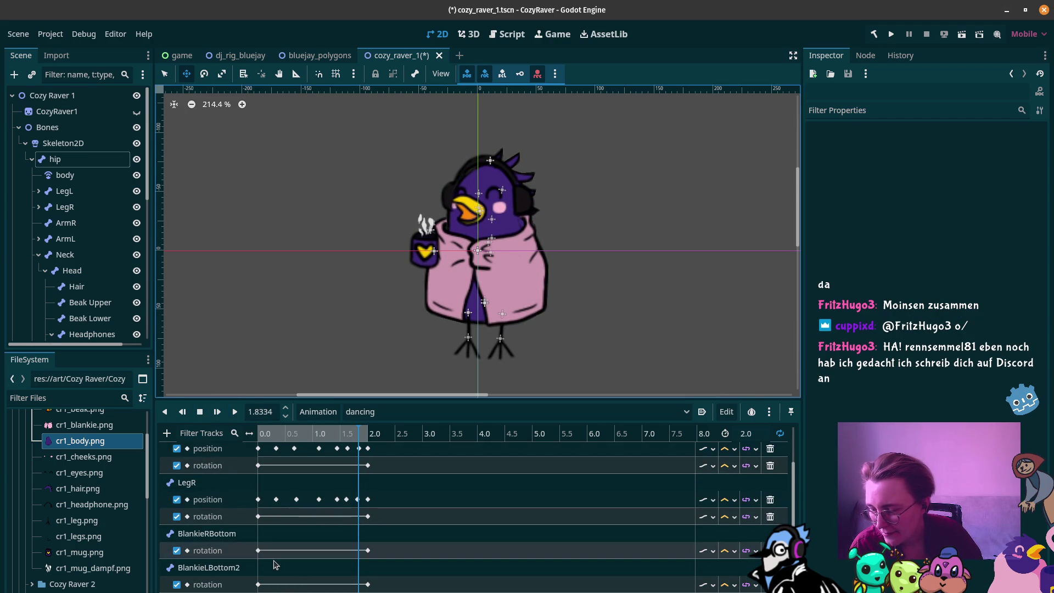
left_click_drag(277, 435, 296, 441)
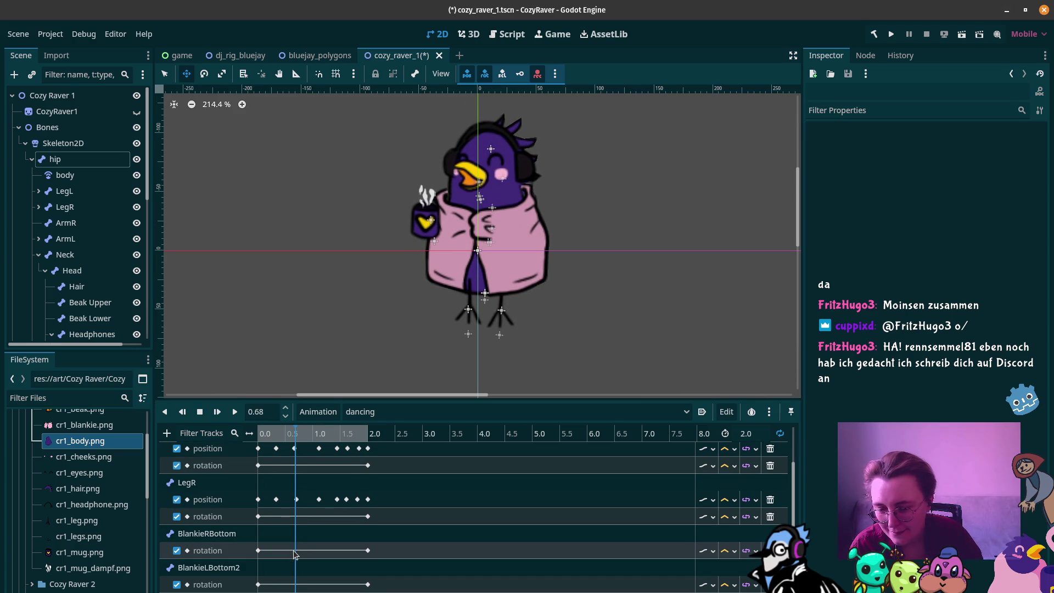
mouse_move(349, 497)
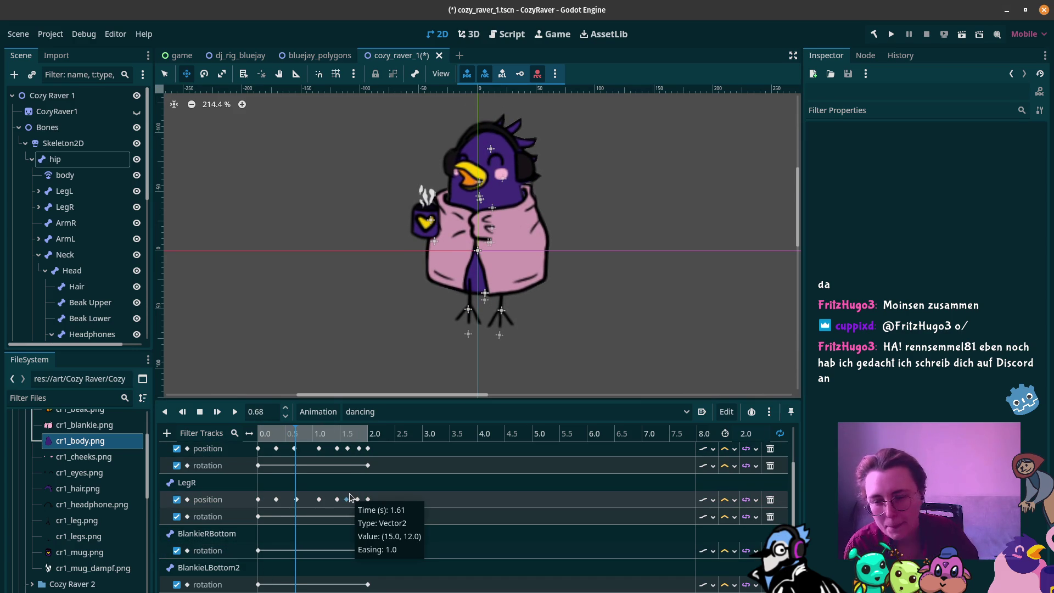
scroll(96, 264, "down", 3)
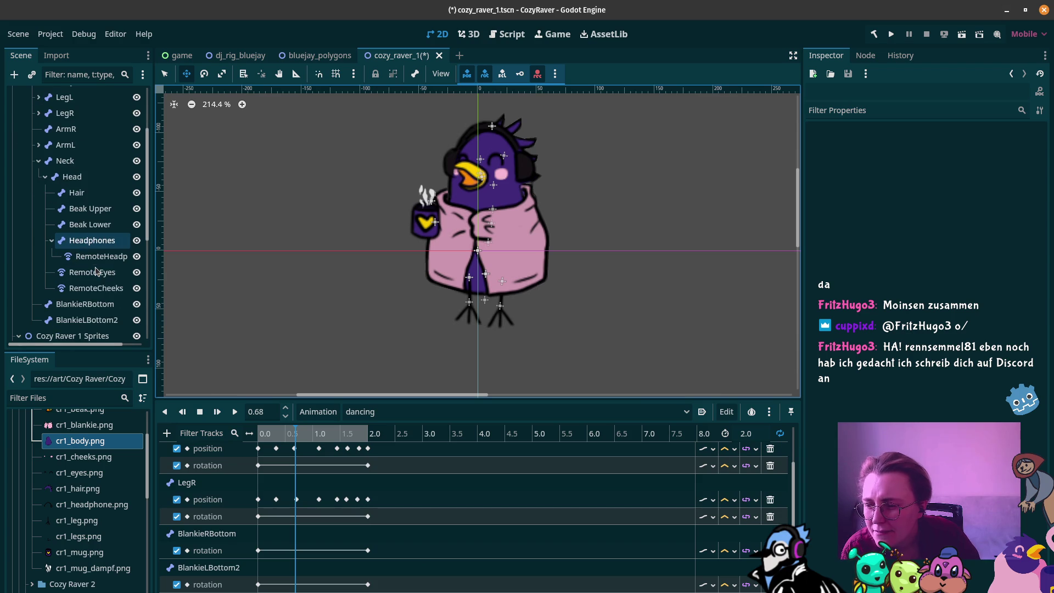
left_click(95, 303)
left_click(204, 73)
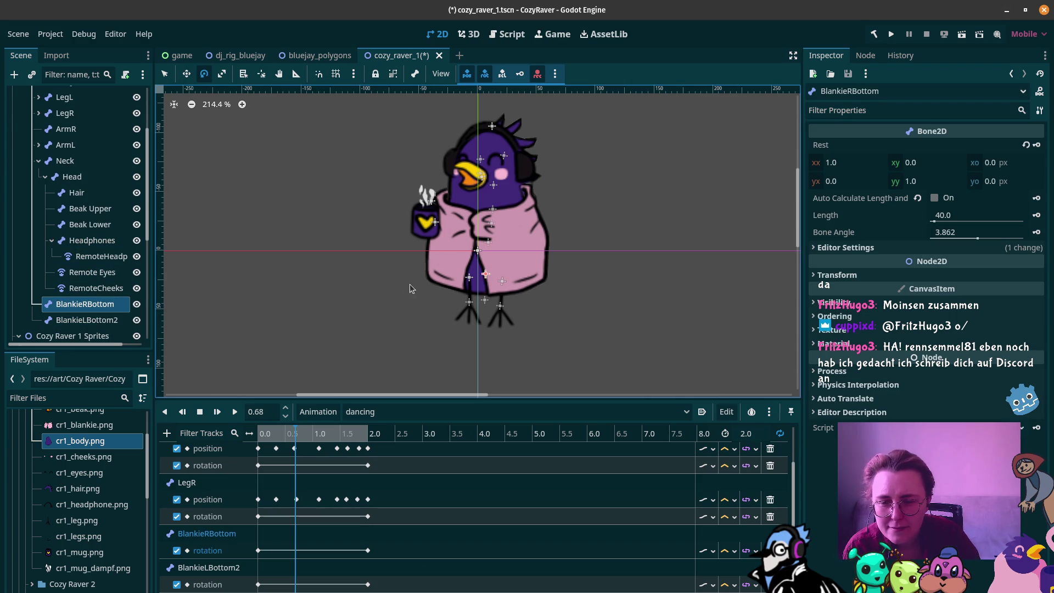
left_click_drag(562, 280, 530, 305)
left_click(123, 319)
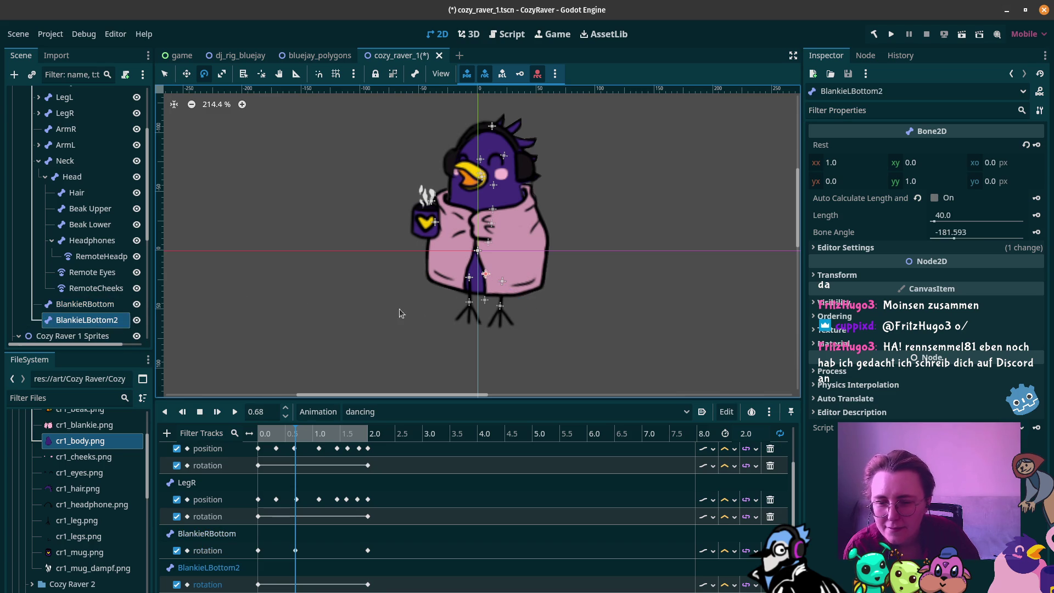
left_click_drag(420, 295, 434, 329)
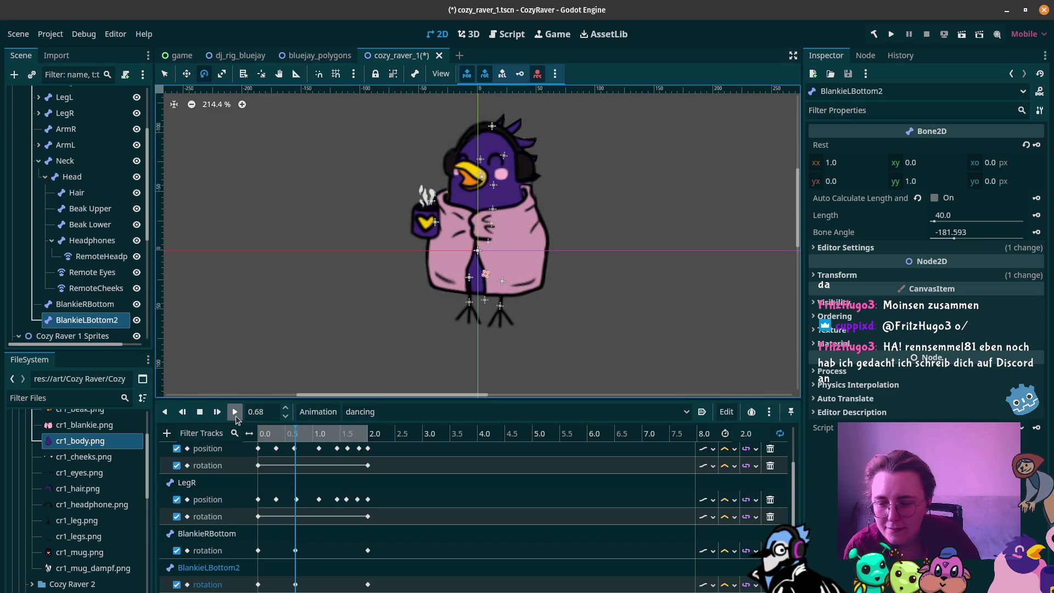
Step: At 1.14 s, rotate BlankieRBottom about -28° and BlankieLBottom2 about 18°
mouse_move(275, 434)
left_mouse_down()
mouse_move(249, 436)
mouse_move(321, 447)
left_mouse_up()
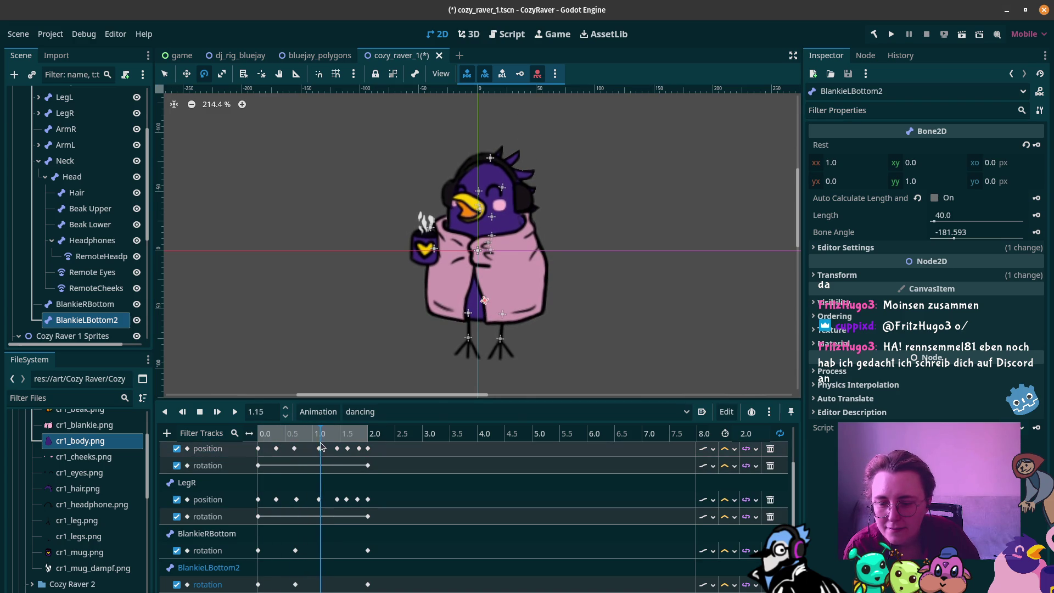
left_click(85, 304)
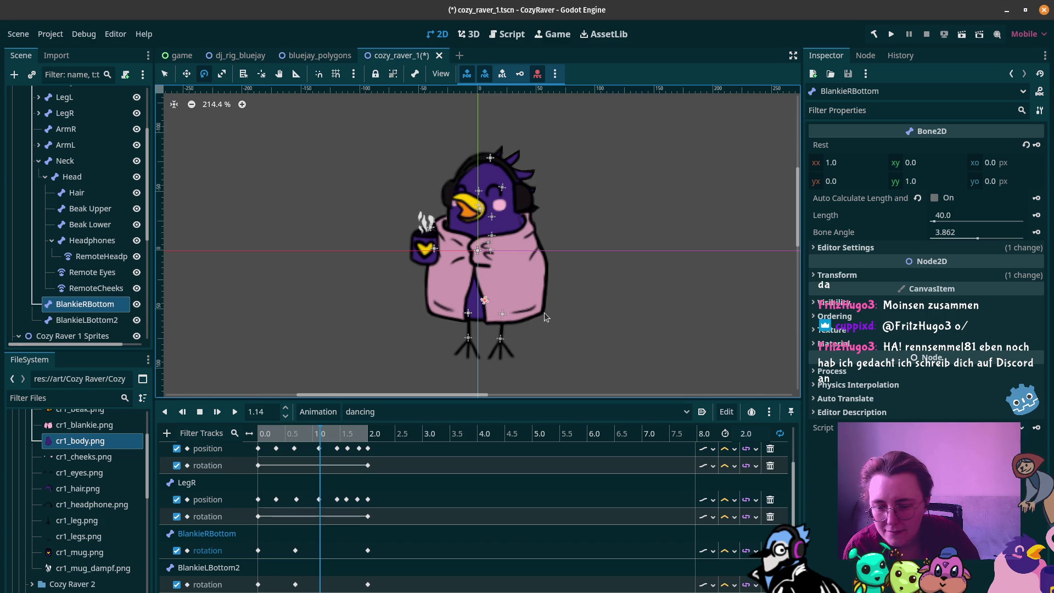
left_click_drag(544, 317, 567, 281)
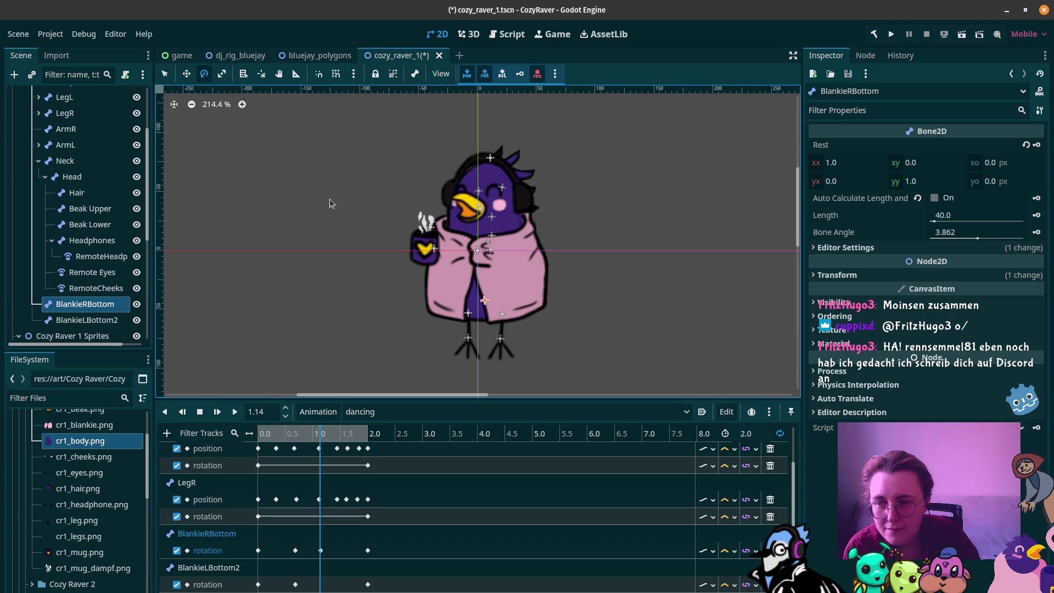
left_click(88, 320)
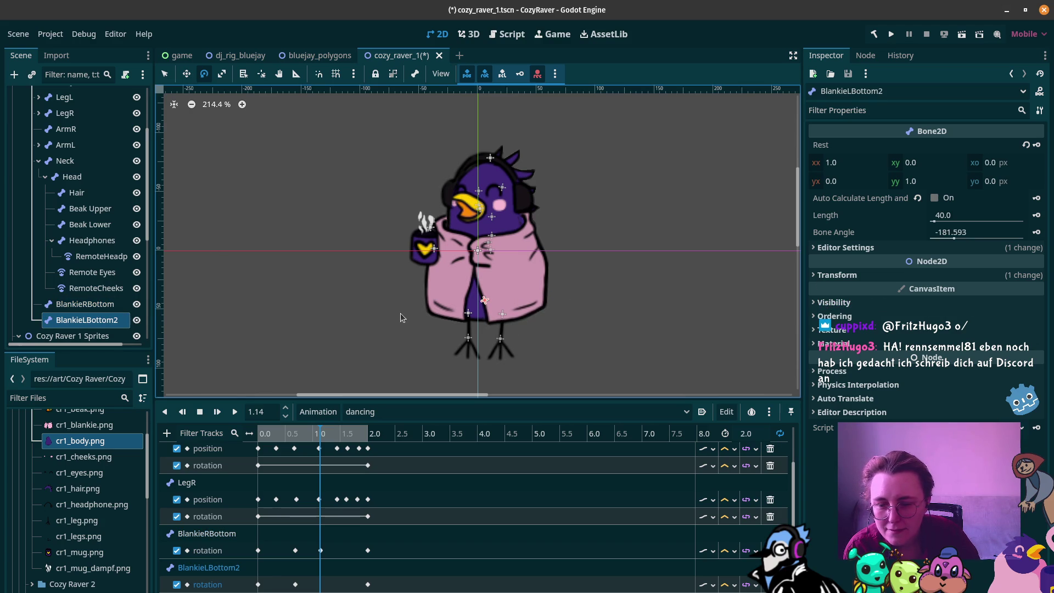
left_click_drag(417, 320, 394, 294)
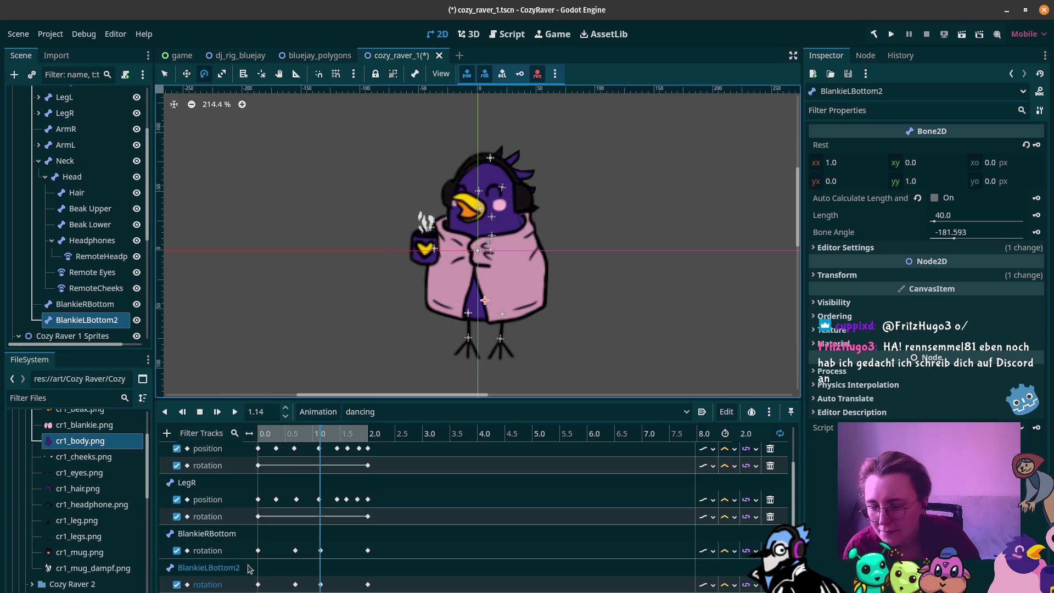
Step: Scale BlankieRBottom to about 1.4× with the Scale tool
left_click(215, 537)
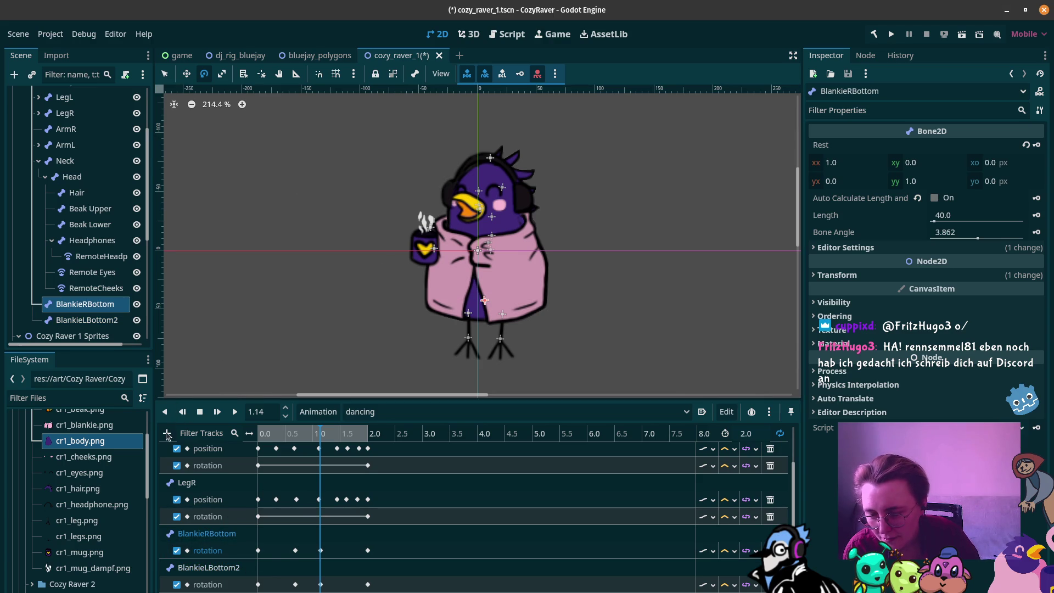
left_click(222, 74)
left_click_drag(502, 301, 507, 302)
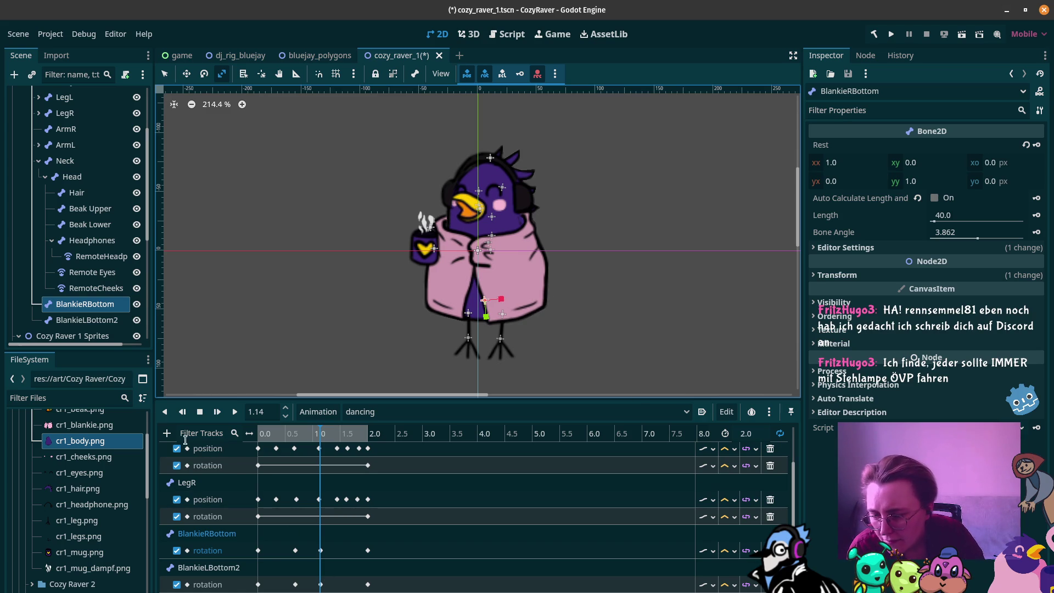
Step: Add a BlankieRBottom scale property track keyed at 0 and 2.0 s
left_click(166, 433)
left_click(197, 450)
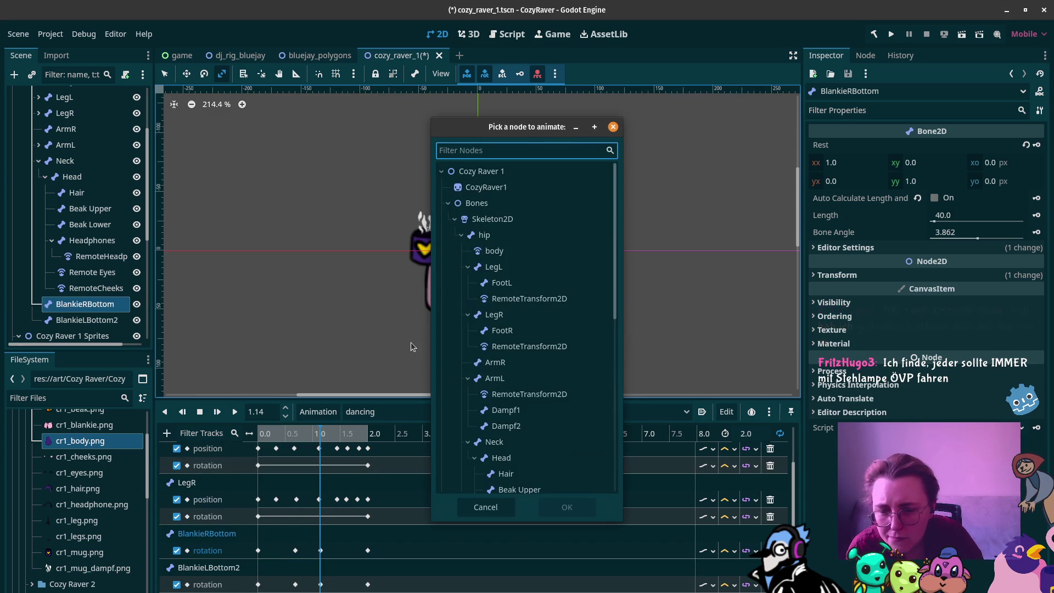
scroll(542, 416, "down", 5)
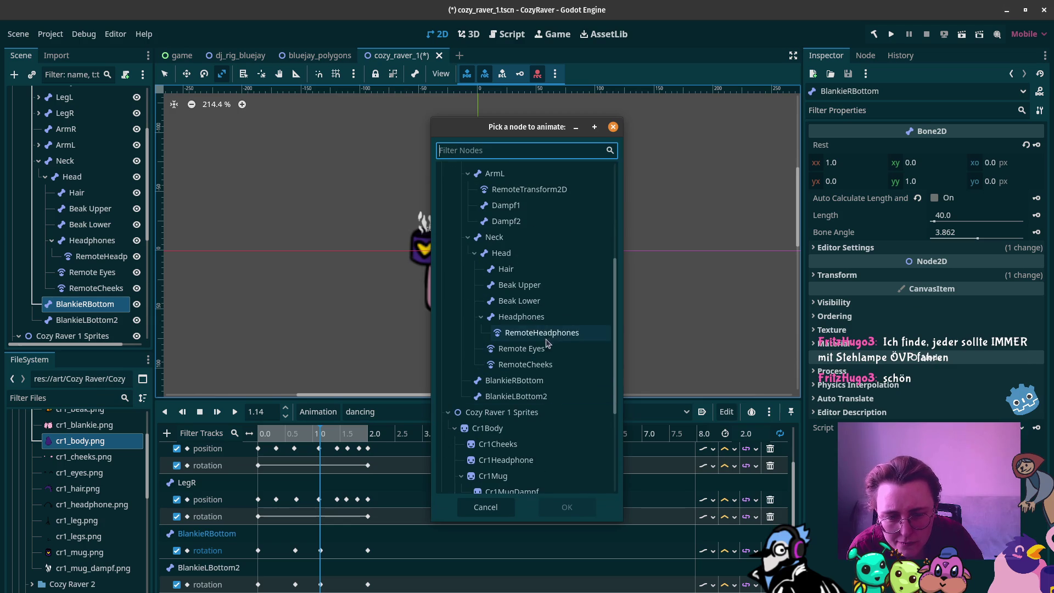
left_click(546, 380)
left_click(565, 505)
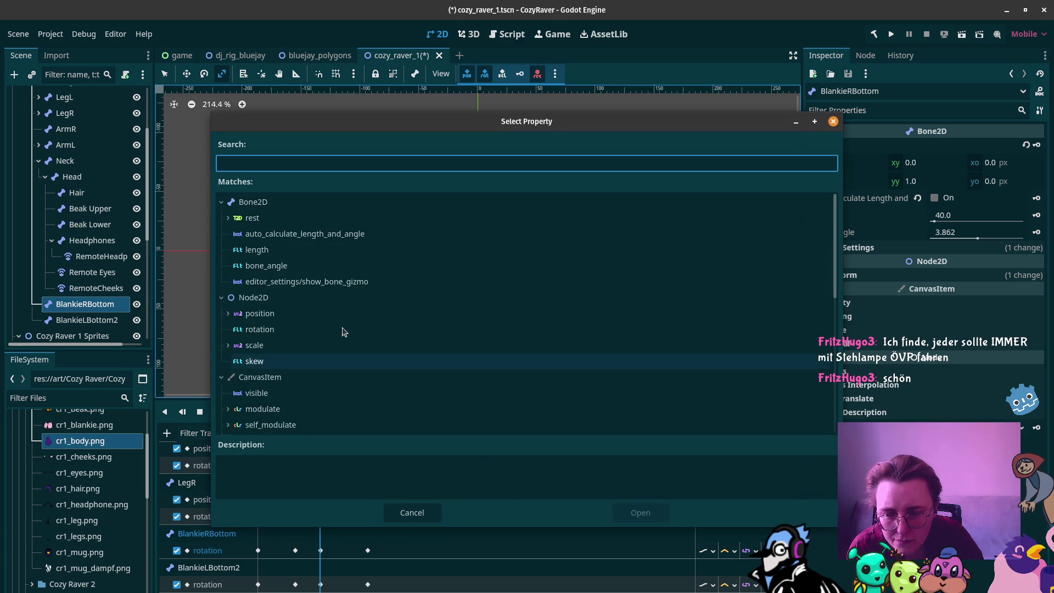
left_click(263, 344)
left_click(640, 512)
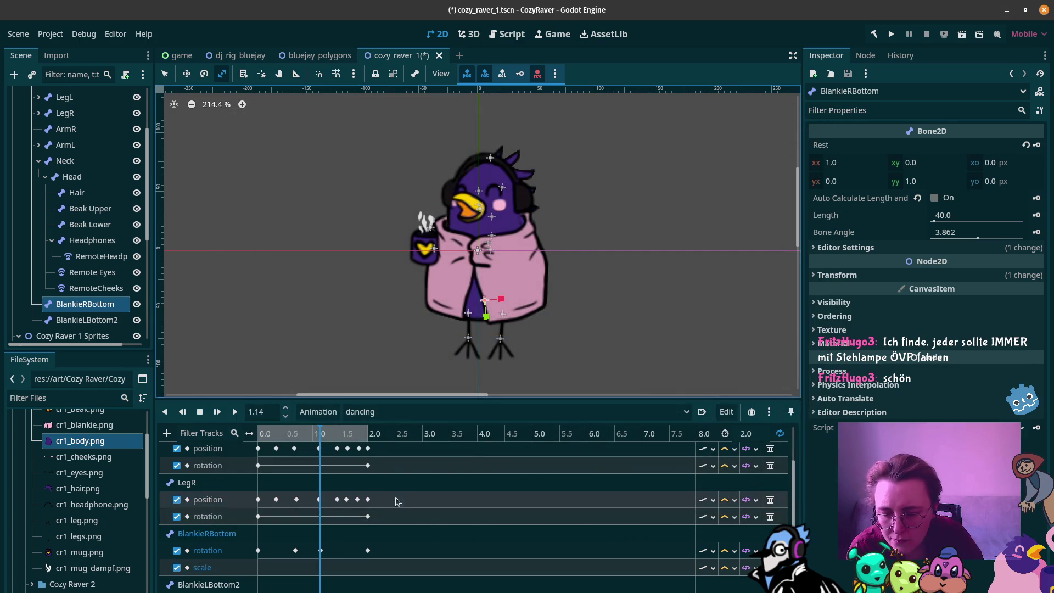
scroll(283, 574, "down", 1)
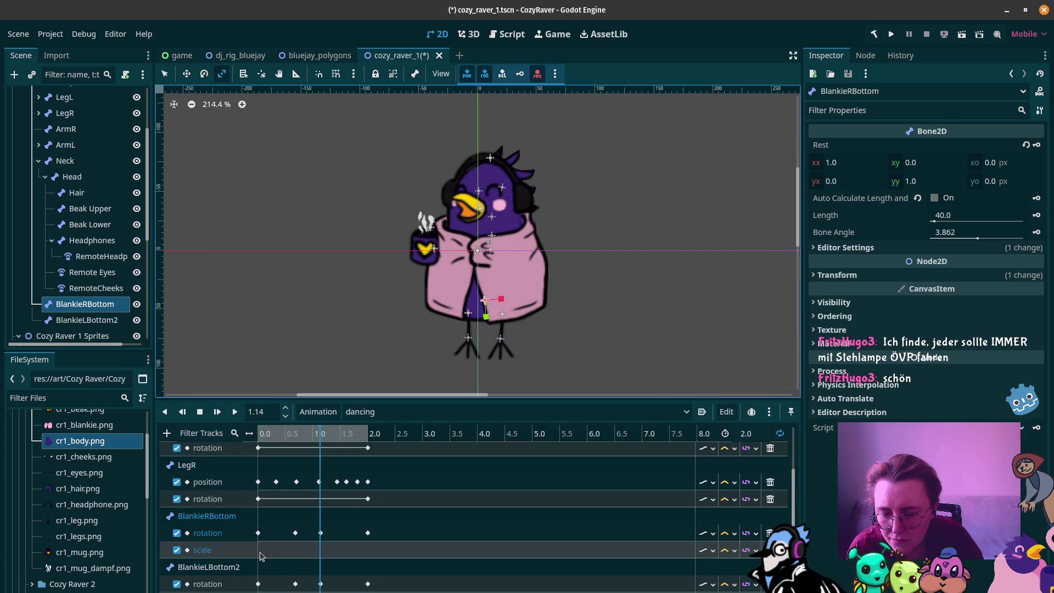
right_click(275, 550)
left_click(275, 563)
left_click(257, 551)
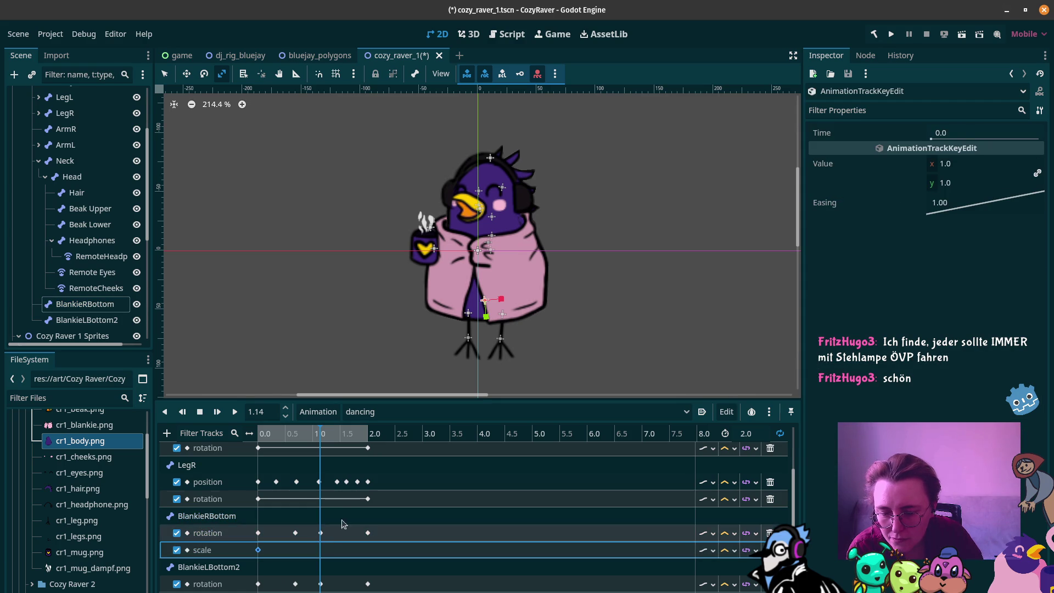
left_click_drag(323, 435, 369, 436)
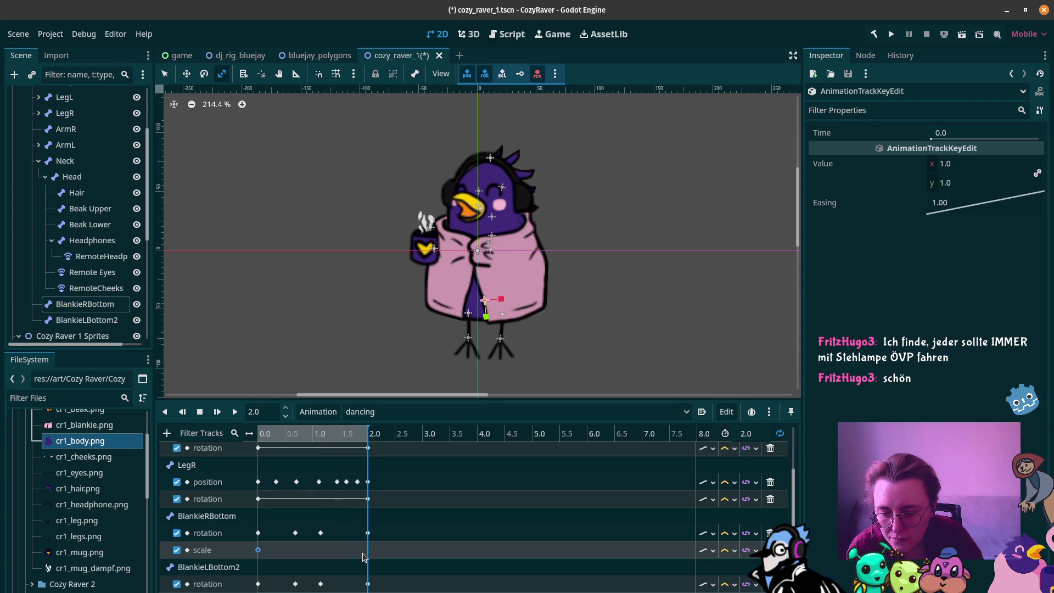
key("ctrl+d")
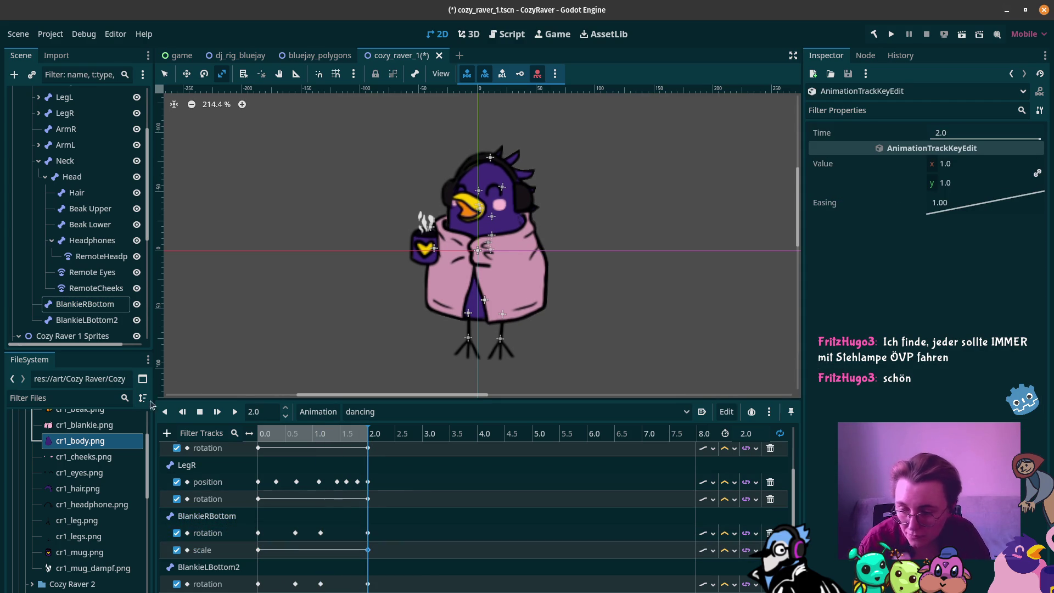
Step: Add a BlankieLBottom2 scale track keyed at 0 and 2.0 s, then scrub to preview the dance
left_click(167, 433)
left_click(189, 447)
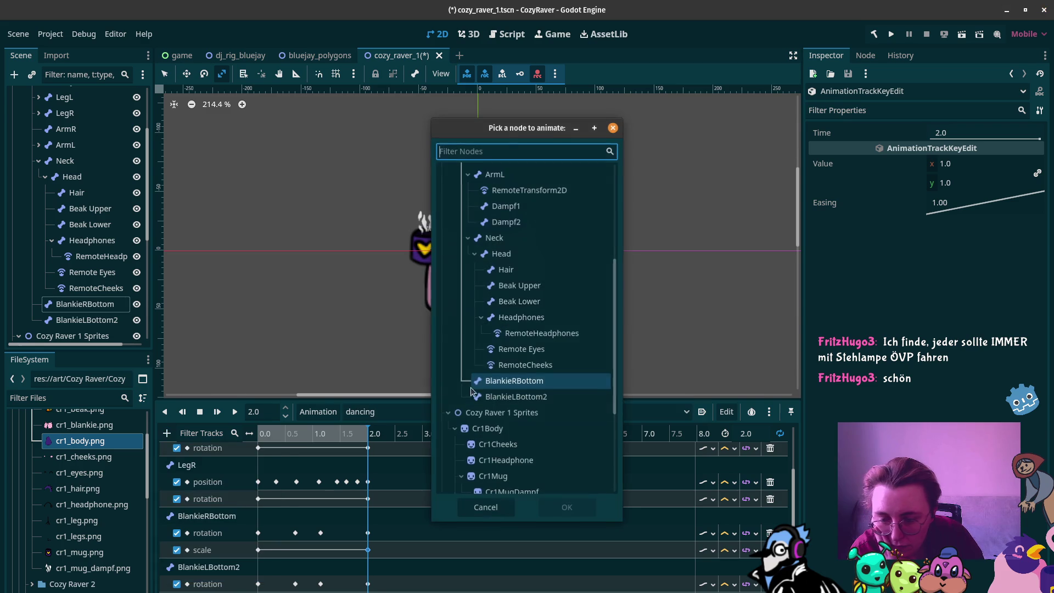
scroll(505, 420, "down", 2)
left_click(516, 354)
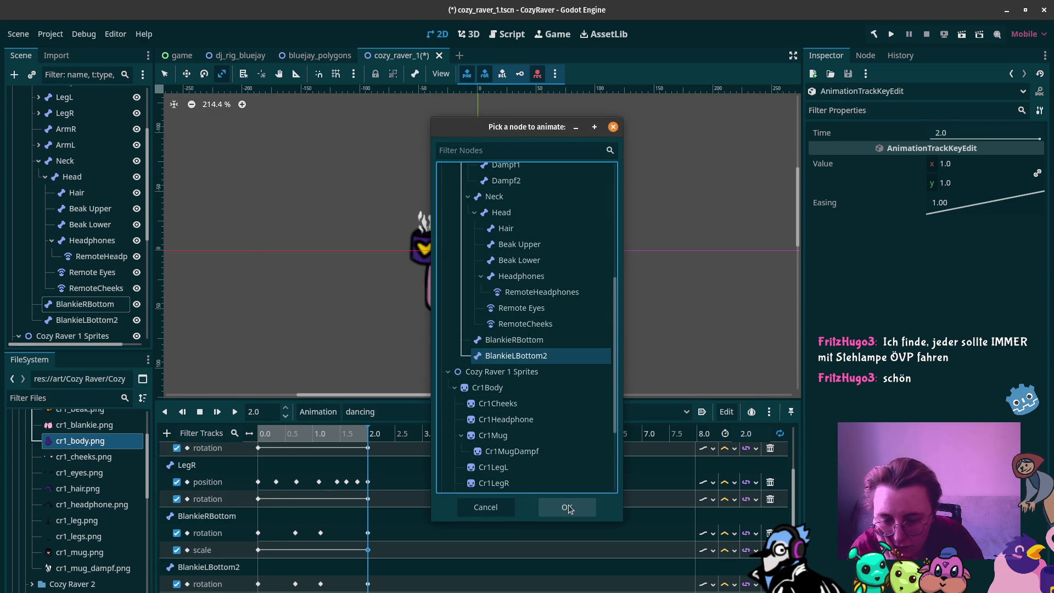
left_click(566, 507)
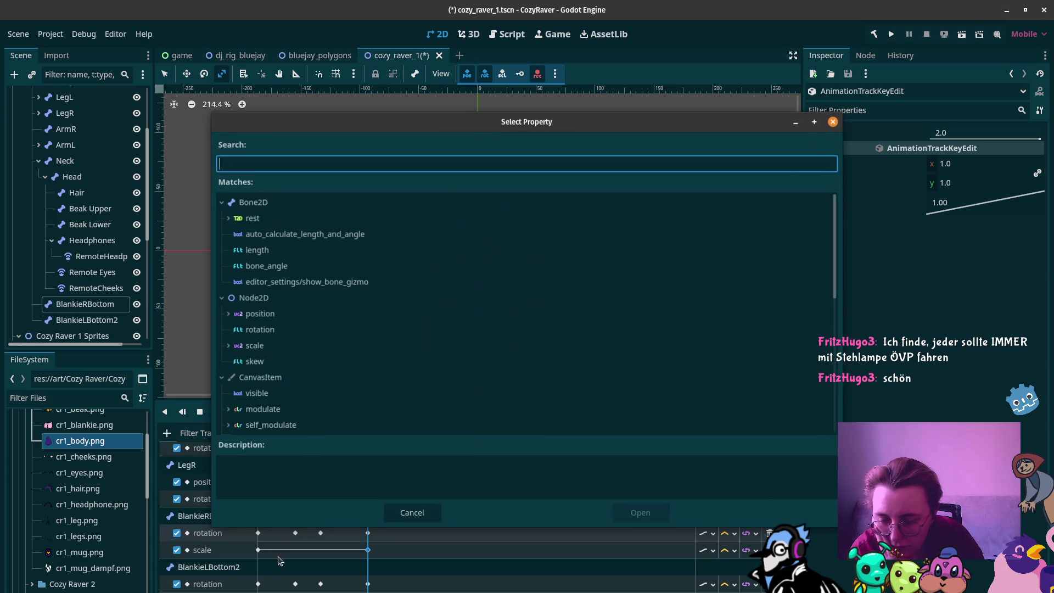
left_click(263, 361)
left_click(269, 346)
left_click(650, 516)
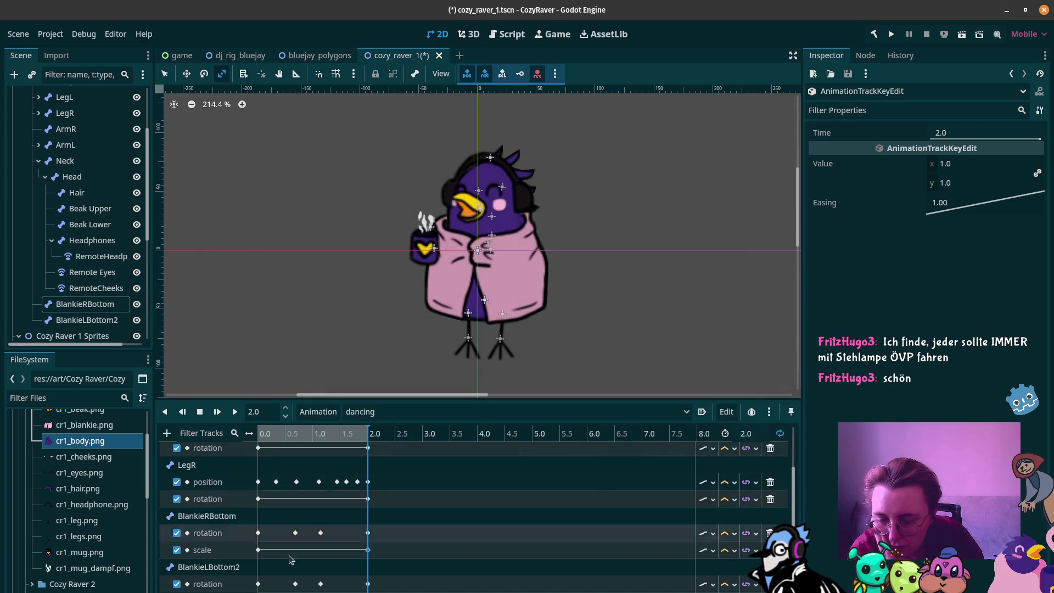
scroll(278, 576, "down", 1)
left_click(261, 563)
right_click(263, 567)
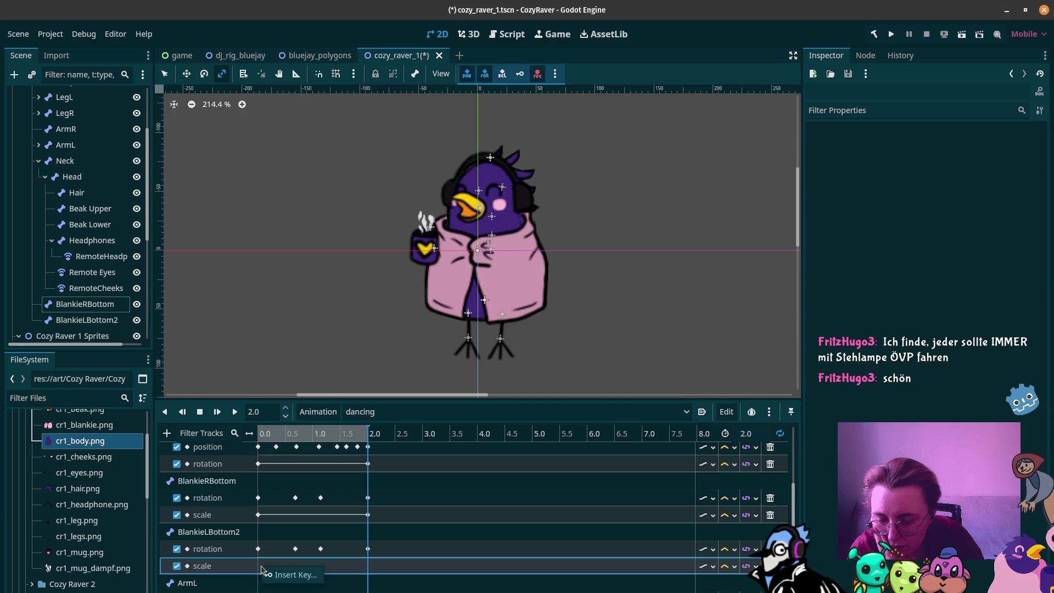
left_click(281, 575)
left_click(260, 566)
left_click_drag(259, 571, 267, 569)
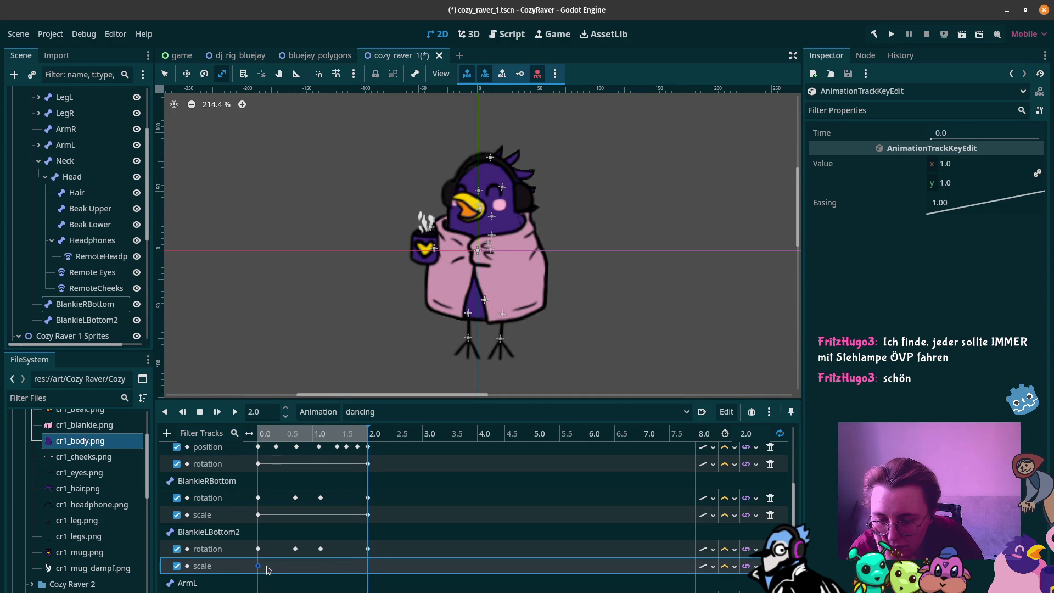
key("ctrl+d")
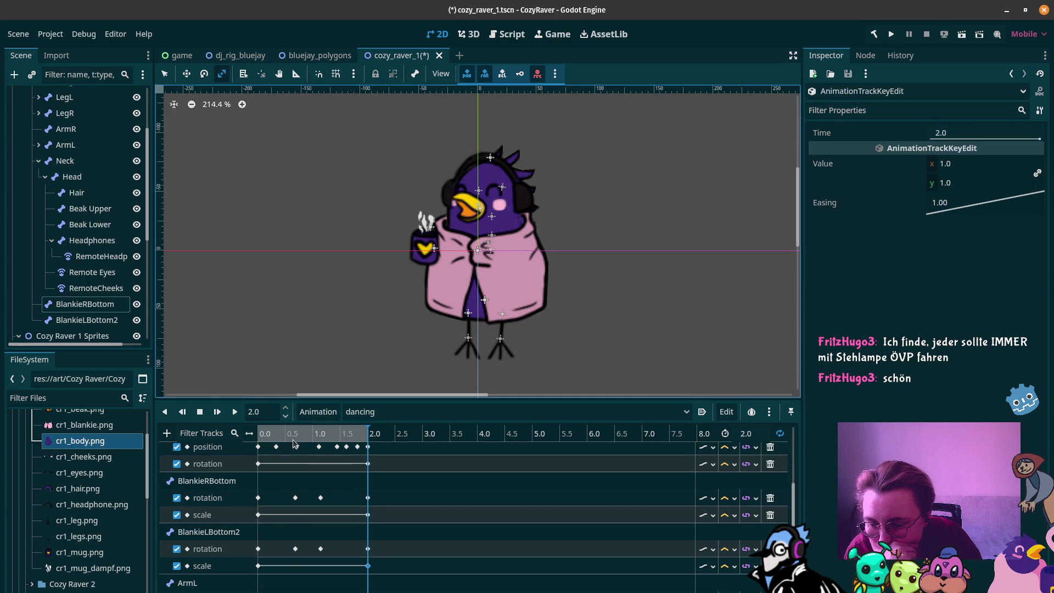
left_click(294, 435)
mouse_move(294, 435)
left_mouse_down()
mouse_move(263, 435)
mouse_move(297, 439)
left_mouse_up()
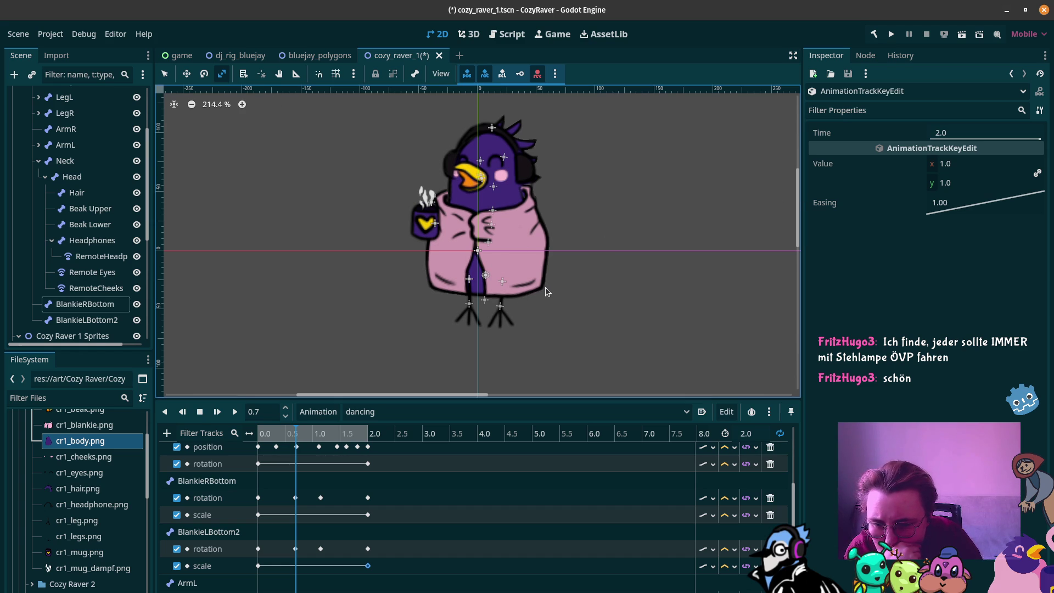
Step: Select the body polygon and BlankieLBottom2 bone, then the AnimationPlayer to show the dancing timeline
left_click(545, 287)
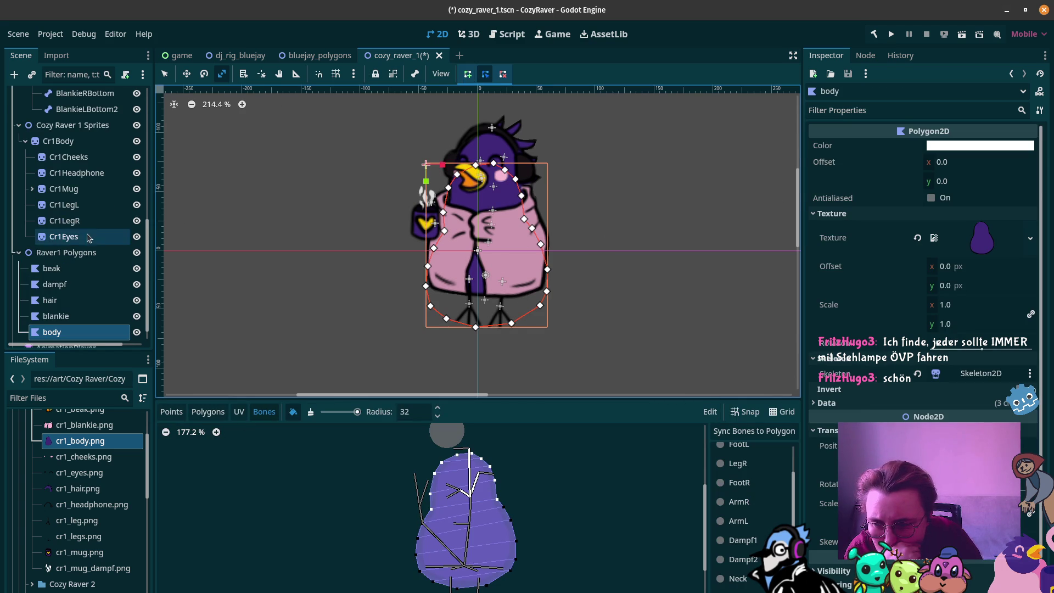
left_click(86, 109)
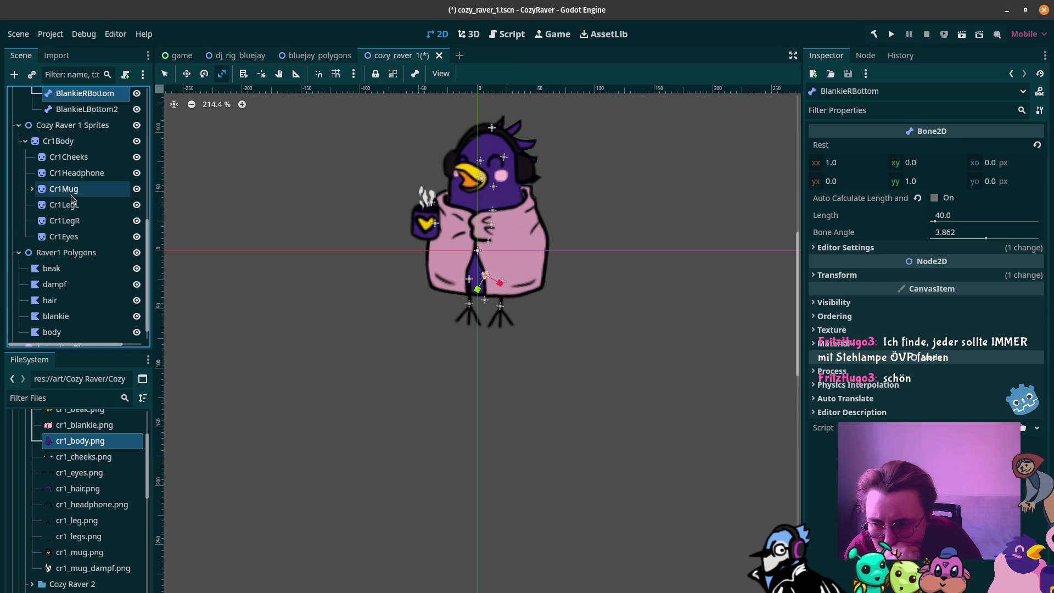
scroll(71, 209, "down", 1)
left_click(66, 330)
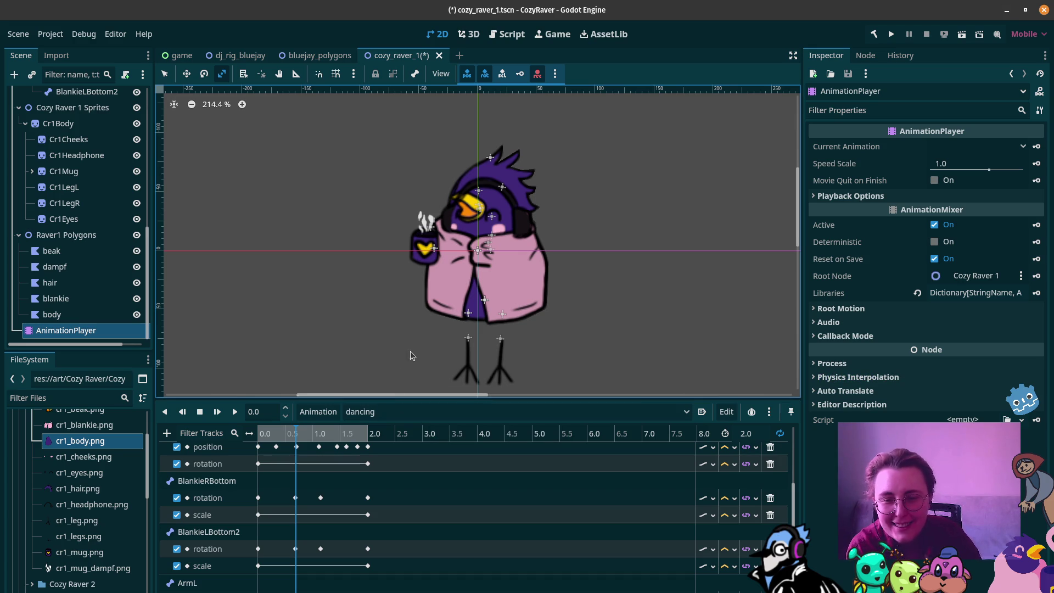
Step: Switch to the idle animation and select its beak, Hair and ArmR tracks and keyframes
left_click(360, 417)
left_click(373, 460)
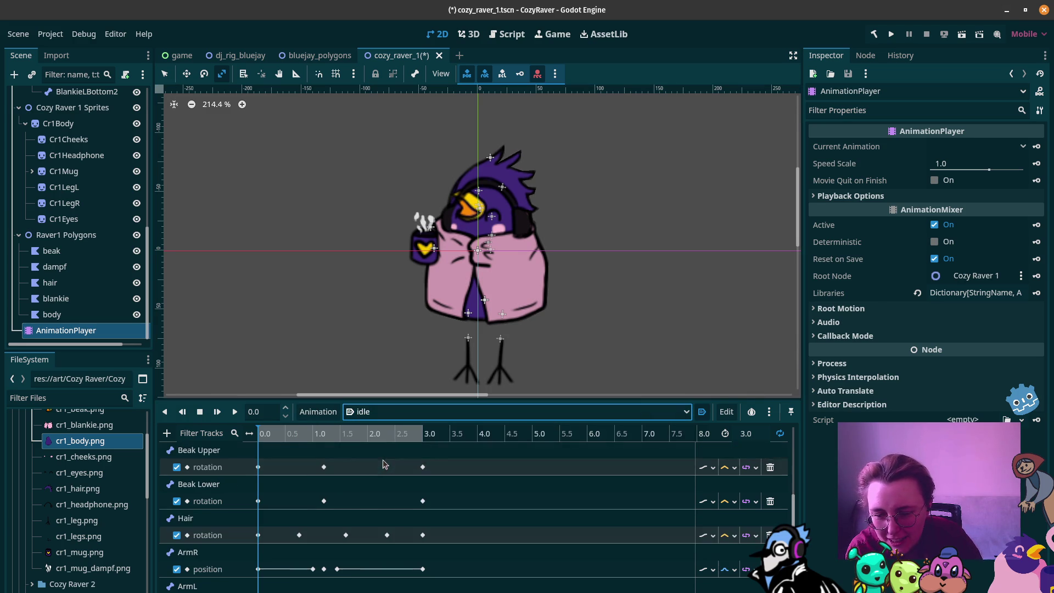
left_click(242, 457)
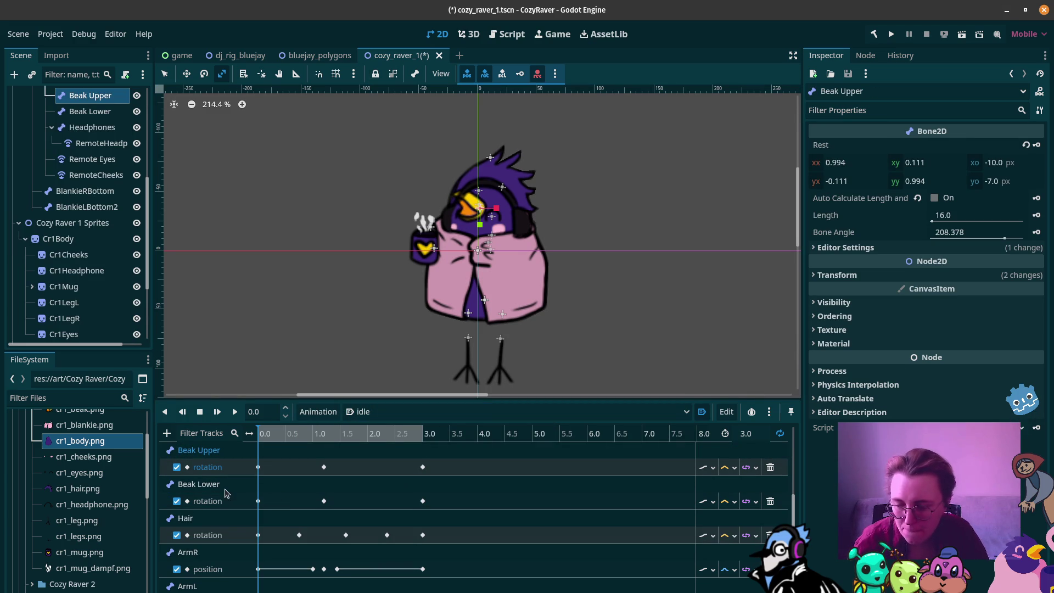
left_click(230, 500)
left_click(236, 450)
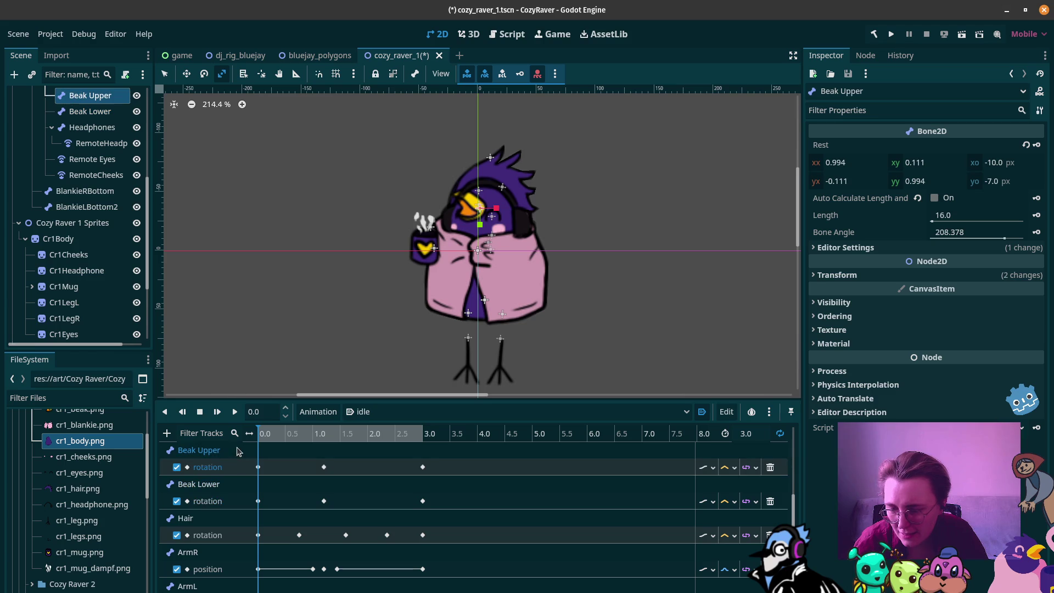
left_click(239, 486)
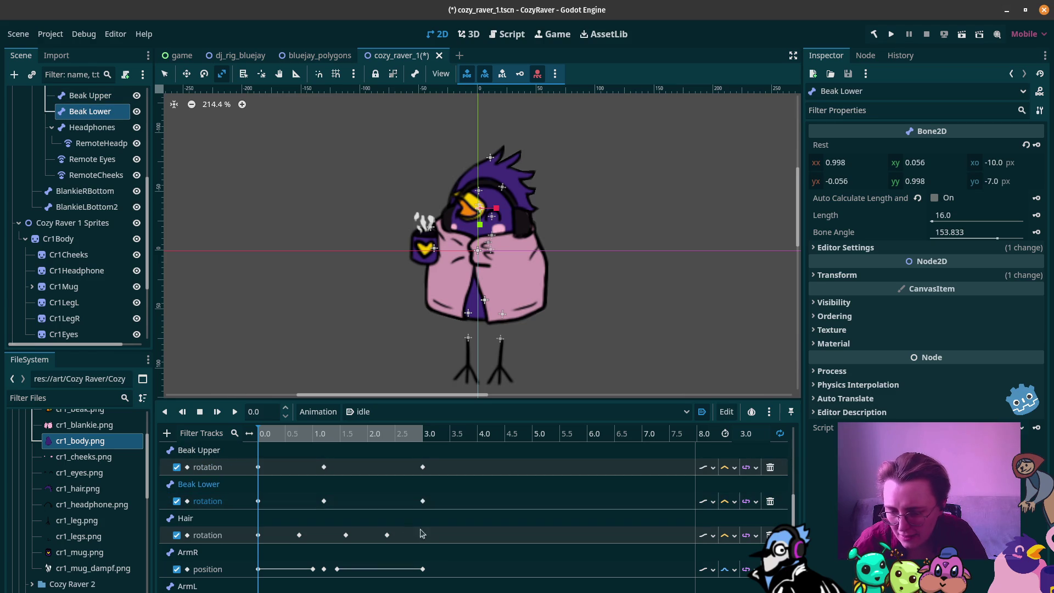
left_click_drag(427, 586, 374, 516)
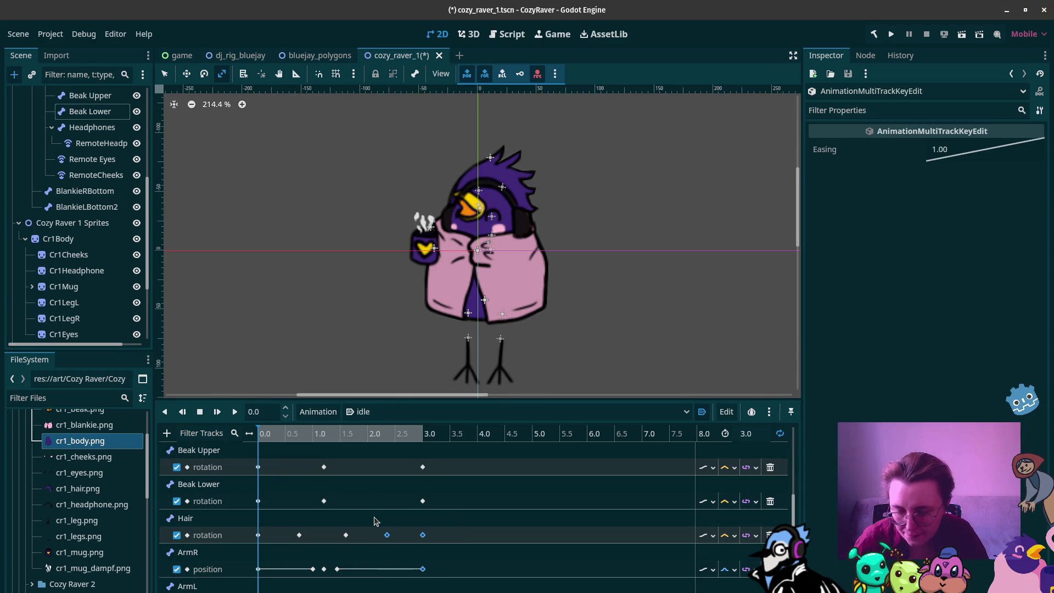
key("ctrl+a")
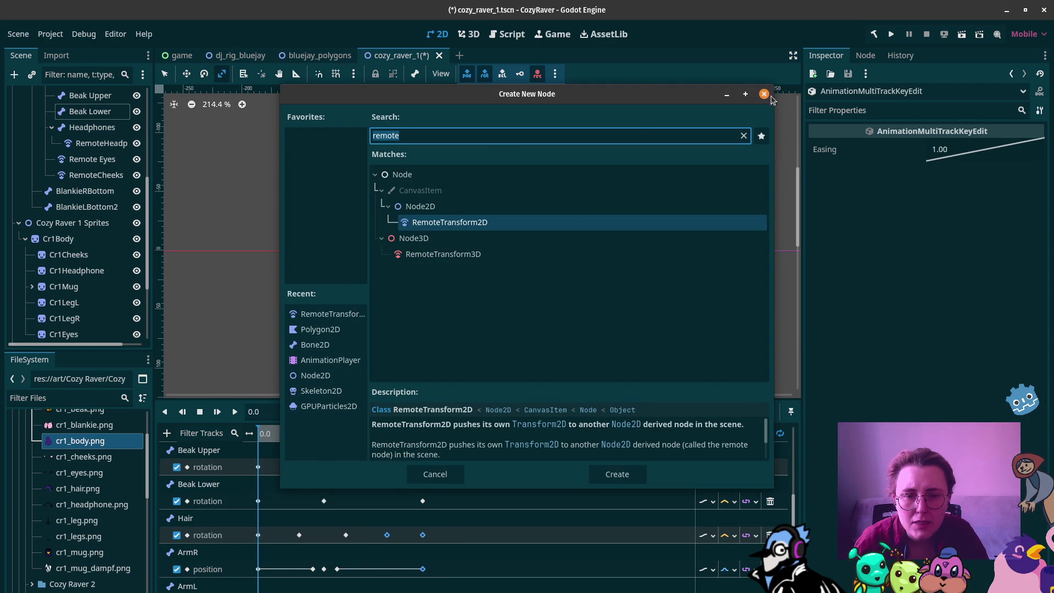
left_click(764, 94)
Step: Add RESET values for the Dampf1 and Dampf2 steam and body keyframes in idle
scroll(198, 483, "up", 3)
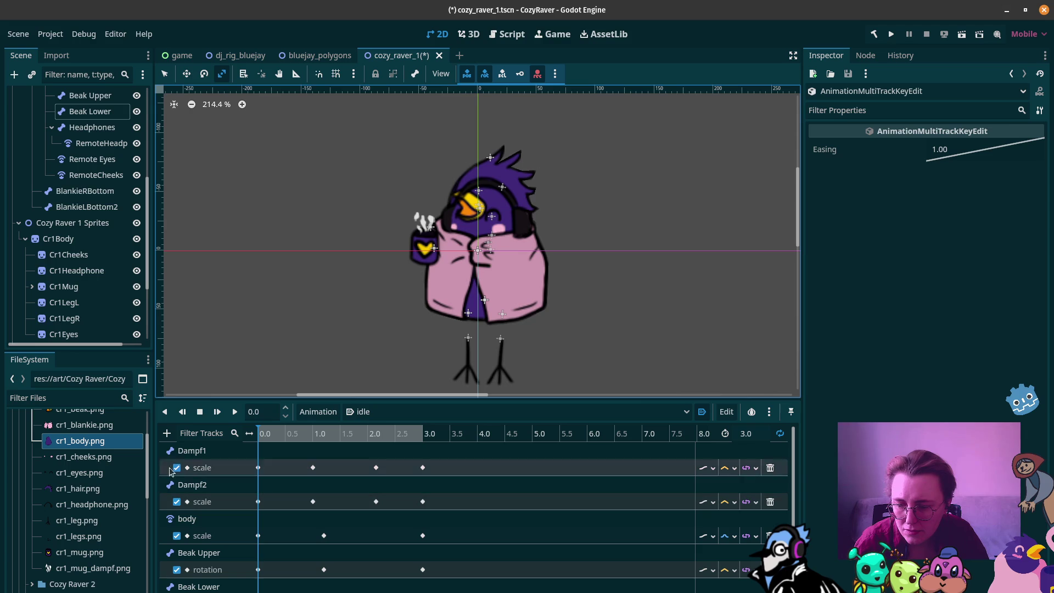
left_click(228, 467)
left_click(241, 501)
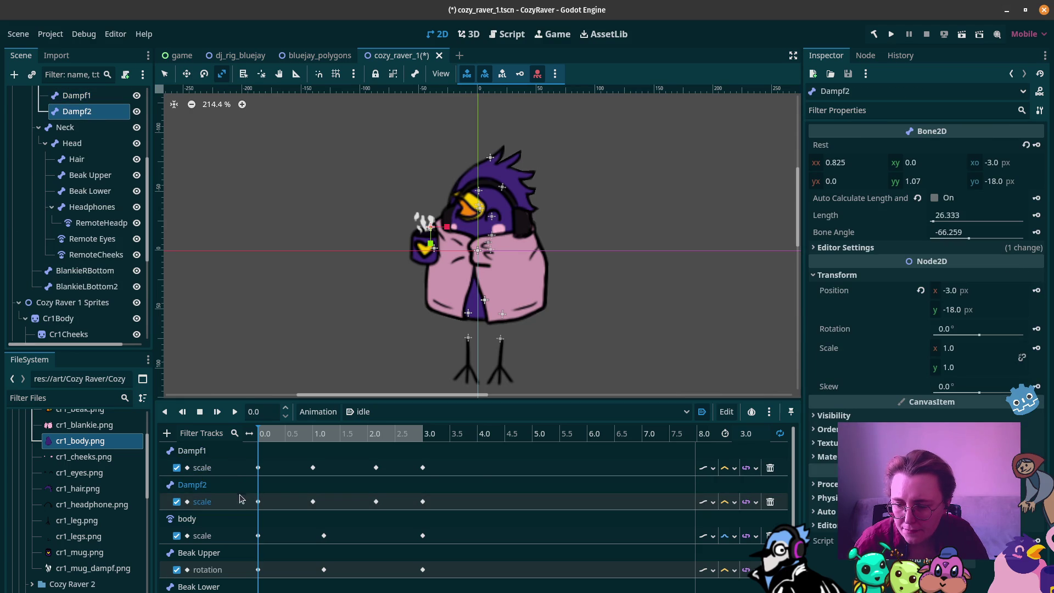
mouse_move(462, 446)
left_mouse_down()
mouse_move(364, 576)
mouse_move(255, 592)
left_mouse_up()
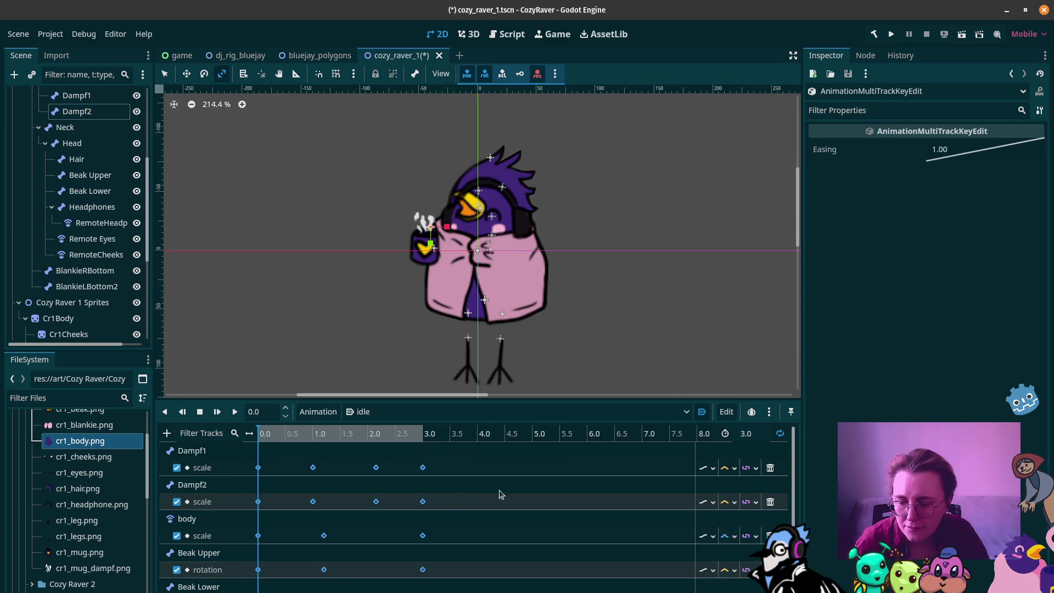
left_click(725, 412)
left_click(763, 481)
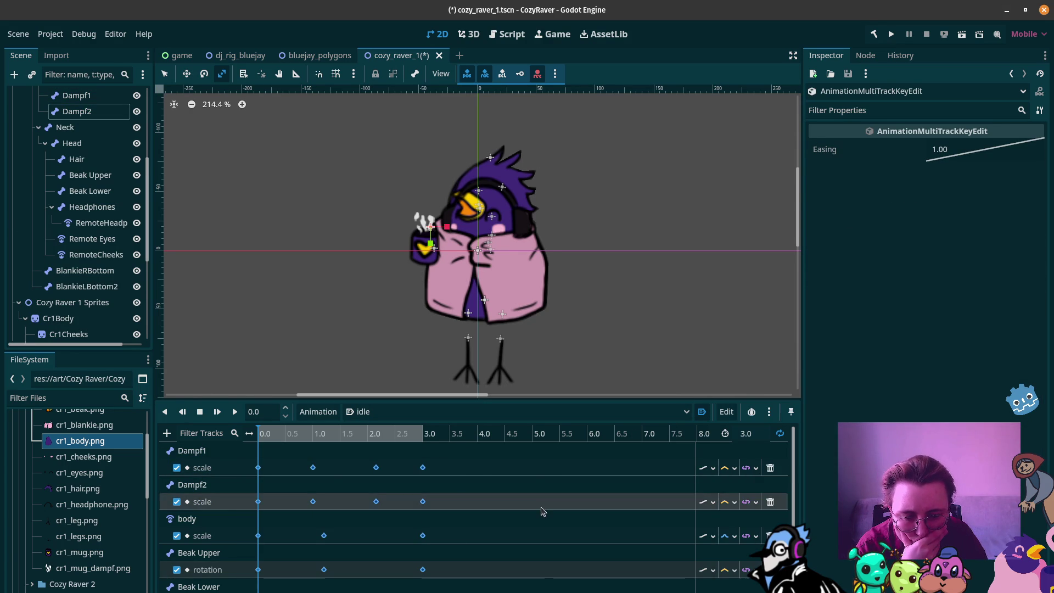
Step: Add RESET values for the idle beak, Hair and ArmR keyframes
scroll(413, 502, "down", 3)
mouse_move(468, 519)
left_mouse_down()
mouse_move(311, 591)
mouse_move(243, 591)
left_mouse_up()
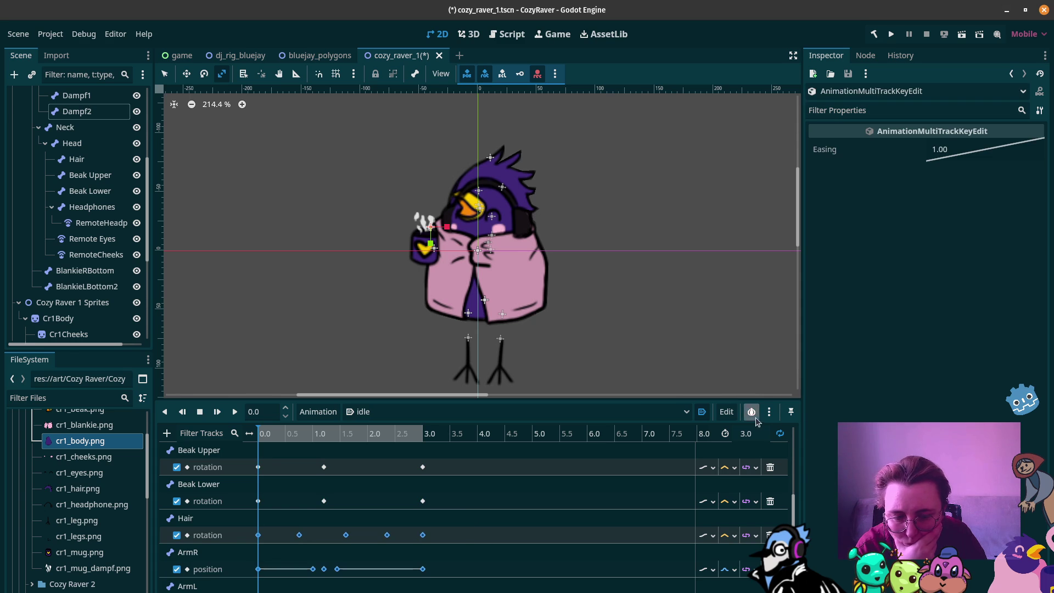
left_click(726, 411)
left_click(768, 482)
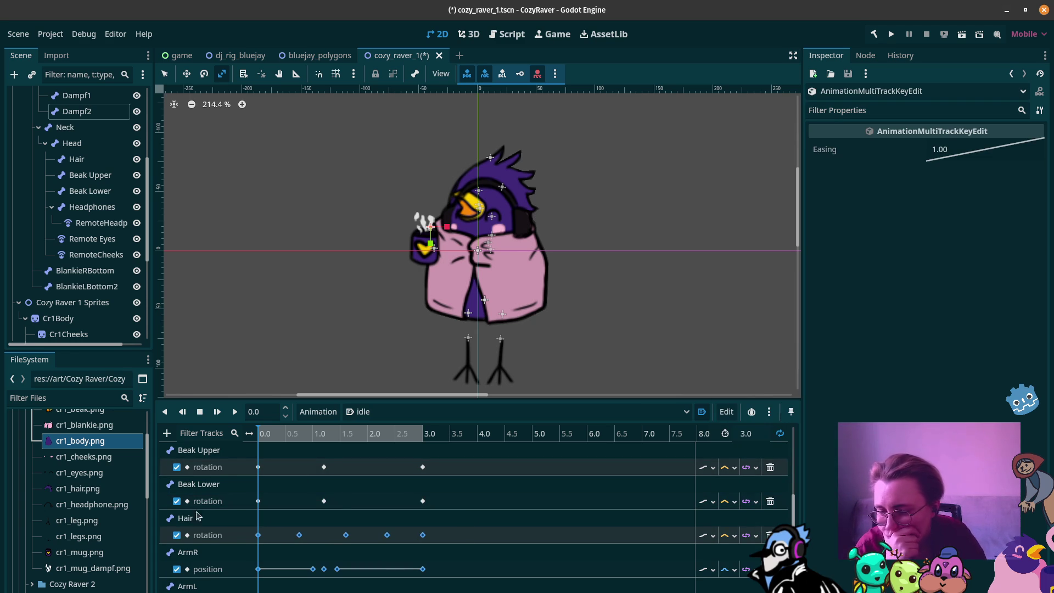
left_click(401, 413)
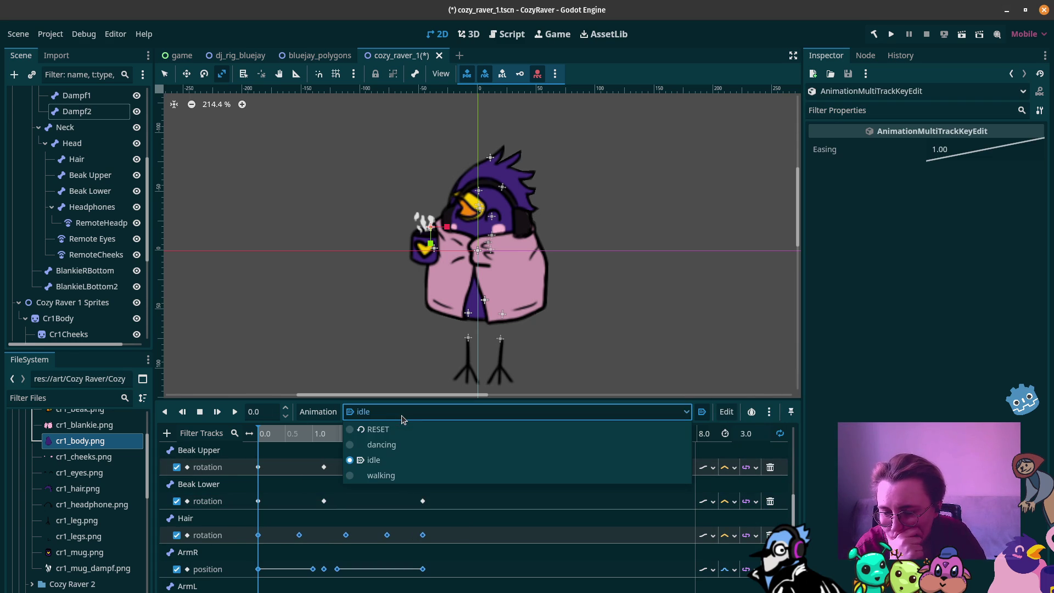
Step: Switch to the dancing animation and add RESET values for all its upper and lower track keys
left_click(388, 449)
left_click_drag(423, 448, 240, 572)
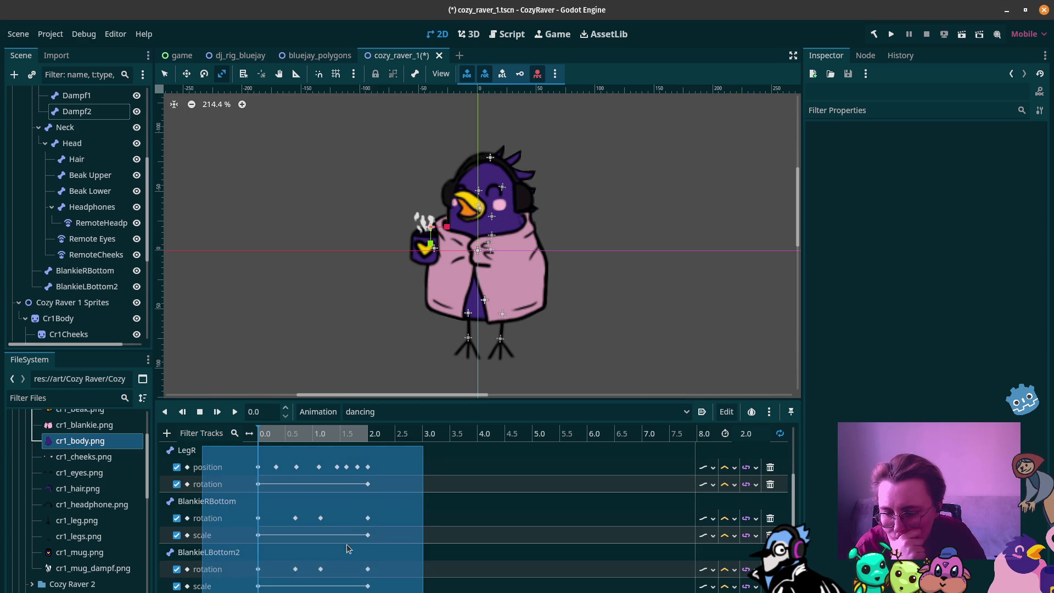
left_click(726, 411)
left_click(738, 485)
scroll(403, 531, "down", 3)
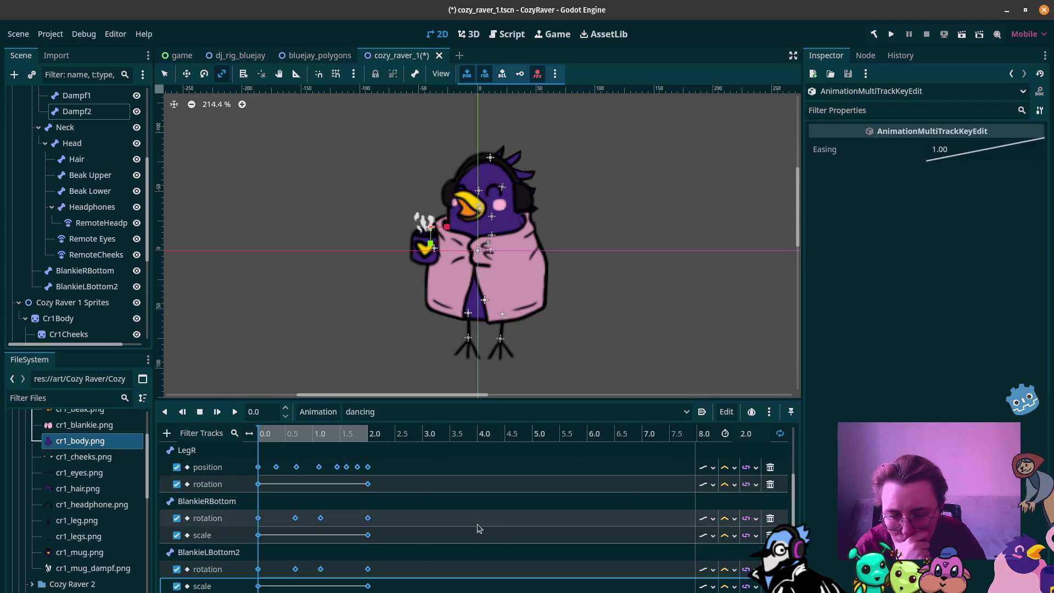
left_click_drag(394, 554, 258, 592)
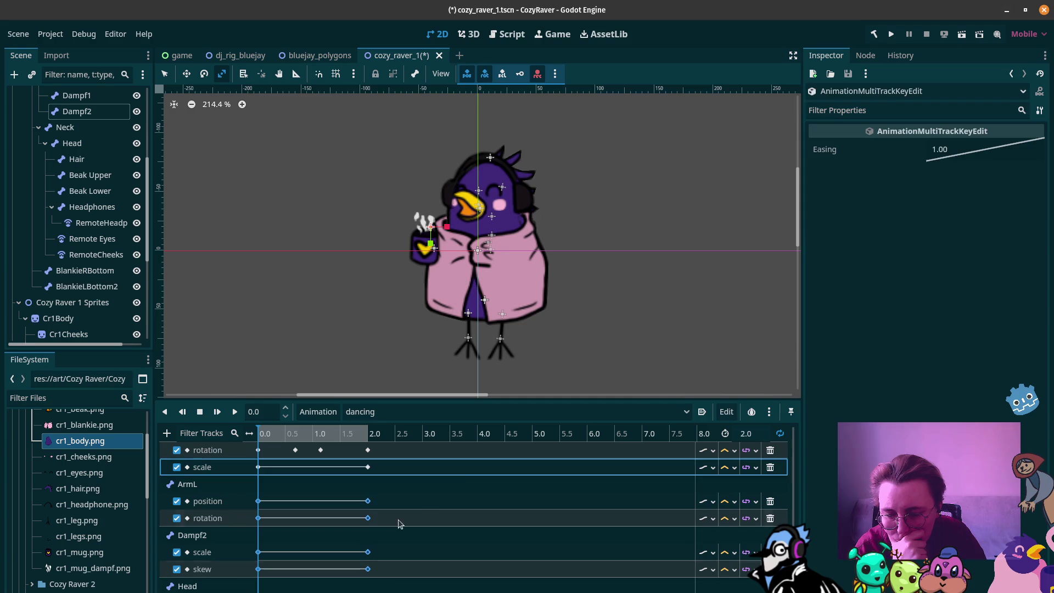
left_click(725, 412)
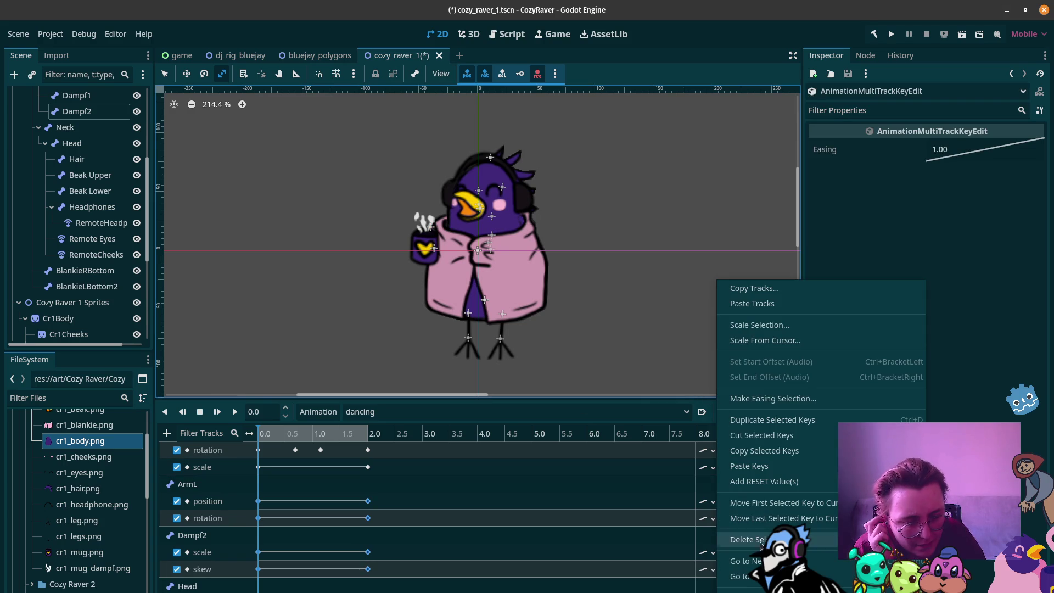
left_click(764, 482)
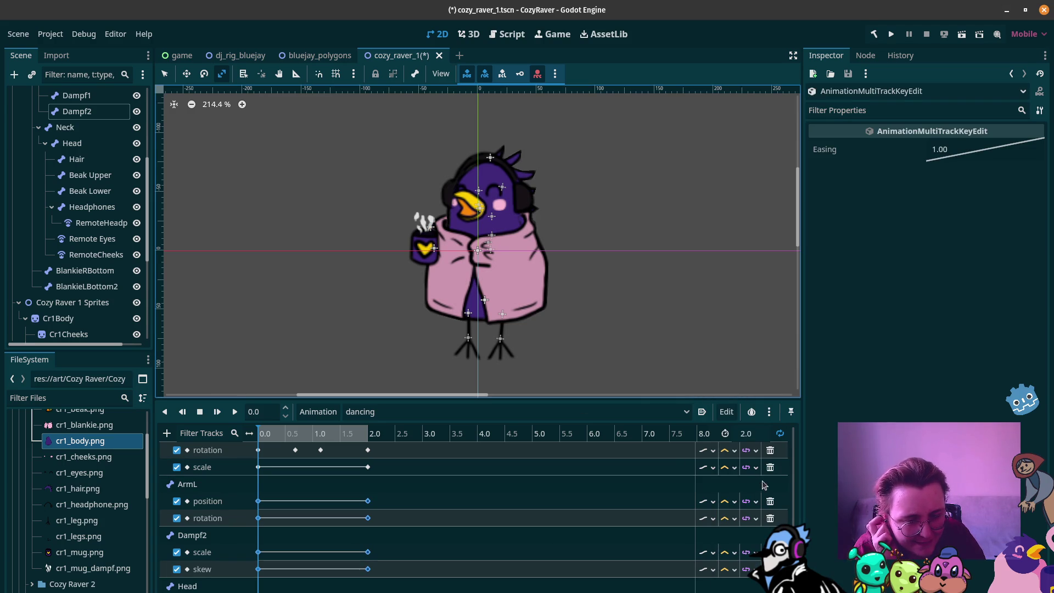
Step: Switch to the walking animation and add RESET values for its visible keyframes
left_click(663, 412)
left_click(515, 476)
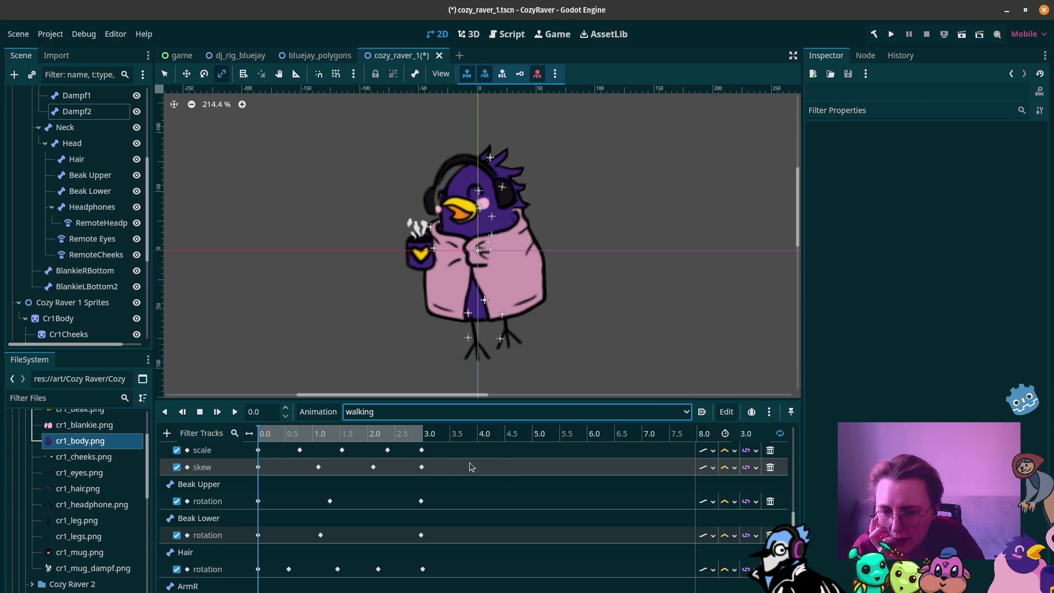
scroll(439, 474, "up", 5)
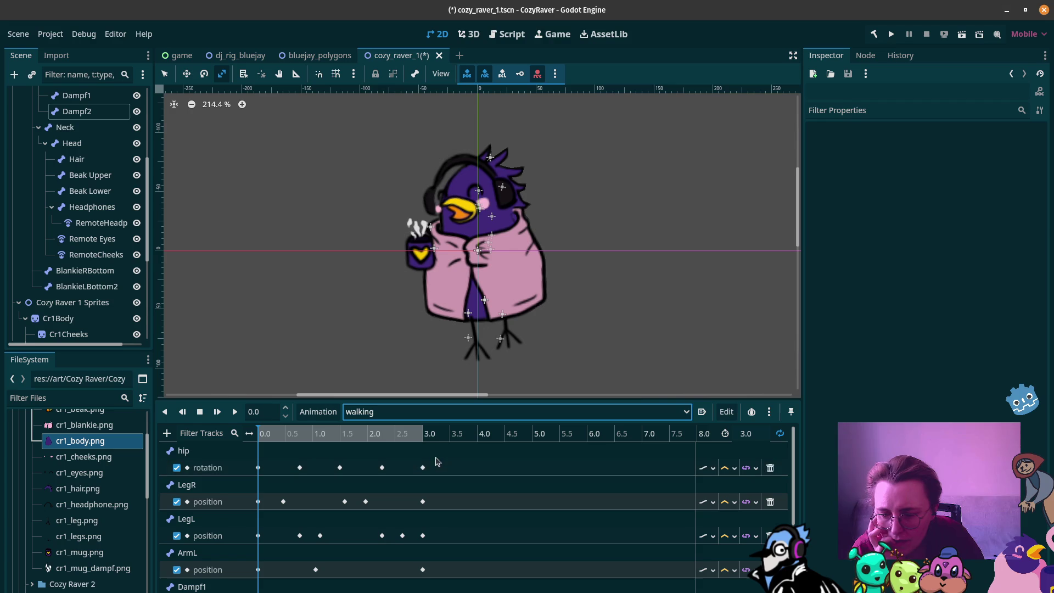
mouse_move(438, 444)
left_mouse_down()
mouse_move(321, 544)
mouse_move(192, 583)
left_mouse_up()
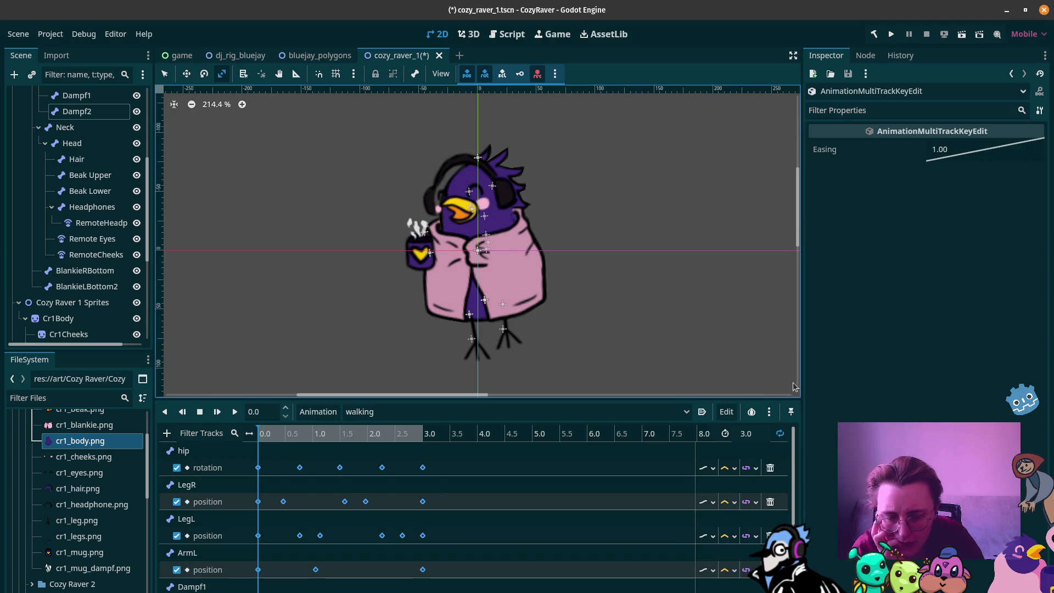
left_click(729, 413)
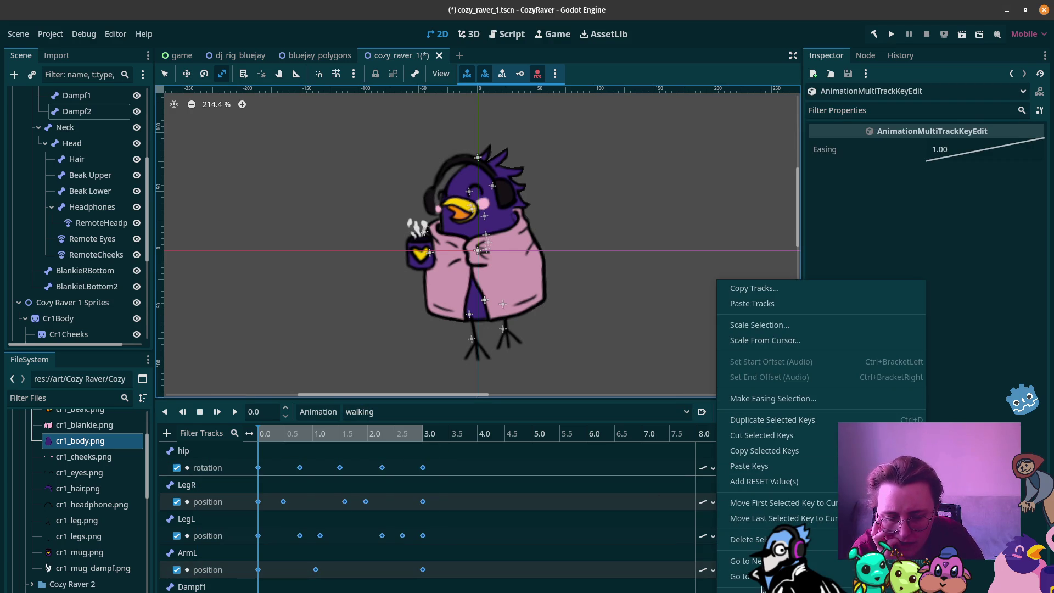
left_click(779, 481)
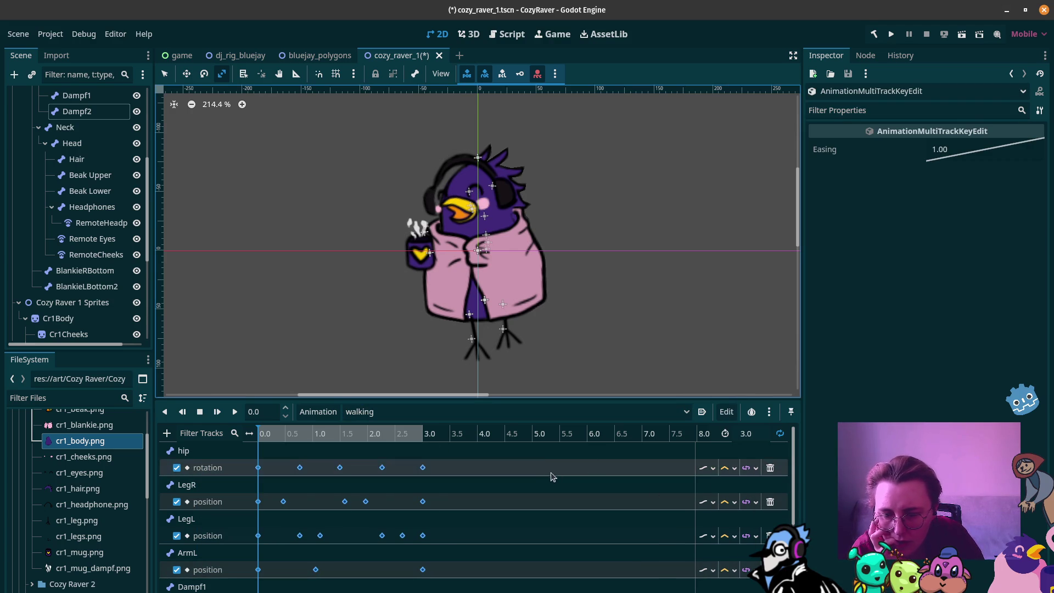
Step: Add RESET values for the remaining walking keys, including Beak Lower and Hair rotations
scroll(552, 475, "down", 3)
mouse_move(445, 493)
left_mouse_down()
mouse_move(277, 589)
mouse_move(221, 590)
left_mouse_up()
left_click(730, 414)
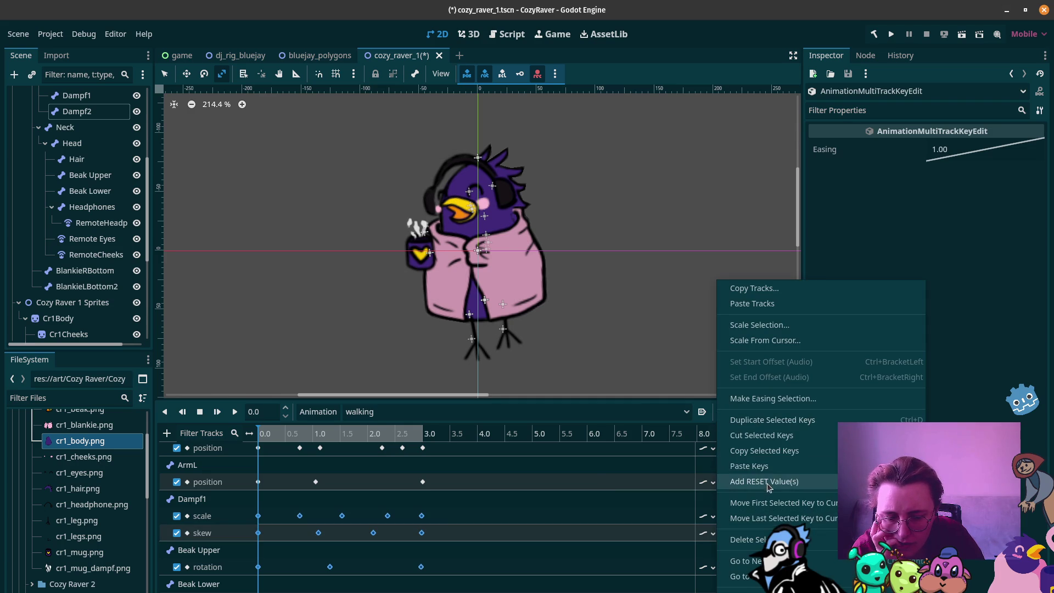
left_click(765, 480)
scroll(522, 515, "down", 3)
left_click_drag(453, 516, 236, 592)
left_click(726, 412)
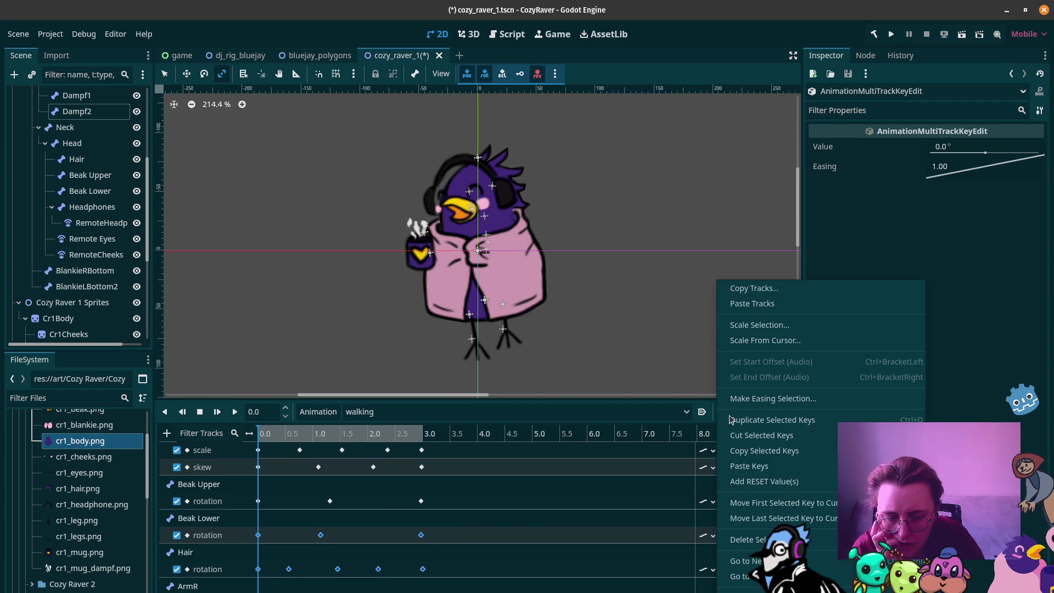
left_click(750, 481)
Step: Deselect the keyframes and play back the walking animation to check it
left_click(487, 486)
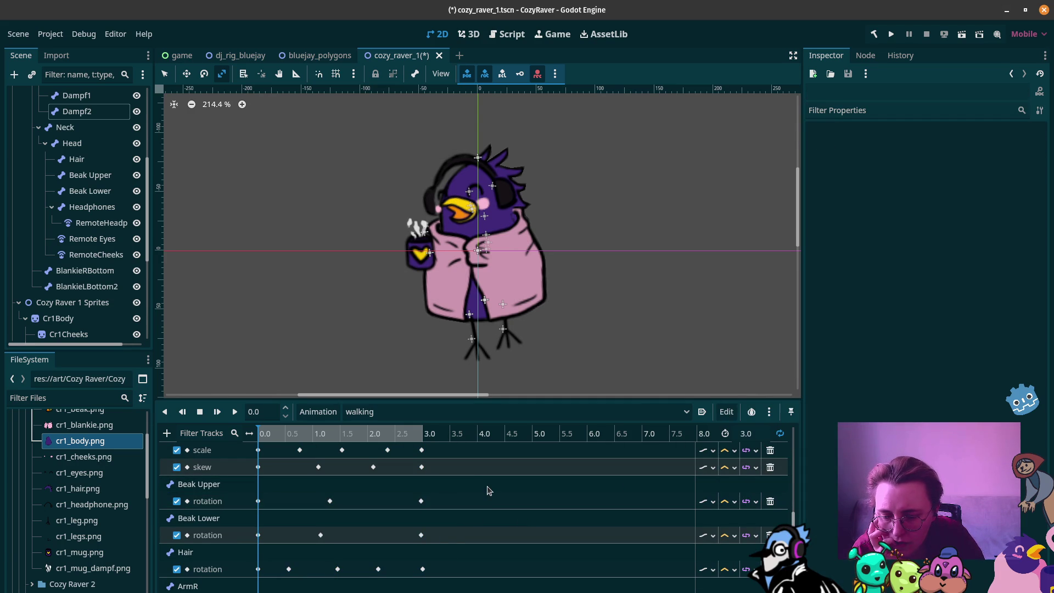
scroll(495, 492, "down", 3)
scroll(472, 478, "up", 3)
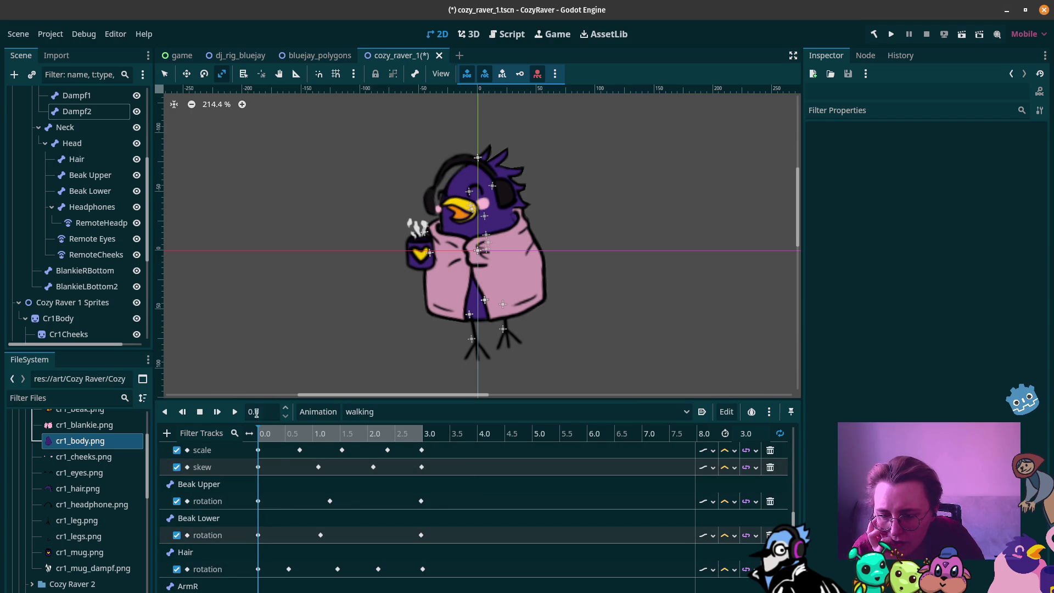
left_click(235, 412)
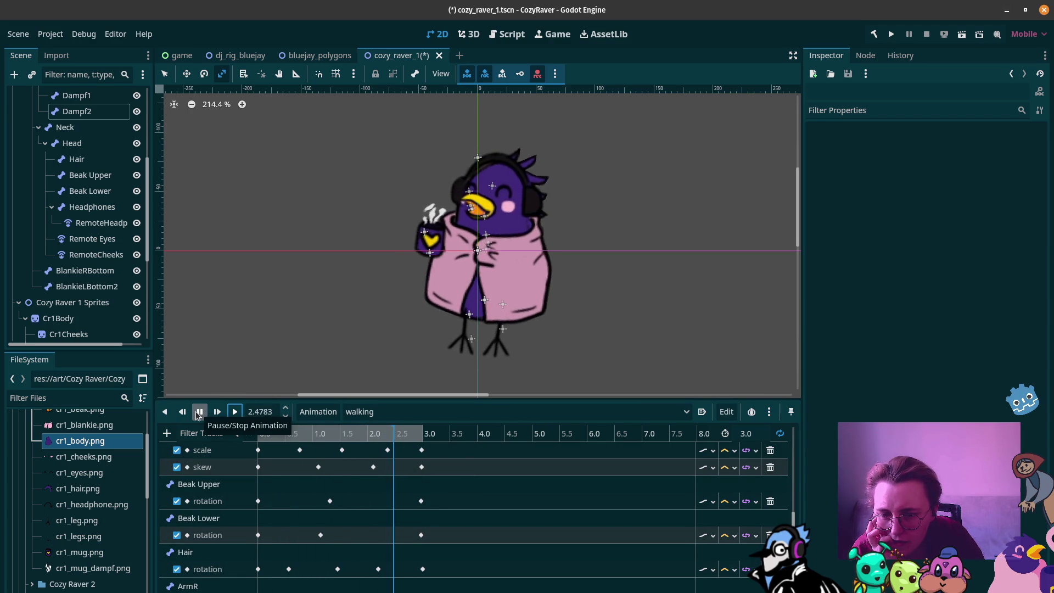
left_click(198, 413)
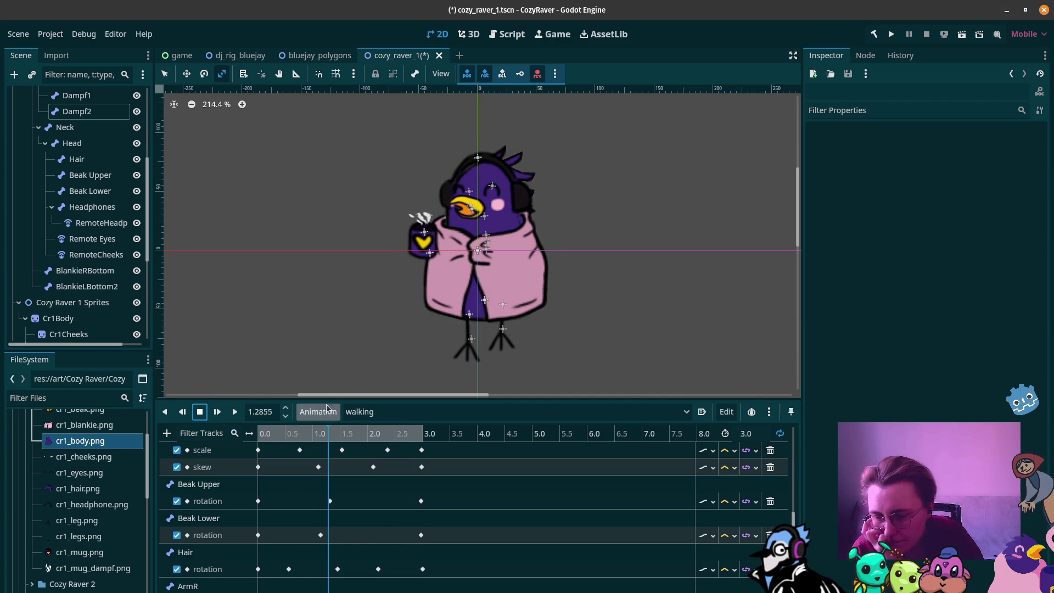
left_click(370, 412)
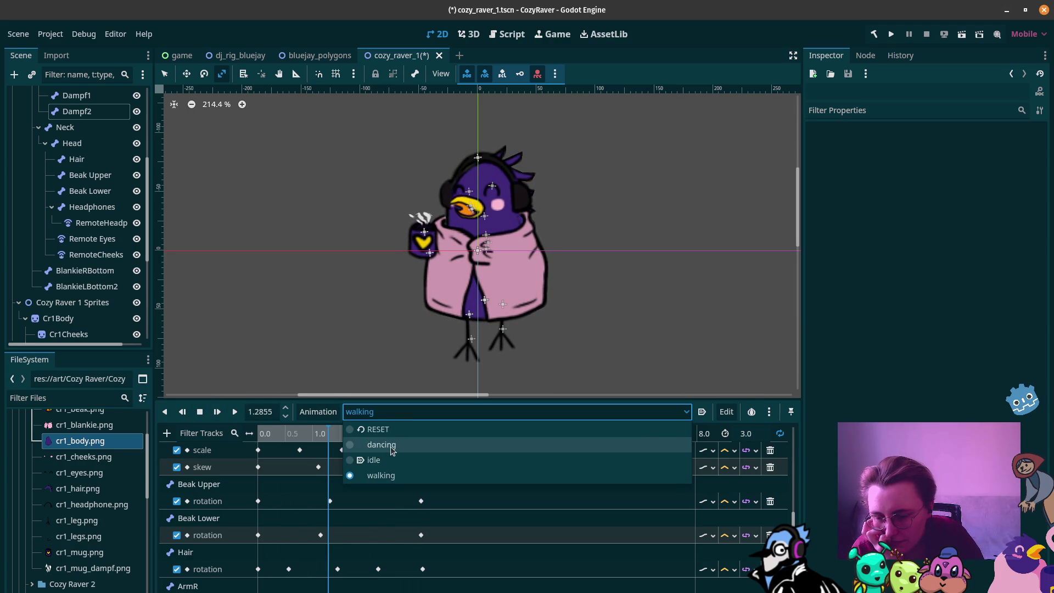
Step: Switch to the dancing animation and briefly preview its playback
left_click(390, 446)
left_click(240, 415)
left_click(199, 415)
scroll(326, 536, "down", 1)
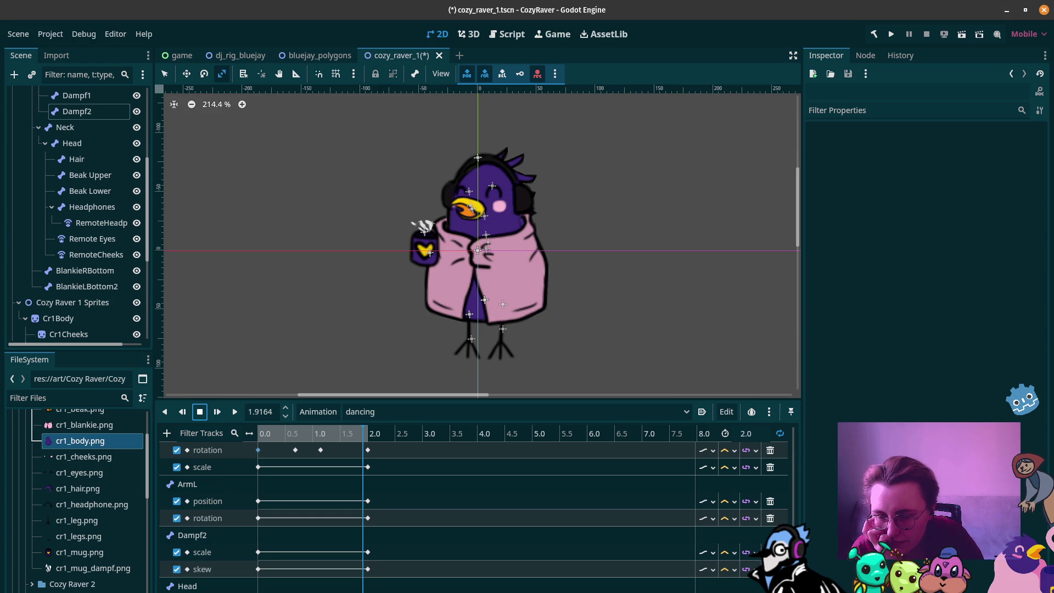
Step: Add a rotation property track for the Beak Upper bone
left_click(167, 433)
left_click(180, 450)
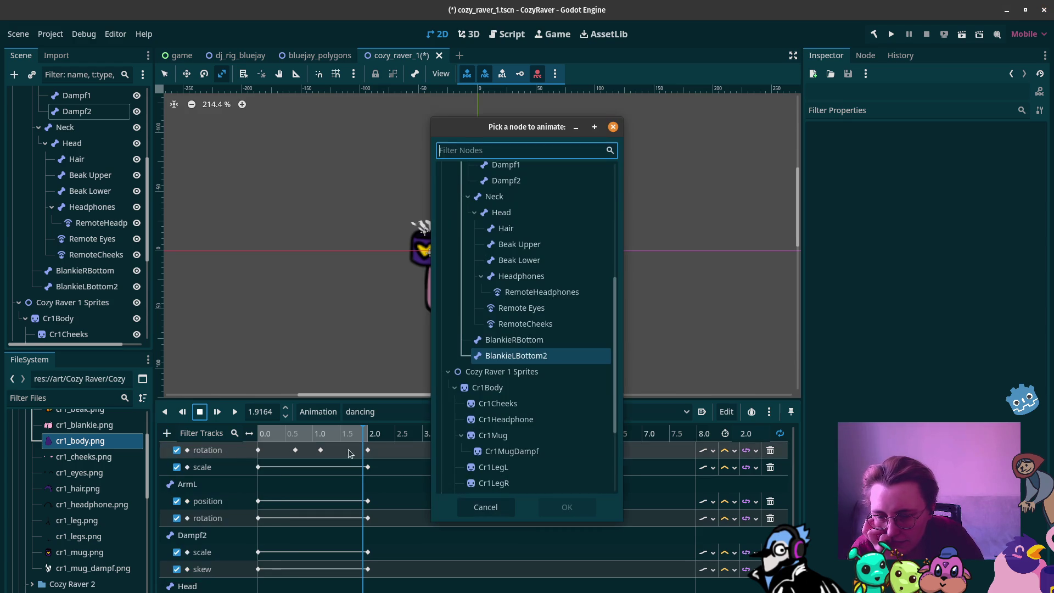
left_click(534, 247)
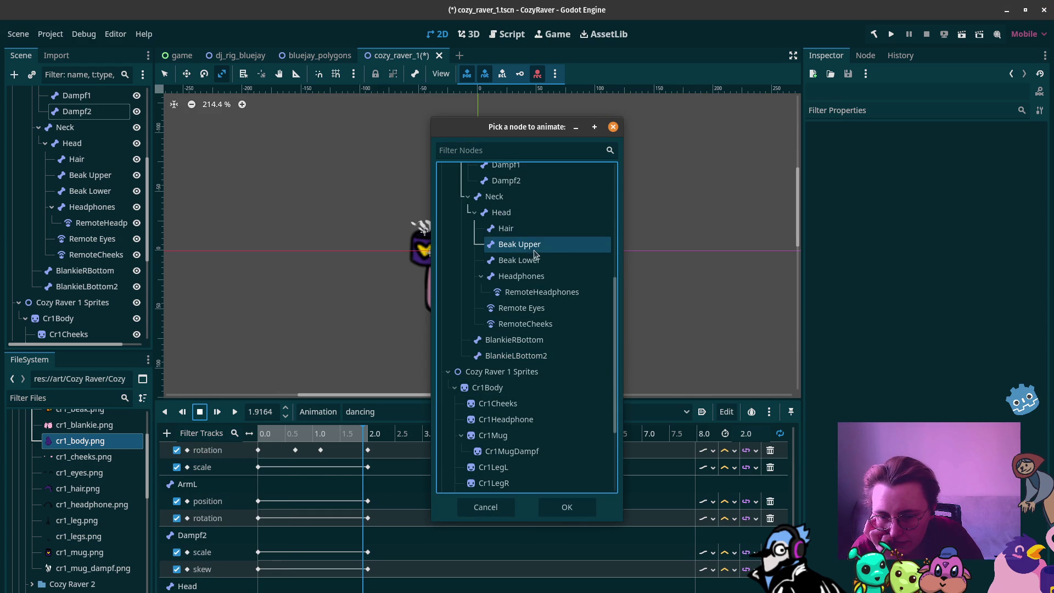
left_click(567, 506)
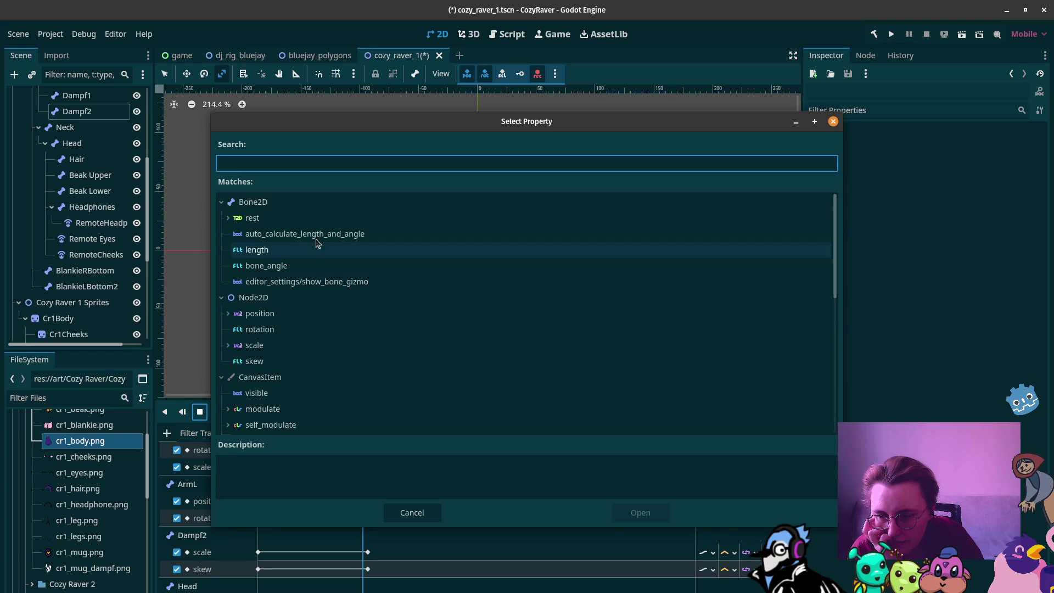
left_click(307, 330)
left_click(639, 512)
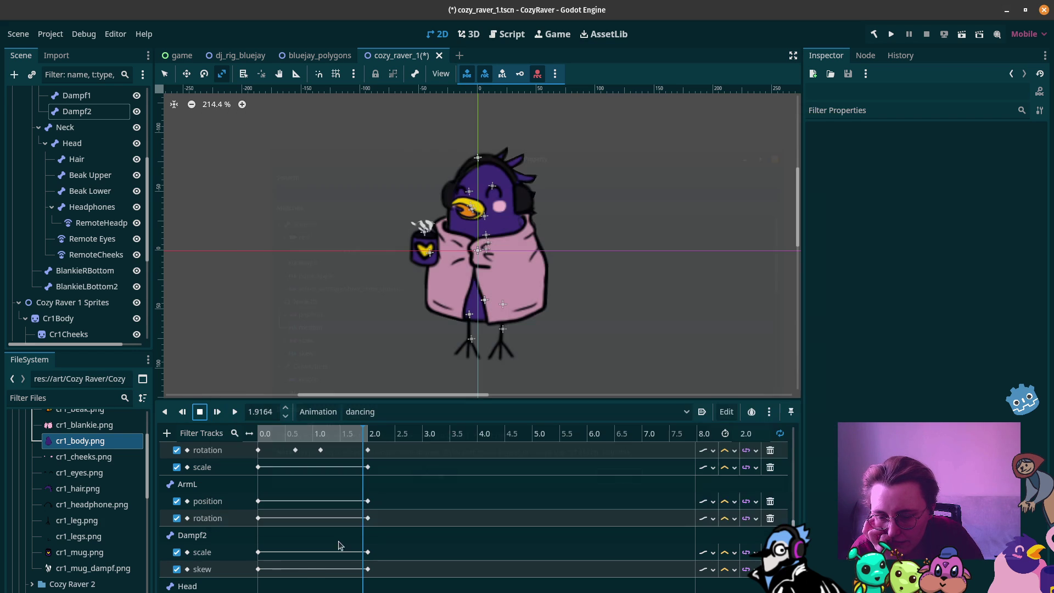
scroll(291, 555, "down", 2)
Step: Add a rotation property track for the Beak Lower bone, then select the Beak Upper track
left_click(167, 433)
left_click(203, 447)
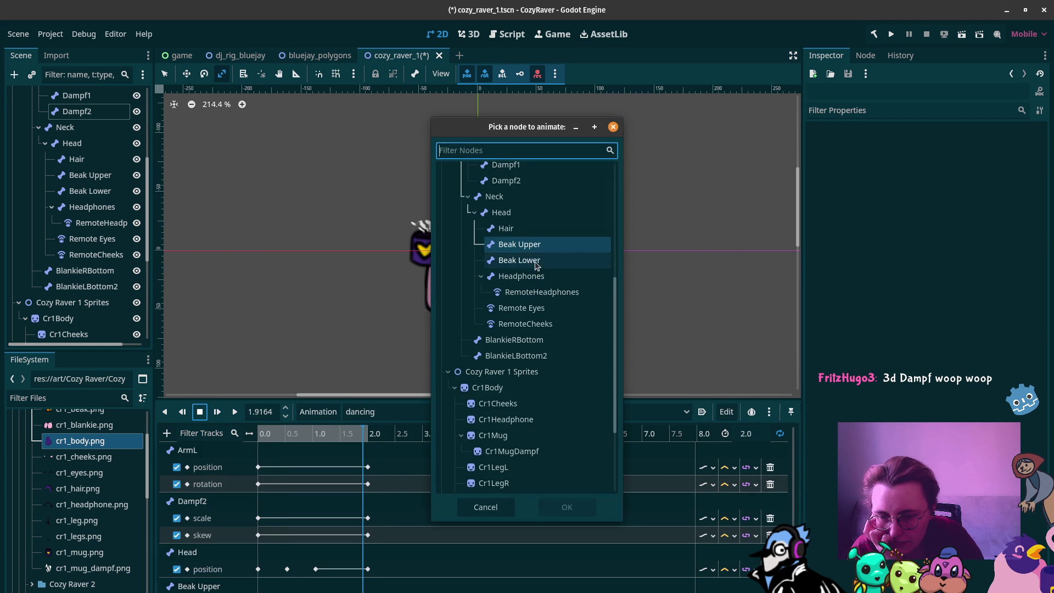
left_click(518, 260)
left_click(567, 507)
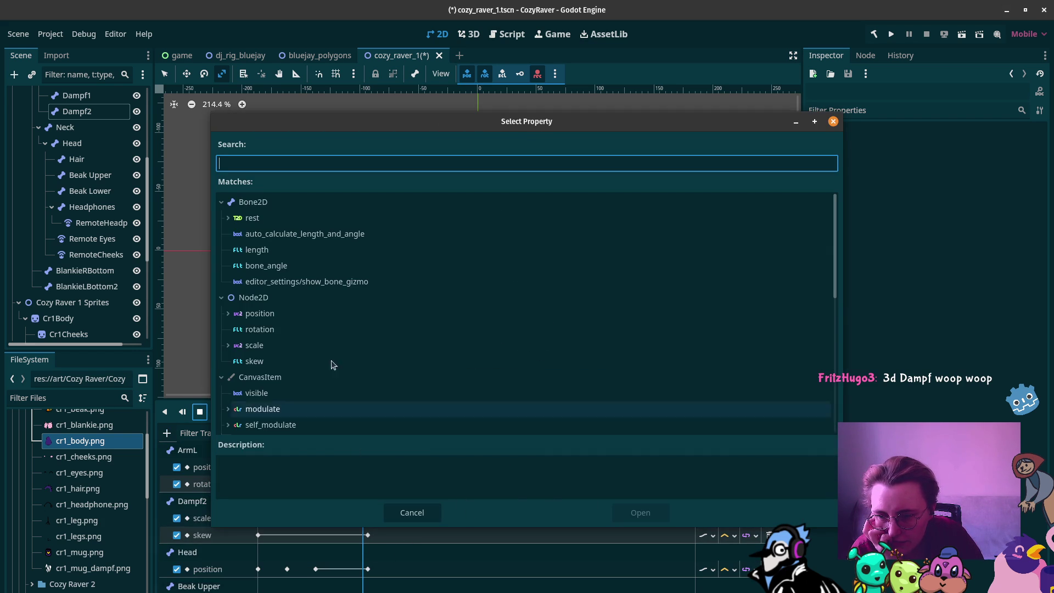
left_click(289, 314)
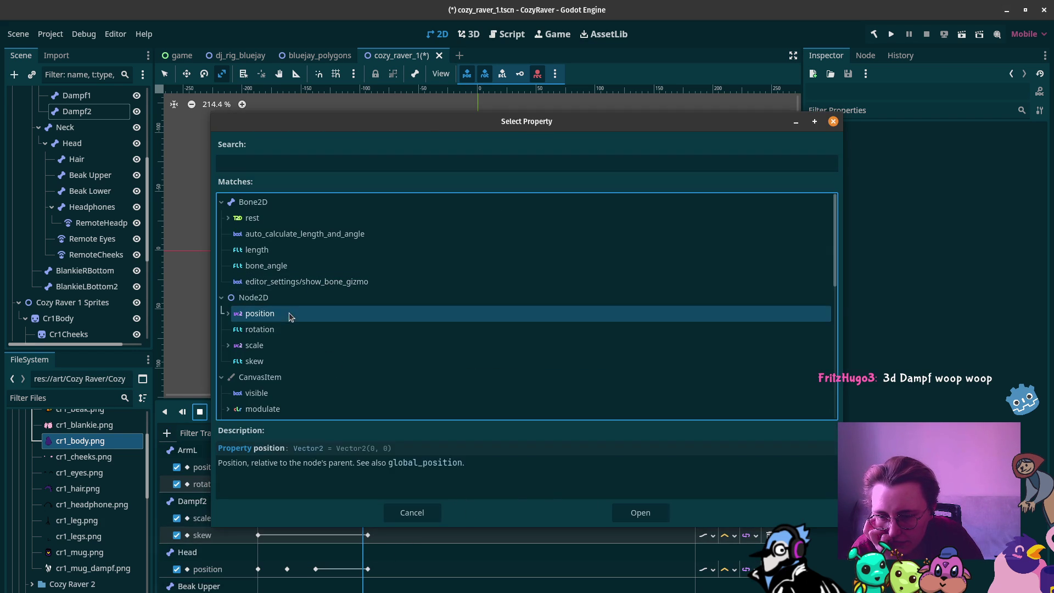
left_click(294, 328)
left_click(671, 513)
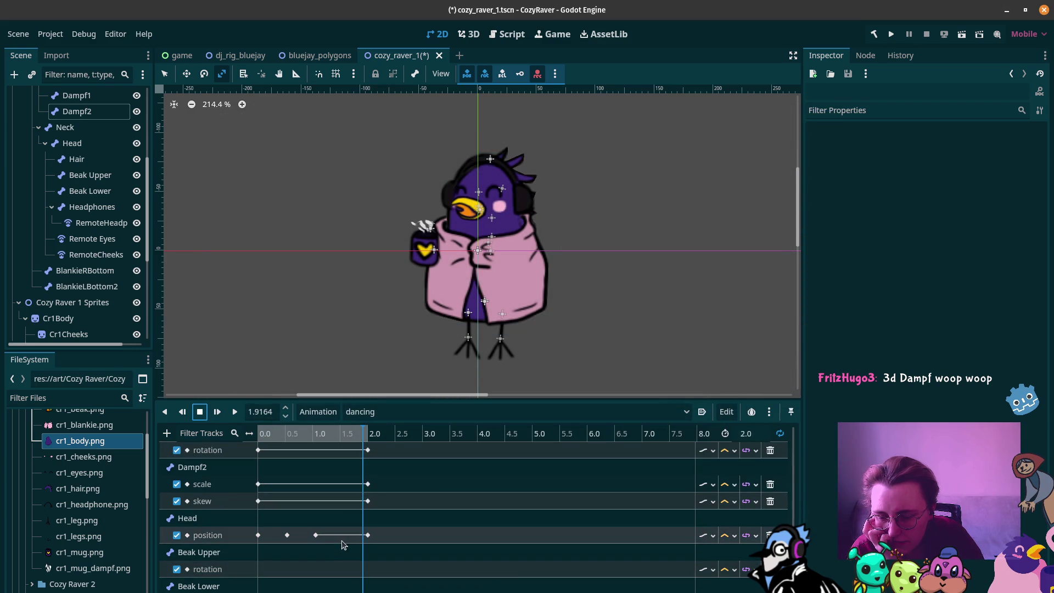
left_click(262, 569)
right_click(261, 569)
Step: Key the Beak Upper rotation at 0.0 s (-19.9°) and 2.0 s (0°), then scrub to preview
left_click(264, 575)
left_click_drag(258, 571, 257, 571)
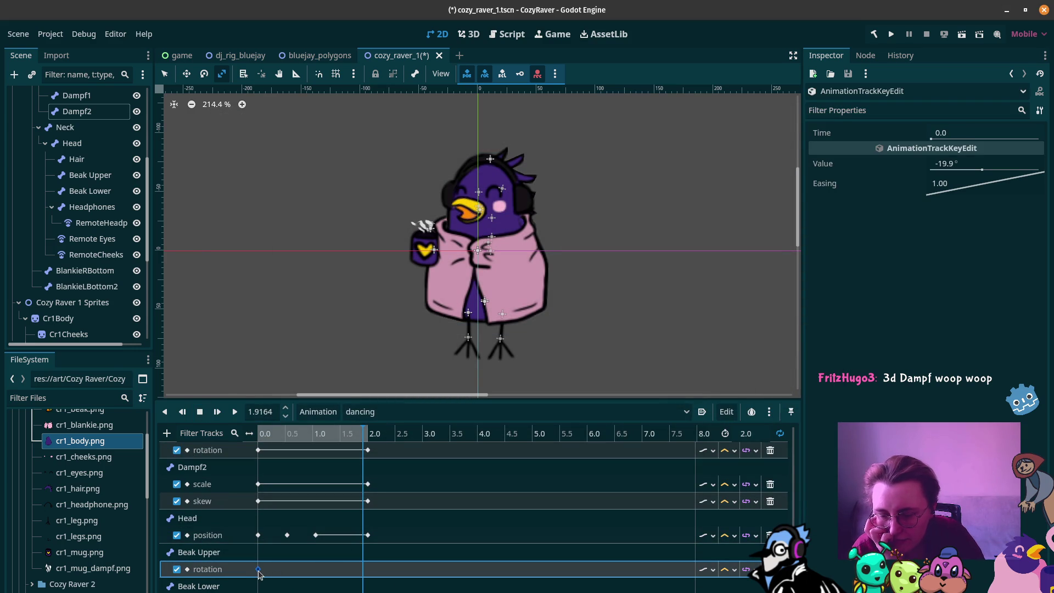
left_click(370, 439)
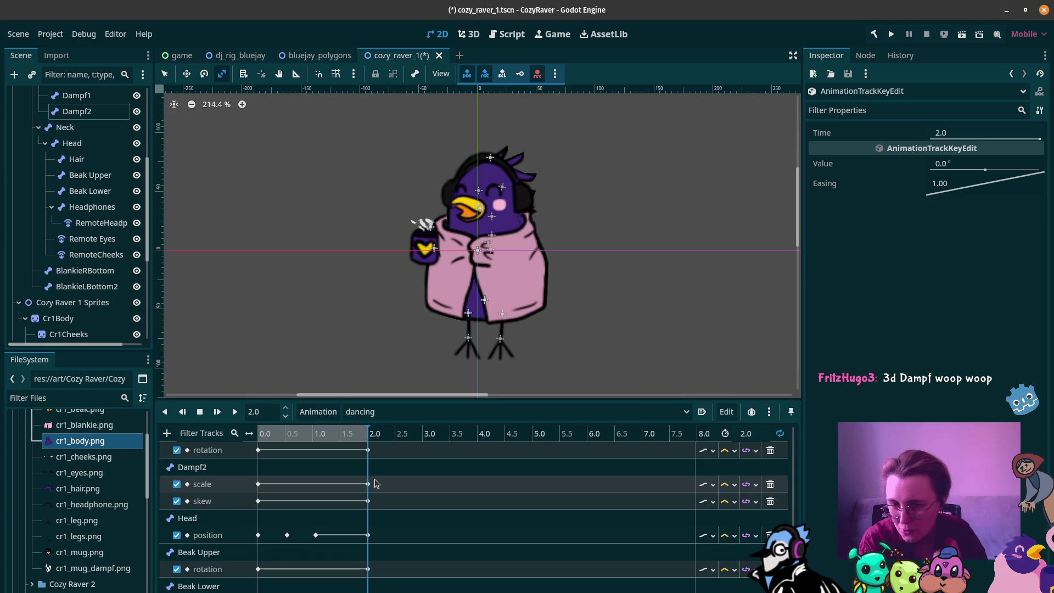
left_click(262, 441)
left_click_drag(262, 440, 305, 449)
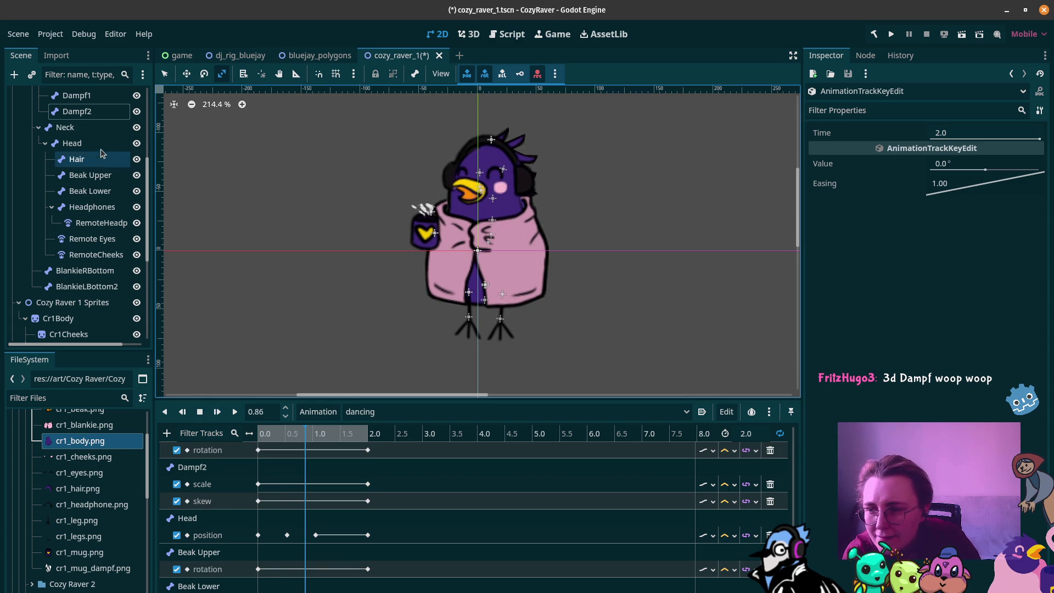
Step: Key the Dampf2 steam scale up to 1.56 at about 0.71 s and down to 0.344 at 1.3 s
left_click(99, 112)
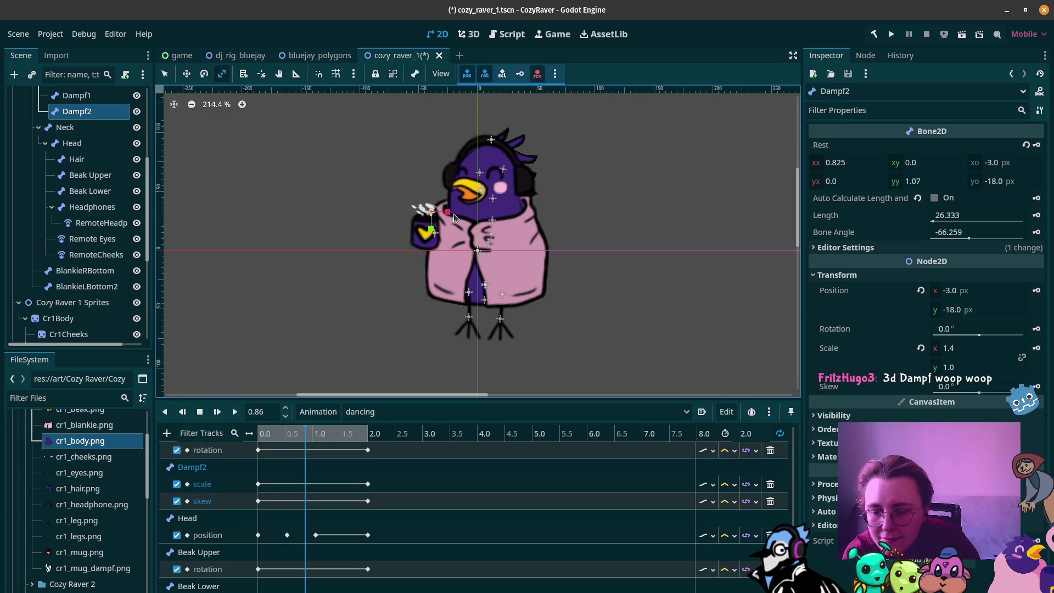
left_click_drag(311, 434, 336, 435)
scroll(316, 456, "up", 1)
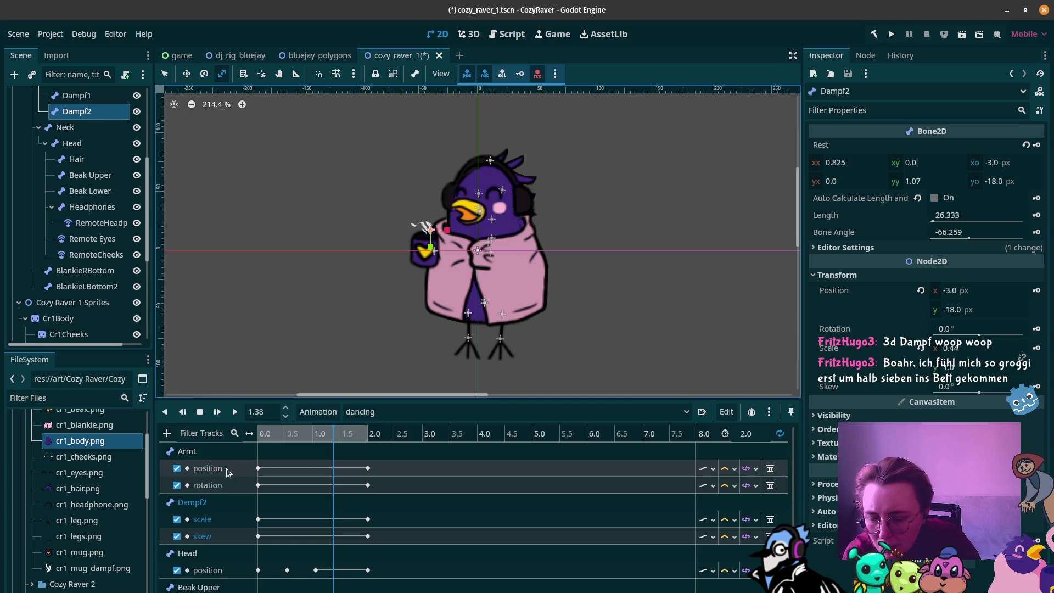
left_click(291, 524)
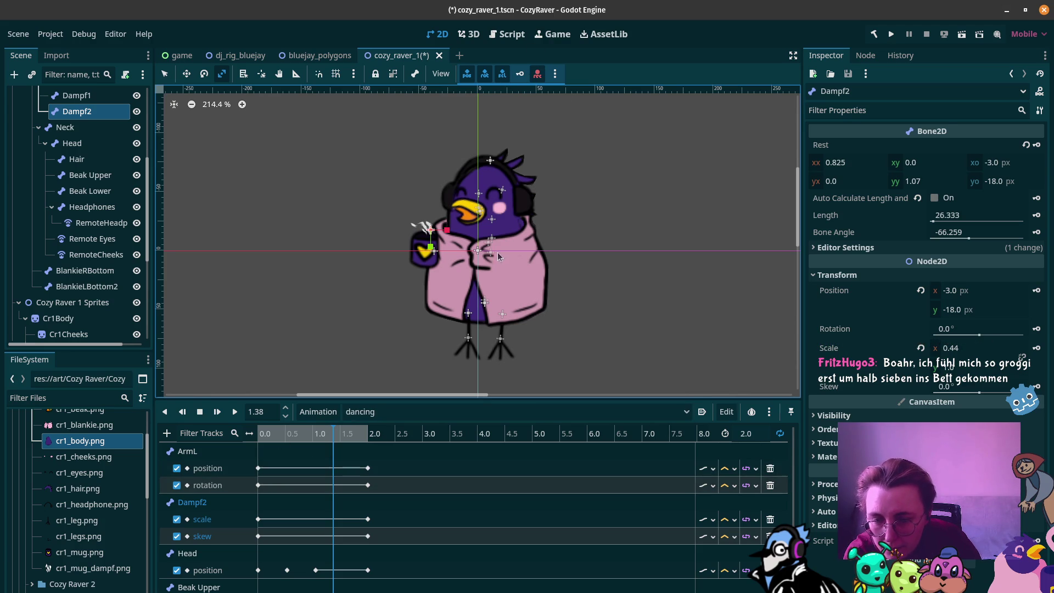
left_click_drag(280, 432, 296, 432)
left_click_drag(449, 205, 455, 206)
left_click_drag(296, 433, 329, 433)
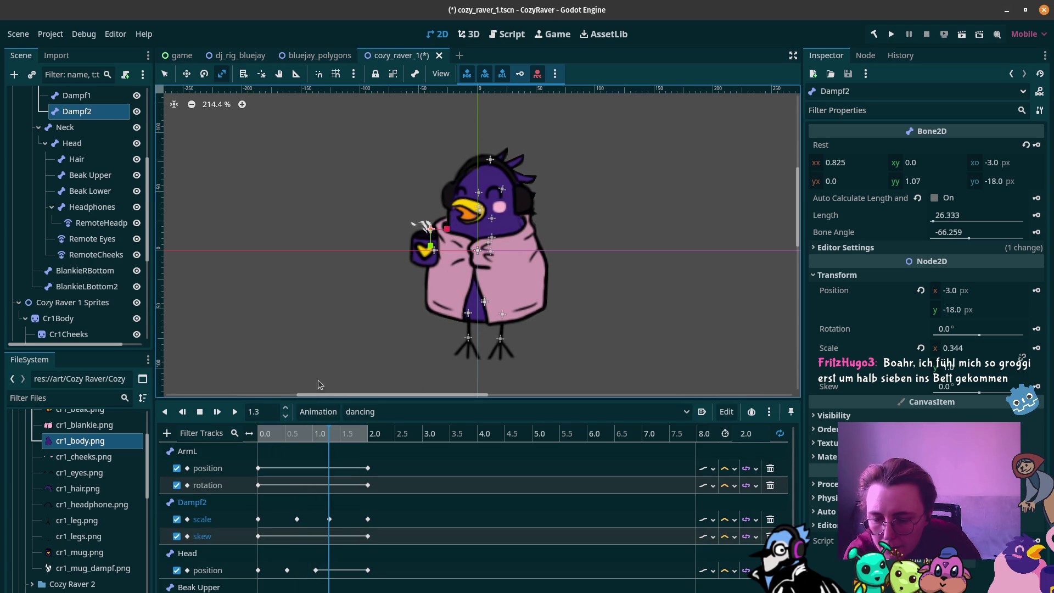
left_click(283, 539)
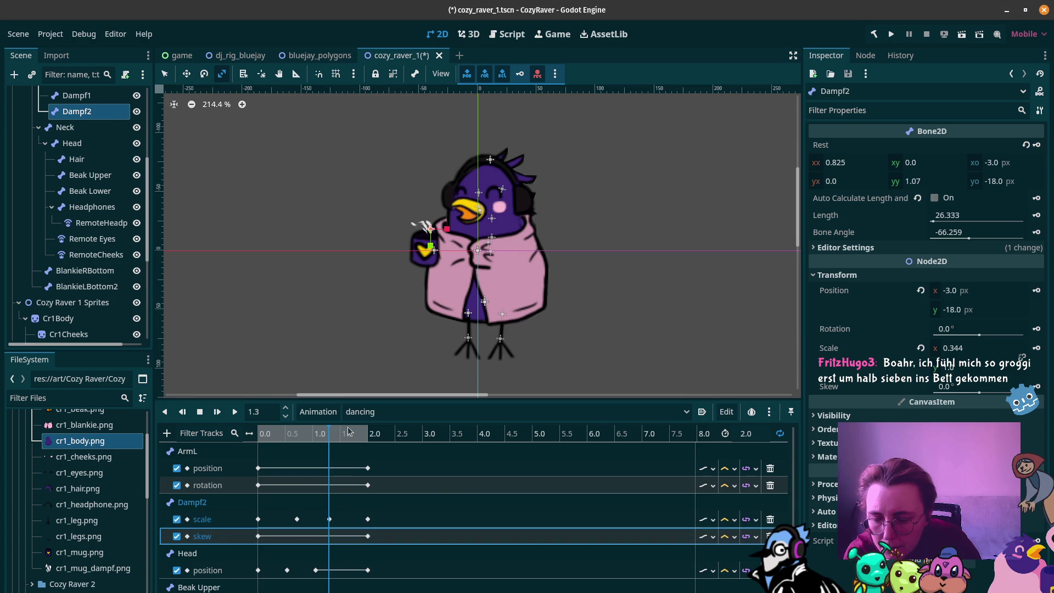
Step: Insert a Dampf2 skew key at 0.5 s and fine-tune its value while scrubbing the steam motion
left_click(285, 439)
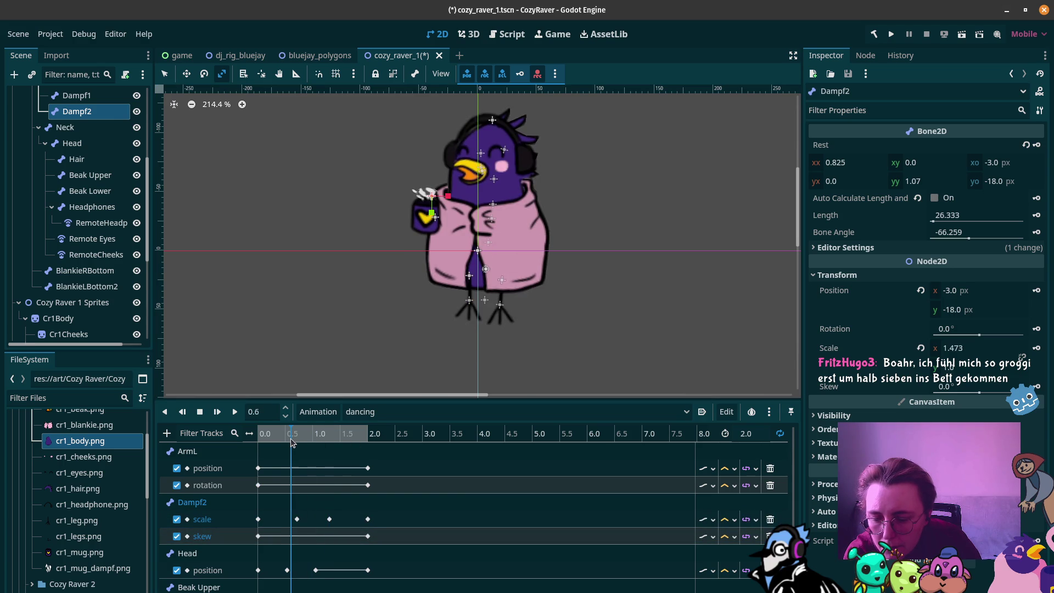
right_click(285, 539)
left_click(301, 545)
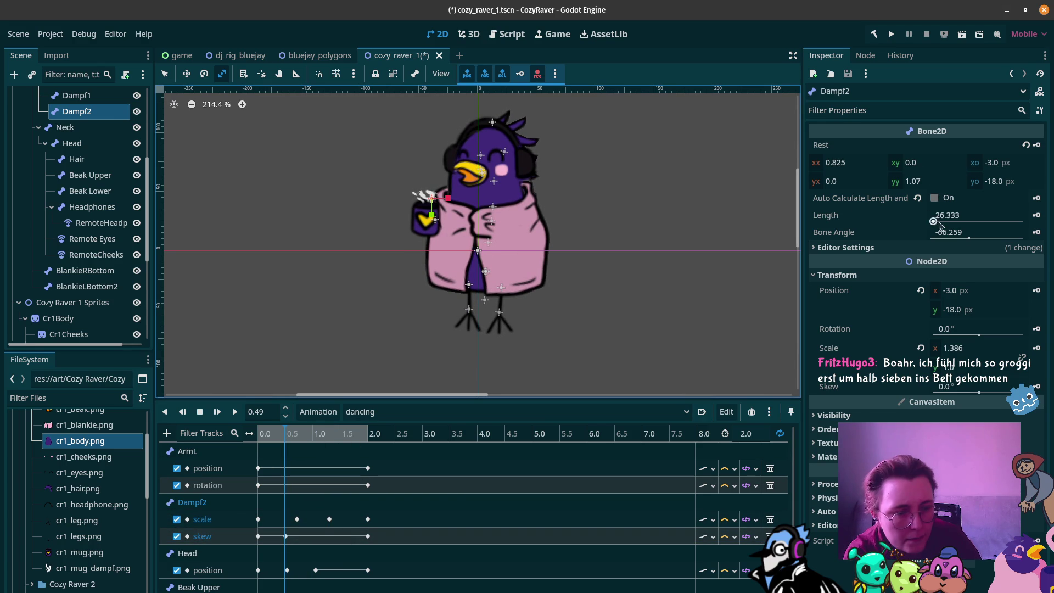
left_click(285, 535)
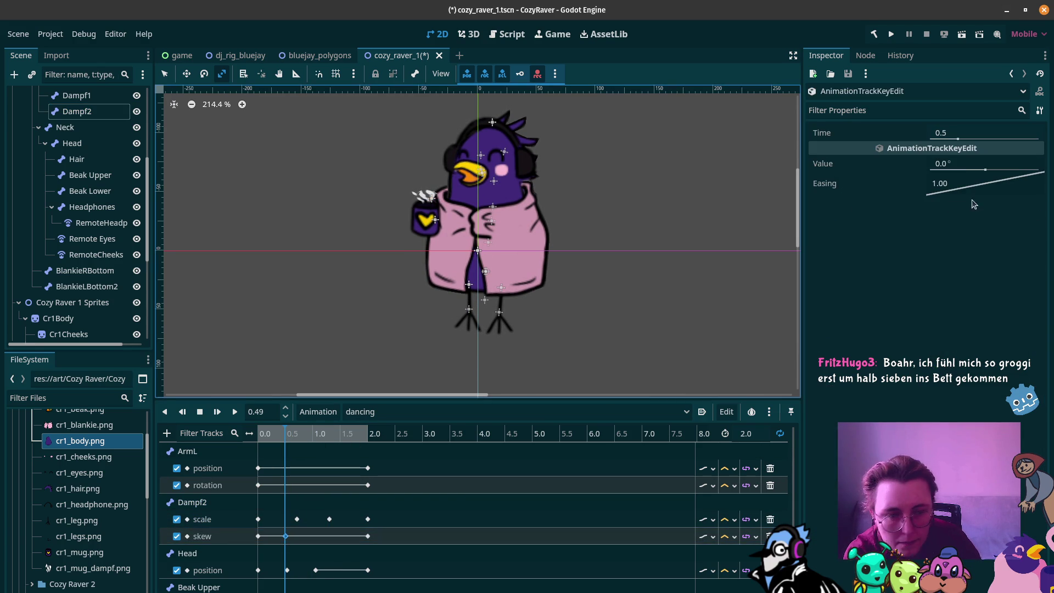
left_click_drag(985, 171, 973, 170)
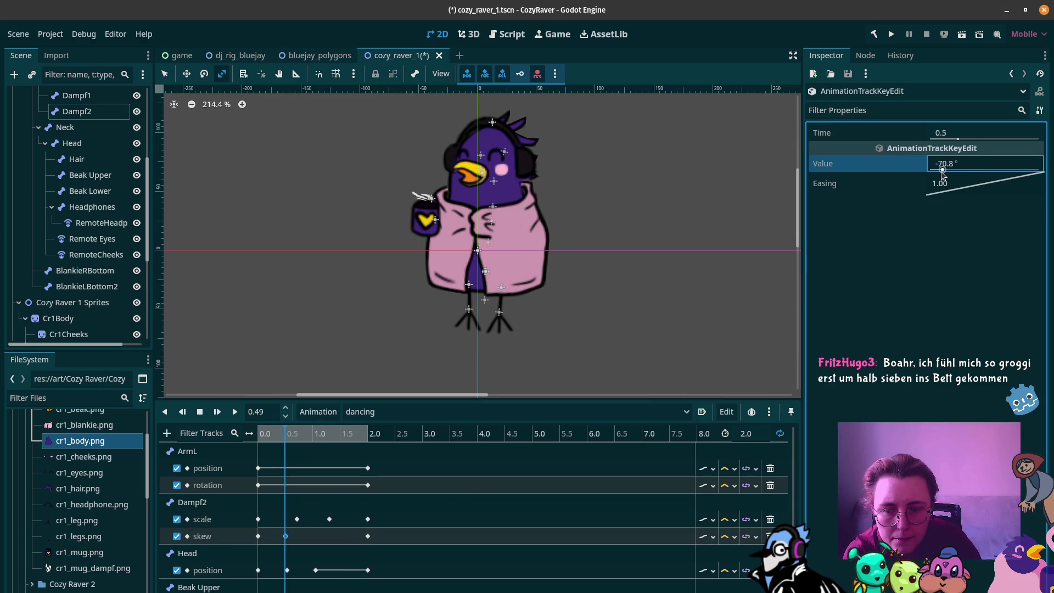
mouse_move(288, 437)
left_mouse_down()
mouse_move(341, 439)
mouse_move(321, 436)
left_mouse_up()
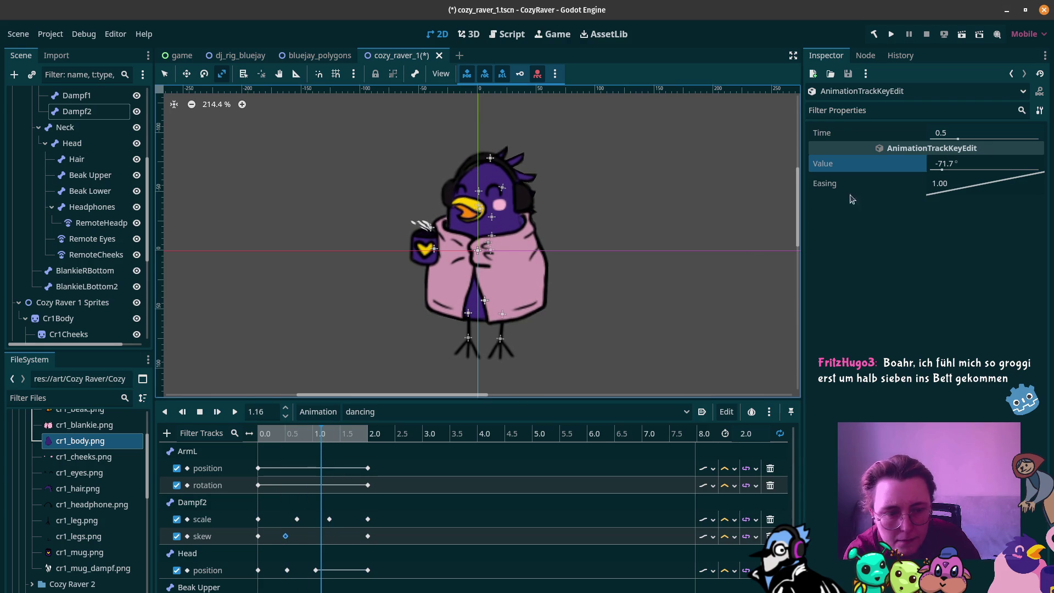
left_click_drag(942, 169, 960, 173)
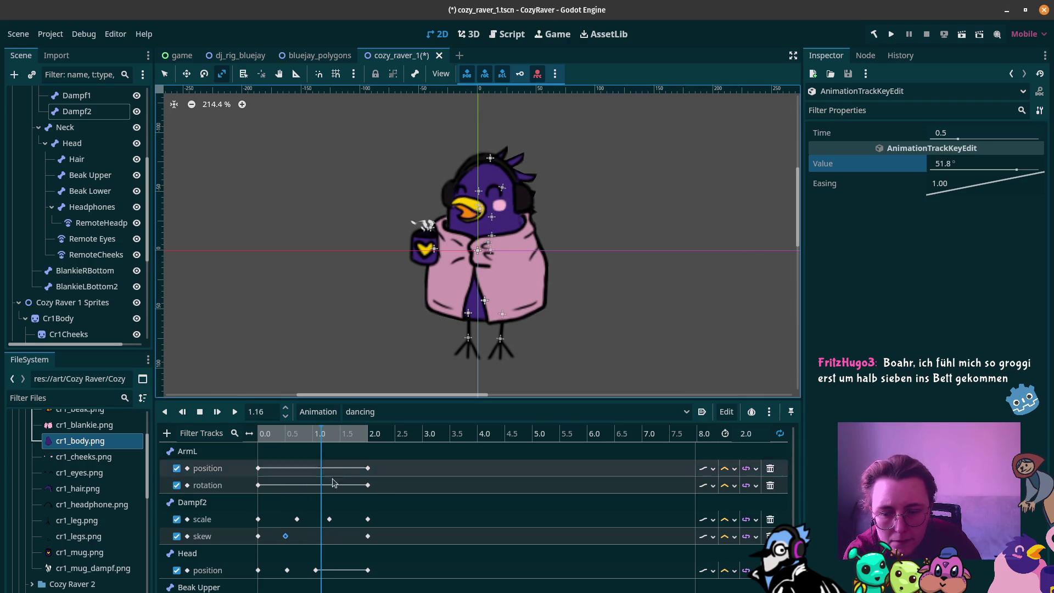
left_click_drag(319, 439, 285, 437)
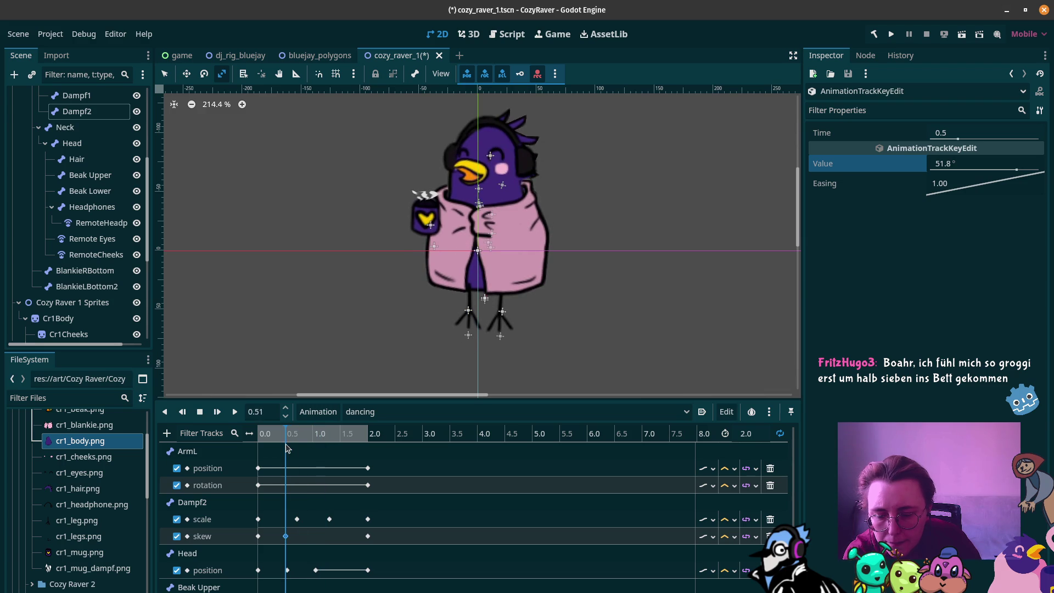
left_click_drag(965, 166, 957, 167)
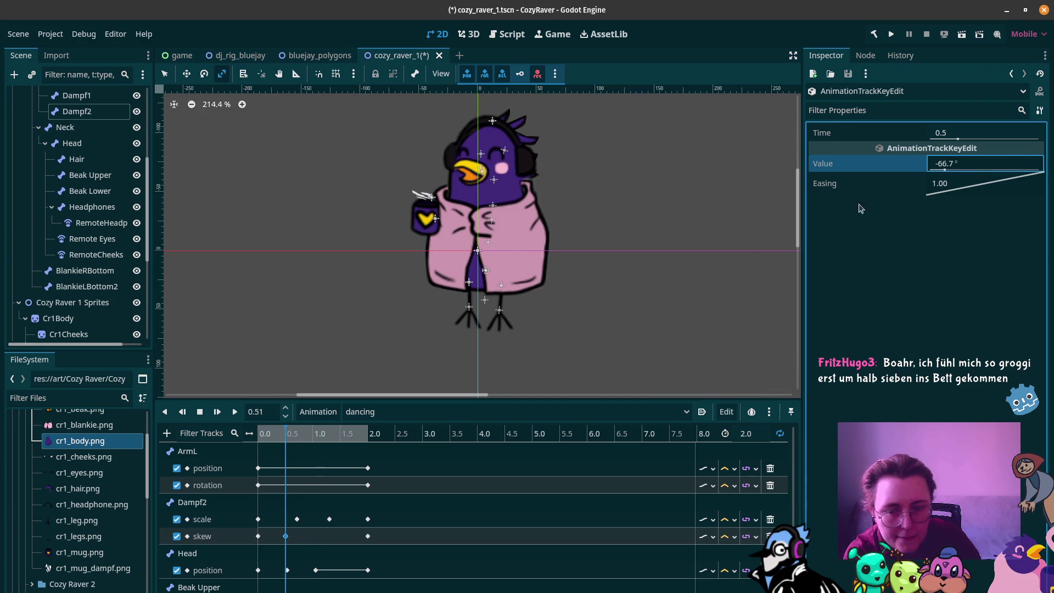
Step: Add Dampf2 skew keys around 1.1 s (about 2.7°) and at 1.6 s (about -49.1°)
right_click(321, 541)
left_click(335, 546)
left_click(310, 434)
left_click(318, 434)
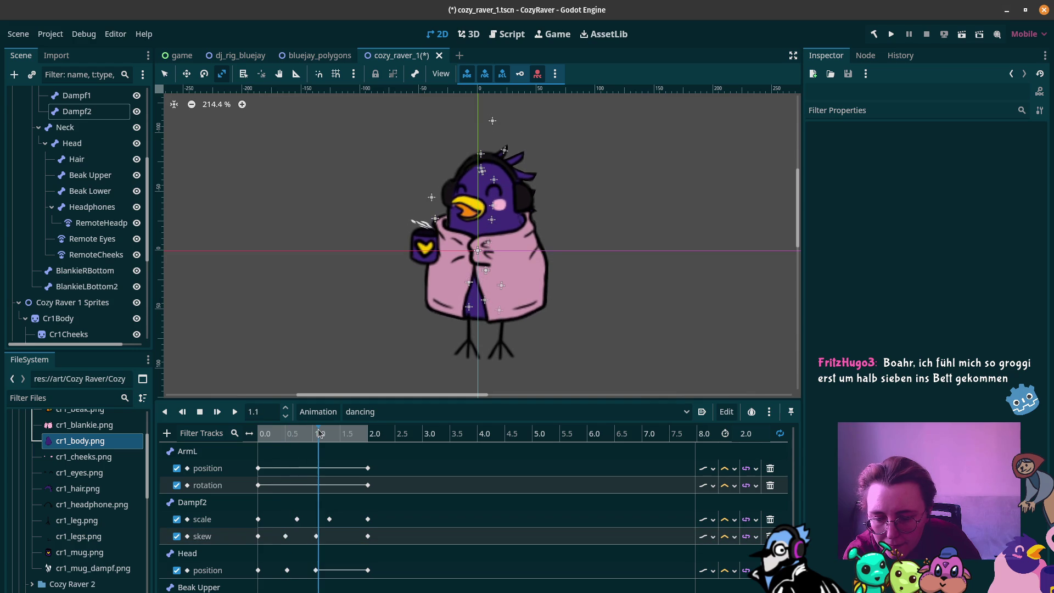
left_click(317, 536)
left_click_drag(945, 170, 986, 171)
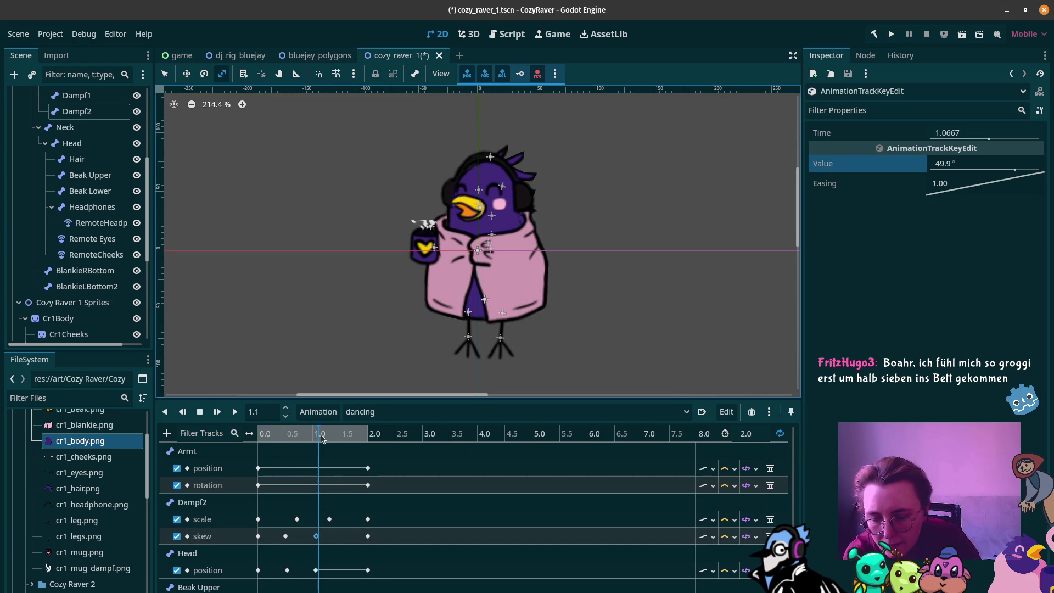
left_click(344, 436)
right_click(340, 539)
left_click(362, 547)
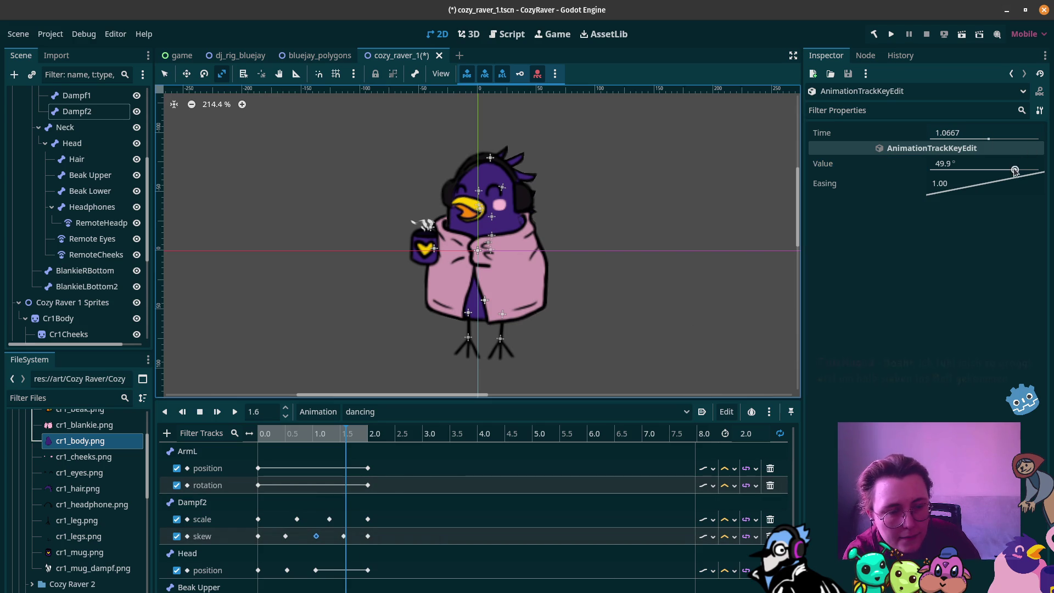
left_click_drag(1015, 171, 955, 176)
Step: Play the dancing animation from the start and pause the preview
left_click(234, 413)
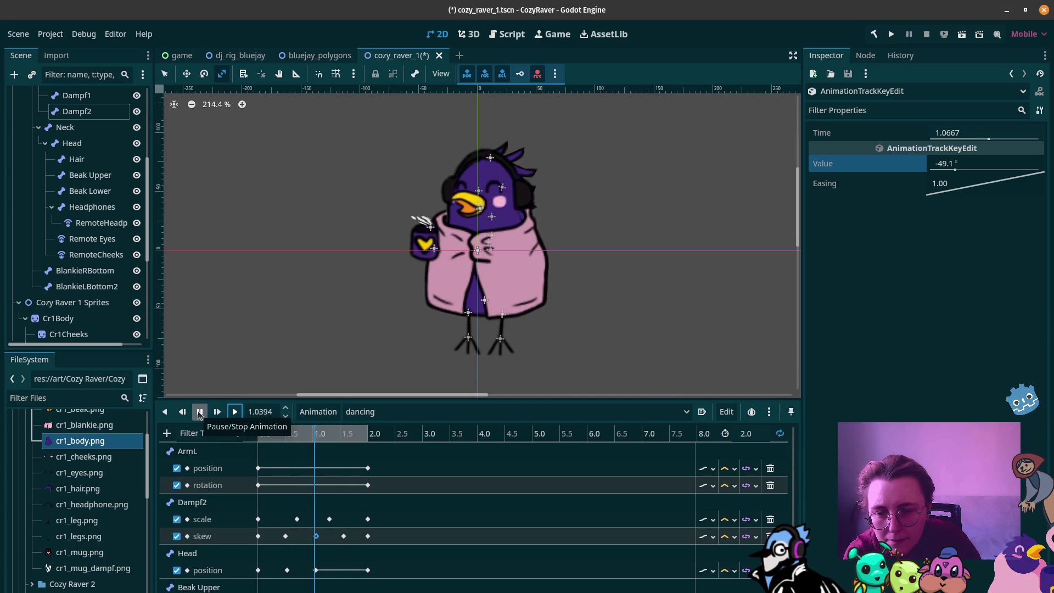
left_click(199, 413)
scroll(272, 526, "down", 2)
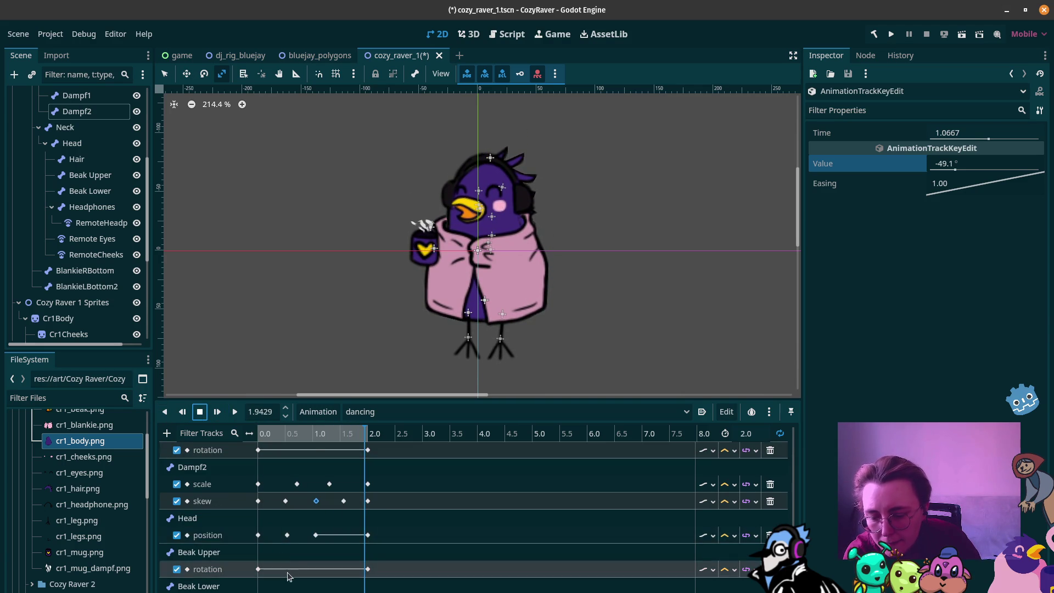
Step: At 0.58 s, rotate the Beak Upper bone open, undoing an accidental lower-beak rotation
left_click(313, 434)
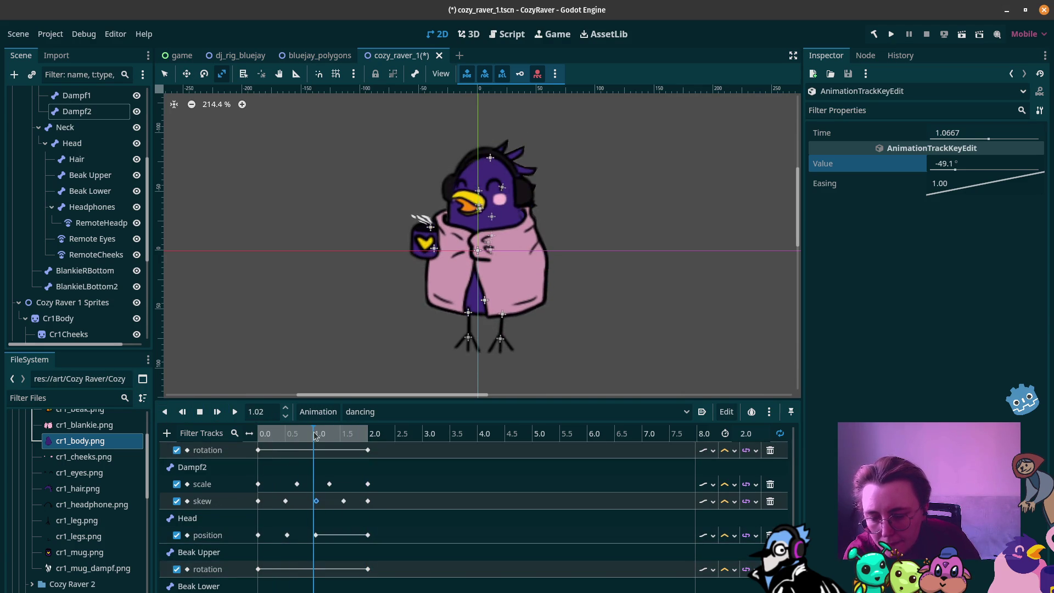
left_click(204, 74)
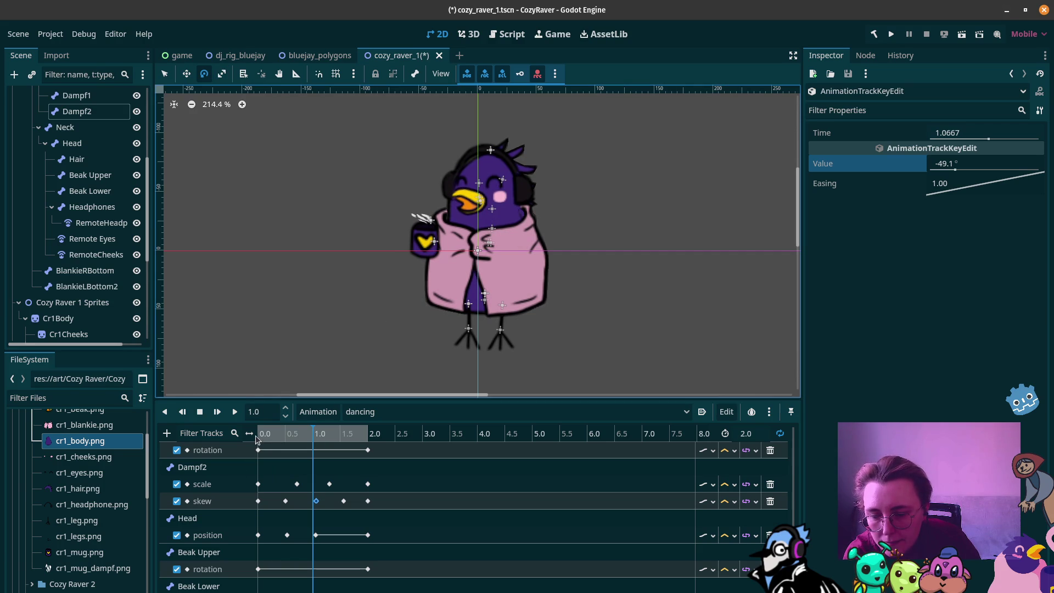
left_click(284, 435)
left_click_drag(284, 435, 290, 435)
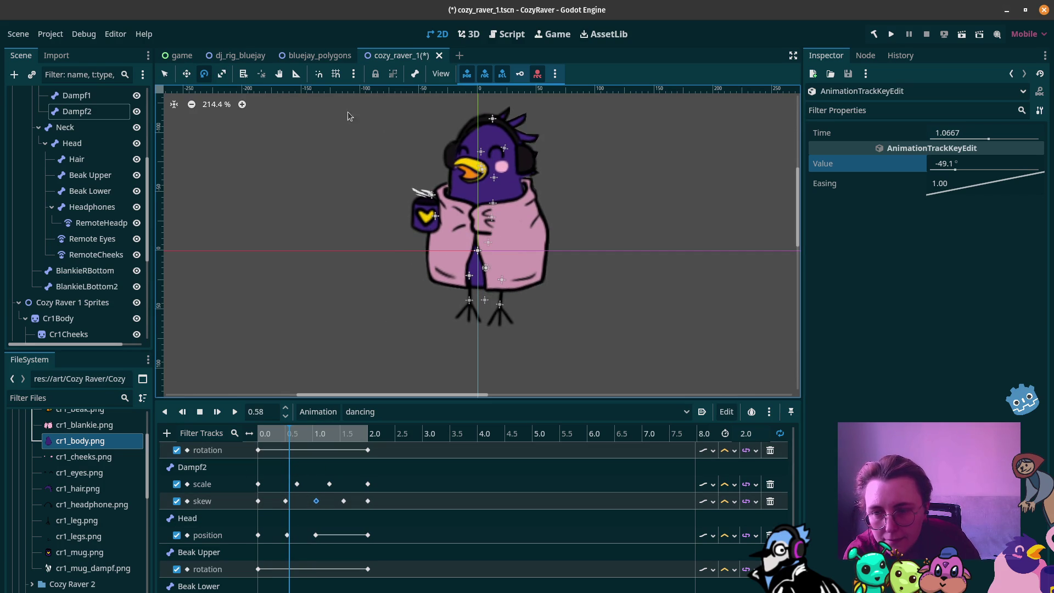
left_click(99, 162)
left_click(91, 175)
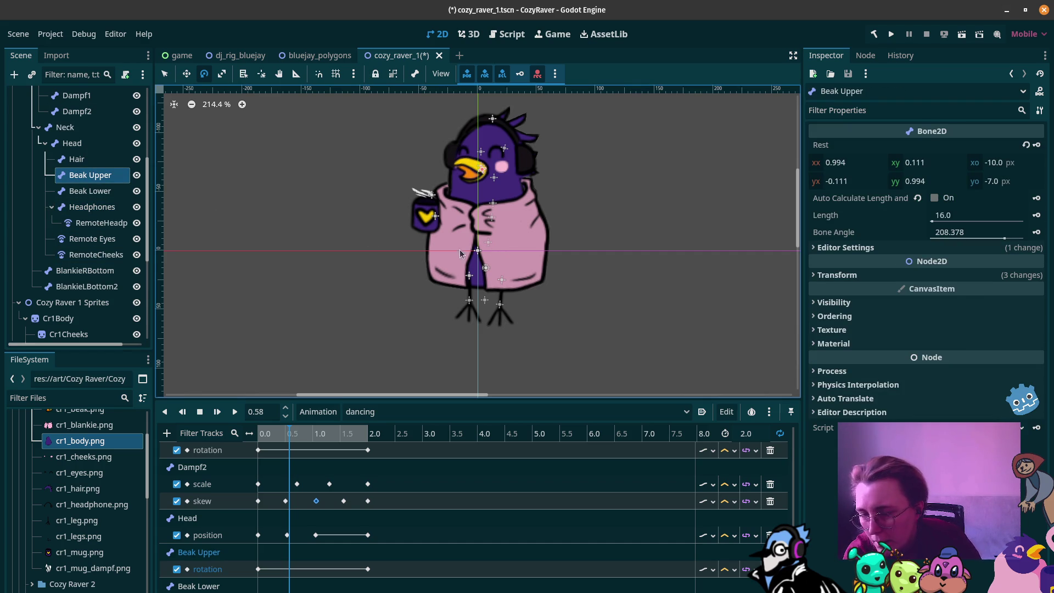
mouse_move(435, 166)
left_mouse_down()
mouse_move(449, 140)
mouse_move(424, 156)
mouse_move(419, 180)
mouse_move(372, 161)
mouse_move(423, 153)
mouse_move(416, 165)
left_mouse_up()
left_click(84, 192)
key("ctrl+z")
Step: At 0.91 s, rotate the upper beak back toward closed
left_click(294, 434)
left_click_drag(295, 435, 308, 435)
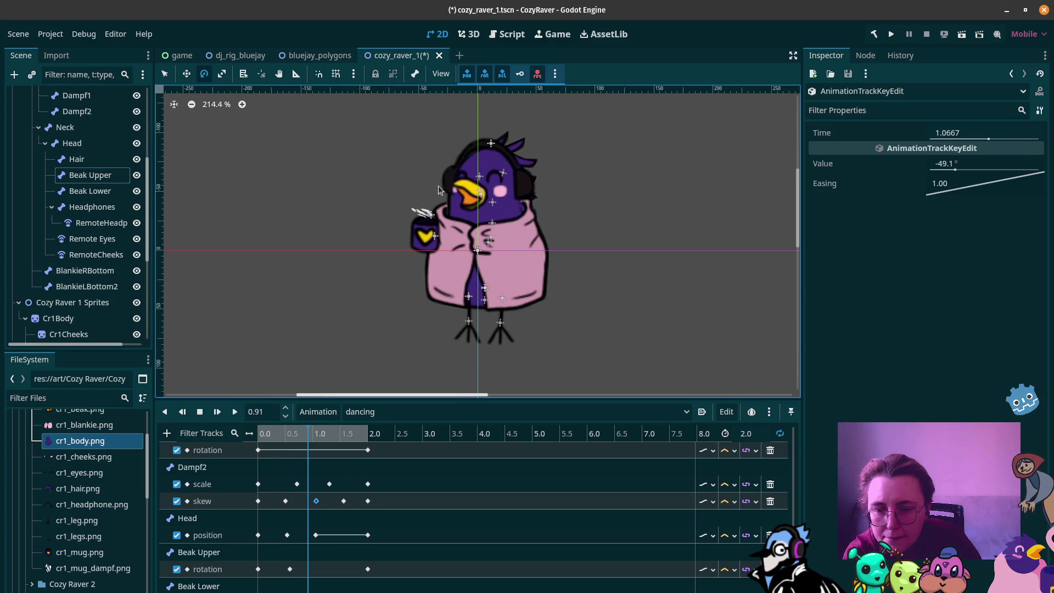
left_click(419, 194)
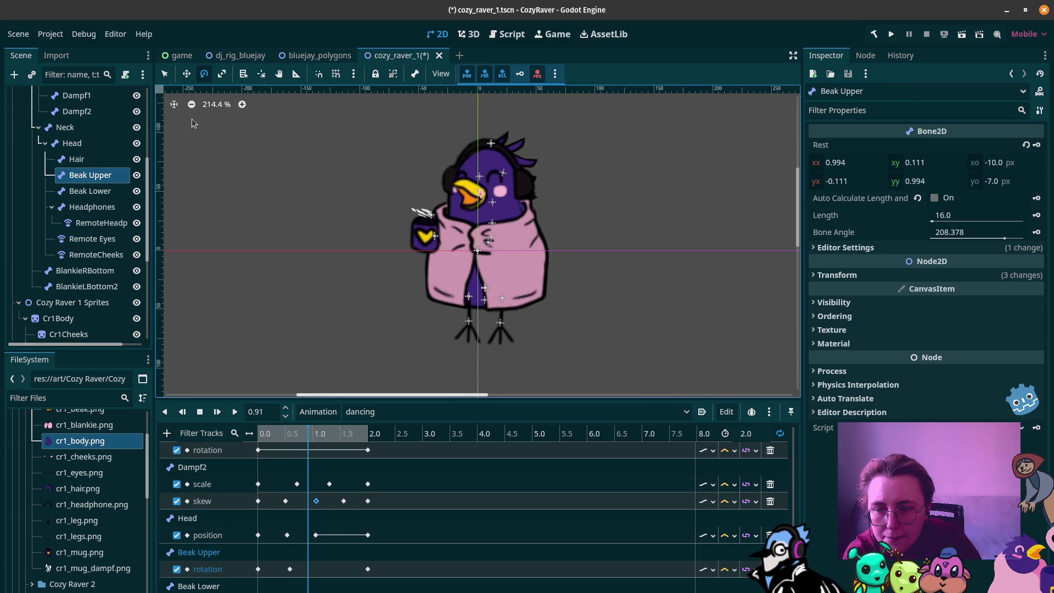
left_click_drag(427, 187, 424, 202)
left_click(427, 222)
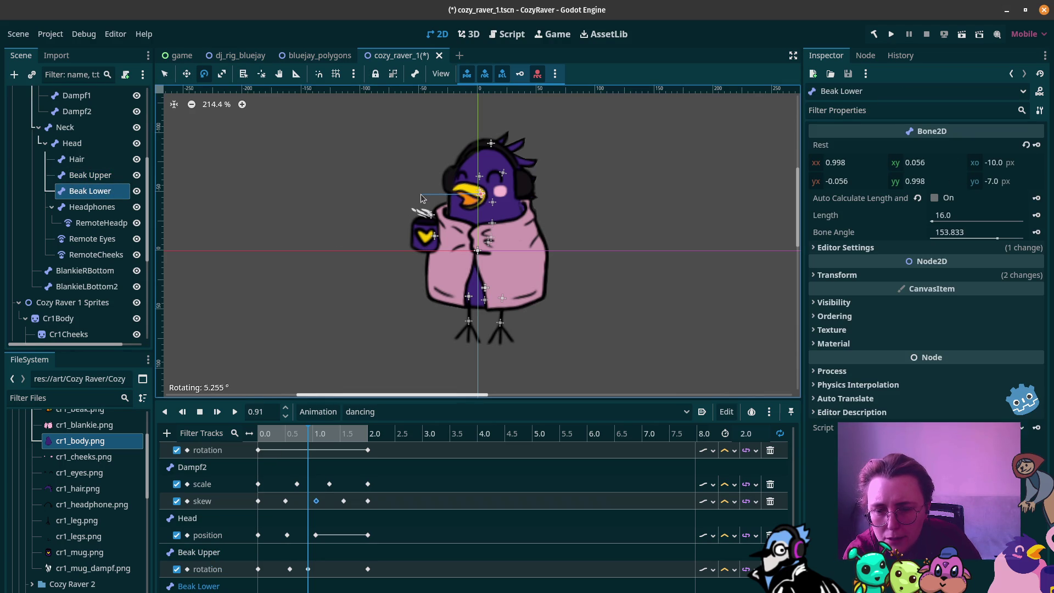
Step: At about 0.6 s, rotate the Beak Lower bone open
left_click_drag(421, 193, 421, 193)
mouse_move(267, 439)
left_mouse_down()
mouse_move(315, 439)
mouse_move(282, 442)
mouse_move(290, 445)
left_mouse_up()
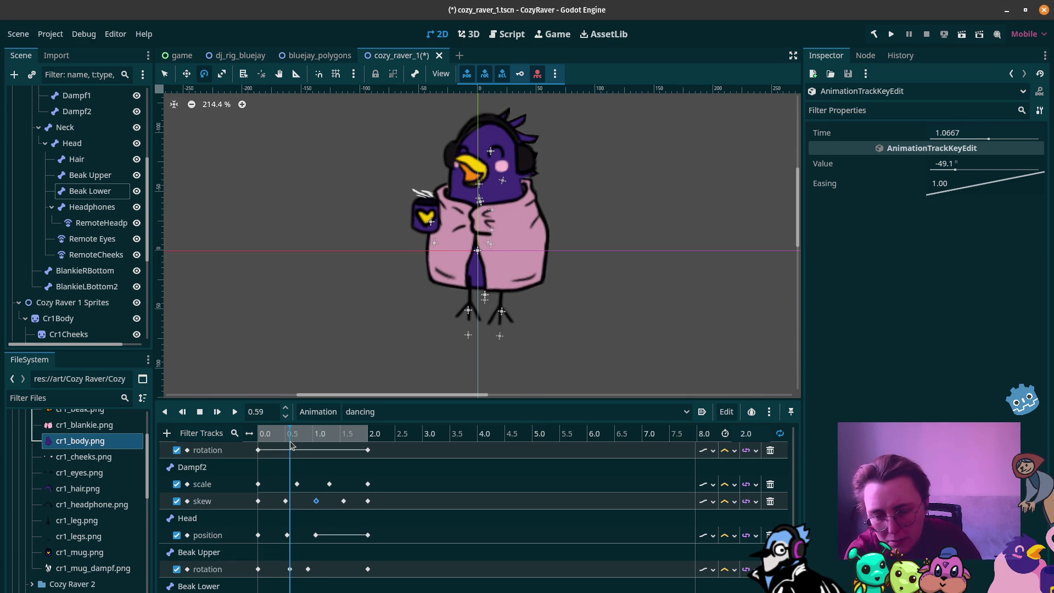
mouse_move(260, 433)
left_mouse_down()
mouse_move(301, 436)
mouse_move(292, 438)
left_mouse_up()
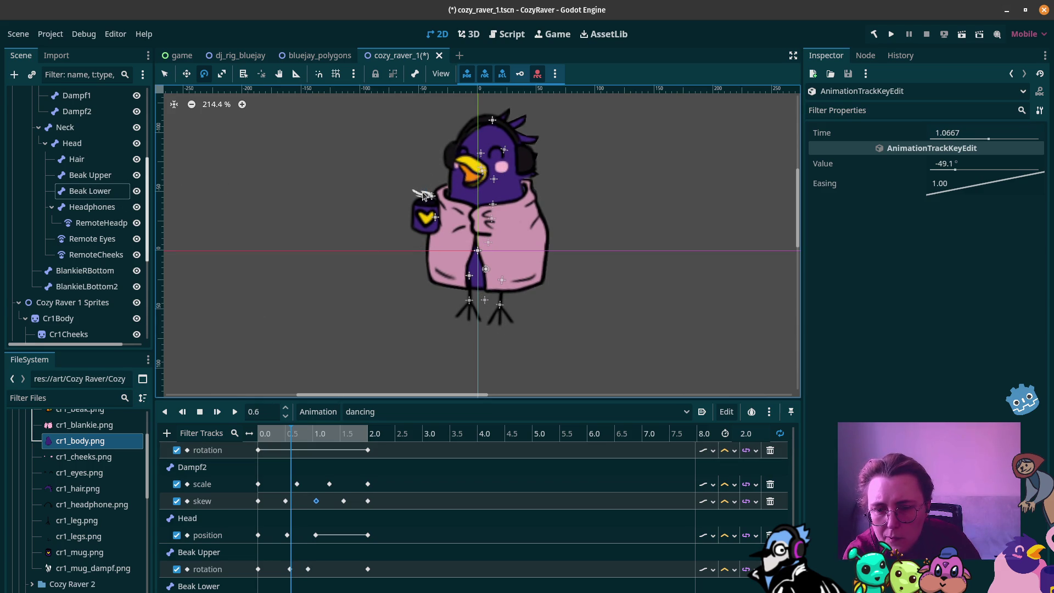
left_click(90, 190)
left_click_drag(391, 190, 398, 221)
Step: Near 0.9 s, close the upper beak slightly, rotate the lower beak about 7.1°, and preview the chatter
mouse_move(264, 435)
left_mouse_down()
mouse_move(316, 436)
mouse_move(307, 436)
left_mouse_up()
left_click(90, 174)
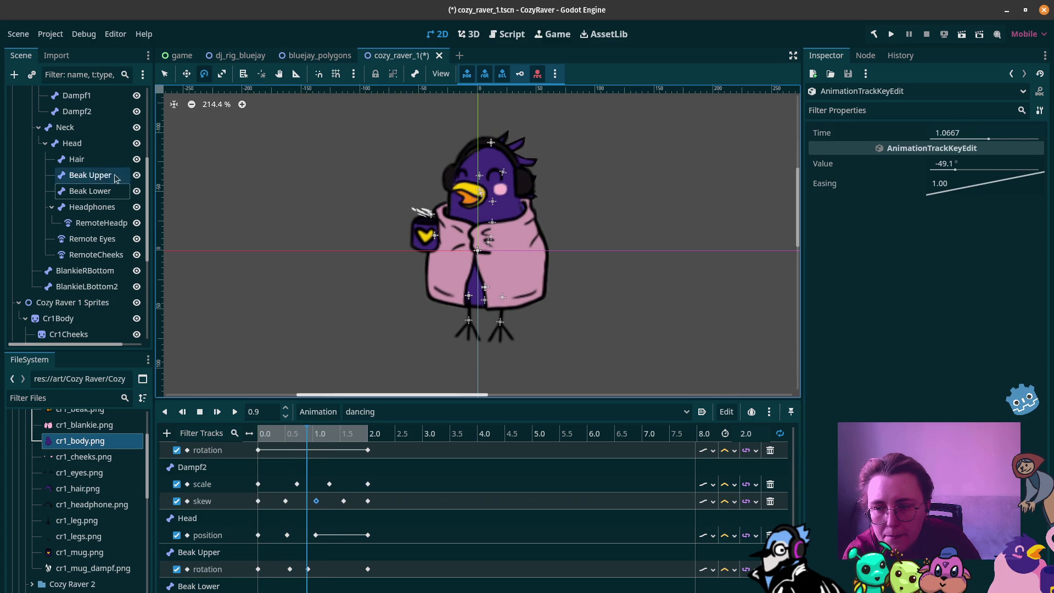
left_click_drag(417, 193, 410, 191)
left_click(90, 191)
left_click(253, 433)
left_click_drag(263, 435, 386, 442)
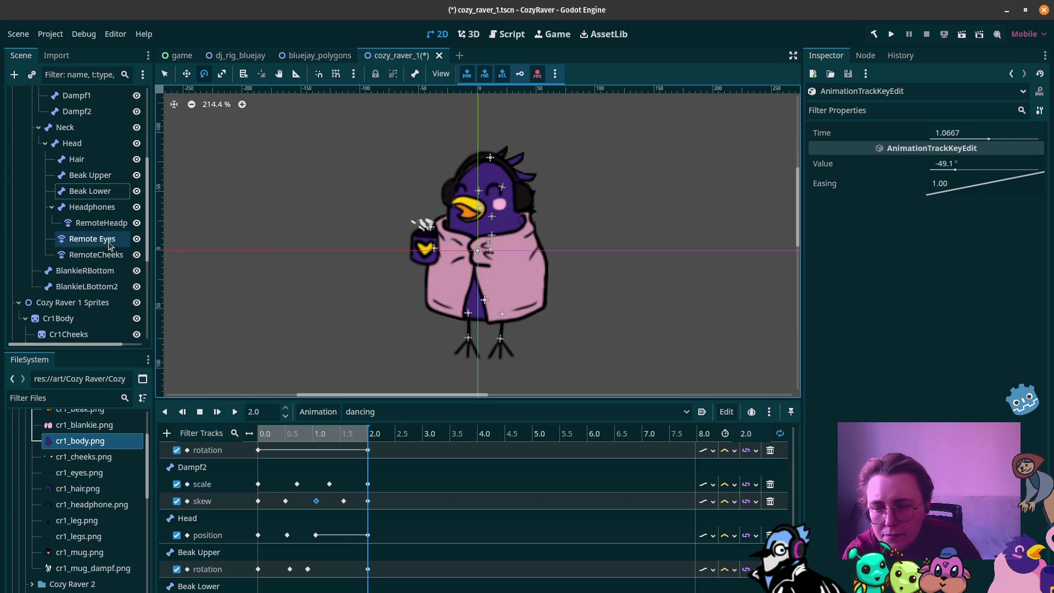
left_click(113, 213)
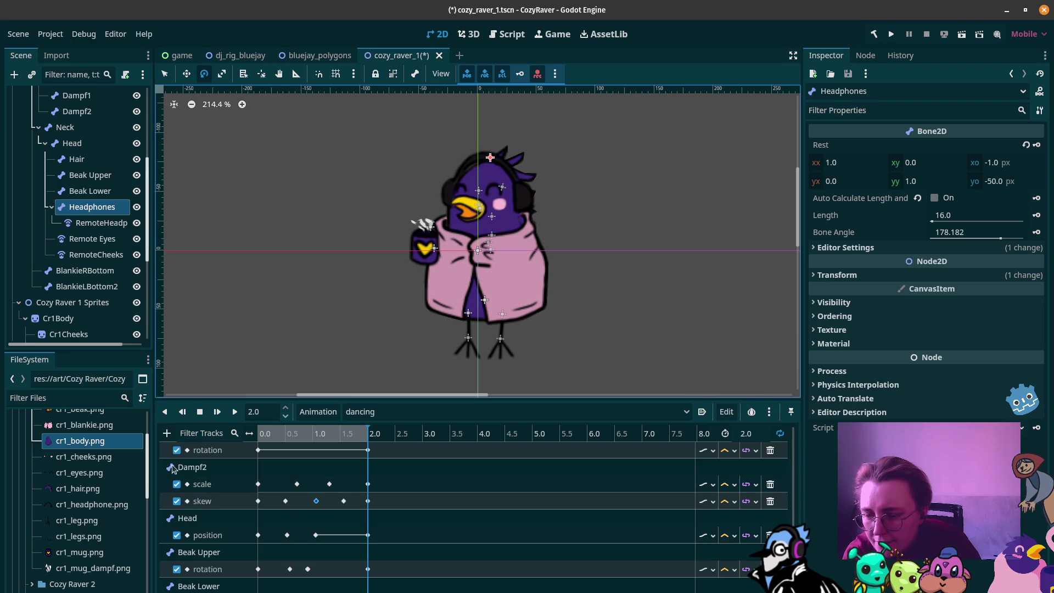
Step: Add a Headphones position property track to the dancing animation
left_click(167, 433)
left_click(167, 433)
left_click(167, 433)
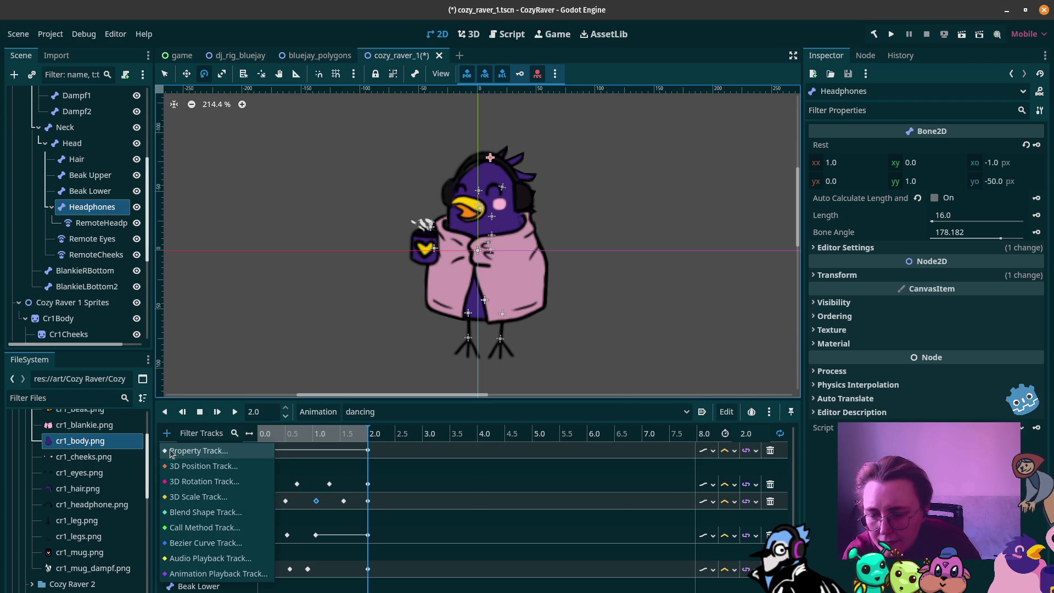
left_click(182, 449)
left_click(520, 276)
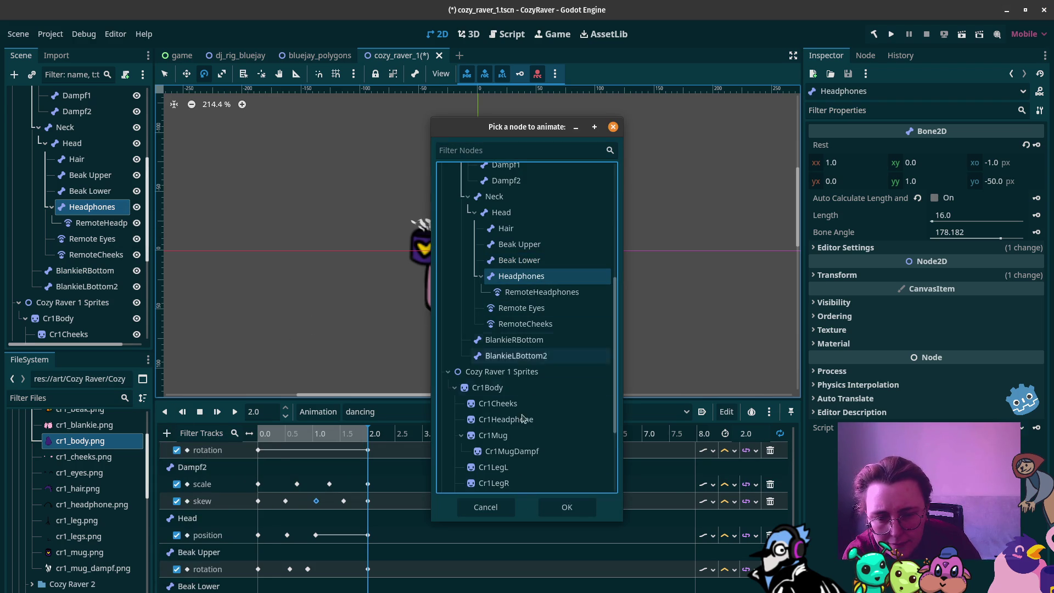
left_click(565, 506)
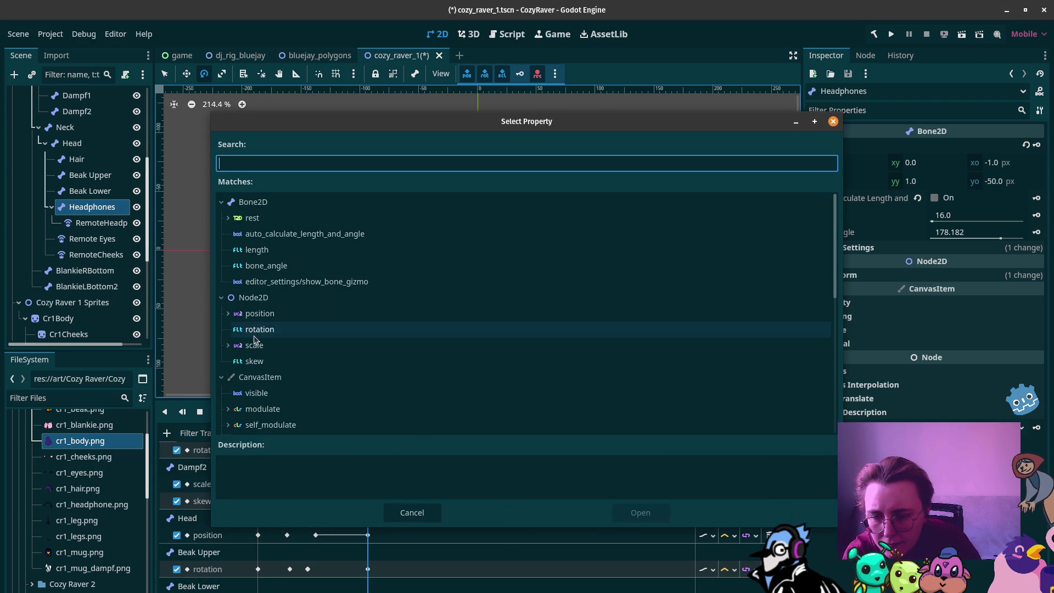
left_click(260, 313)
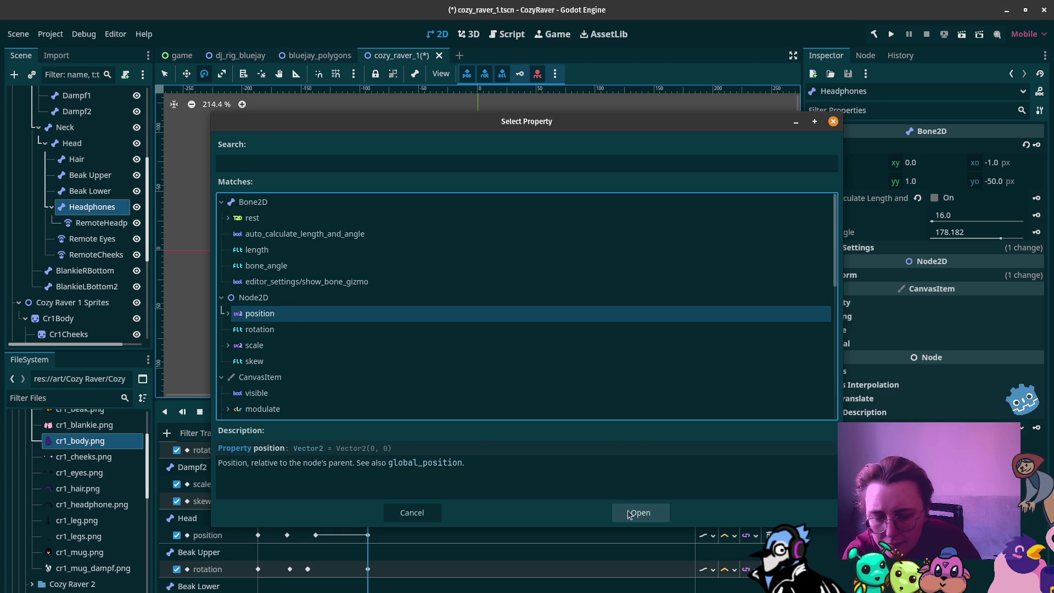
left_click(637, 512)
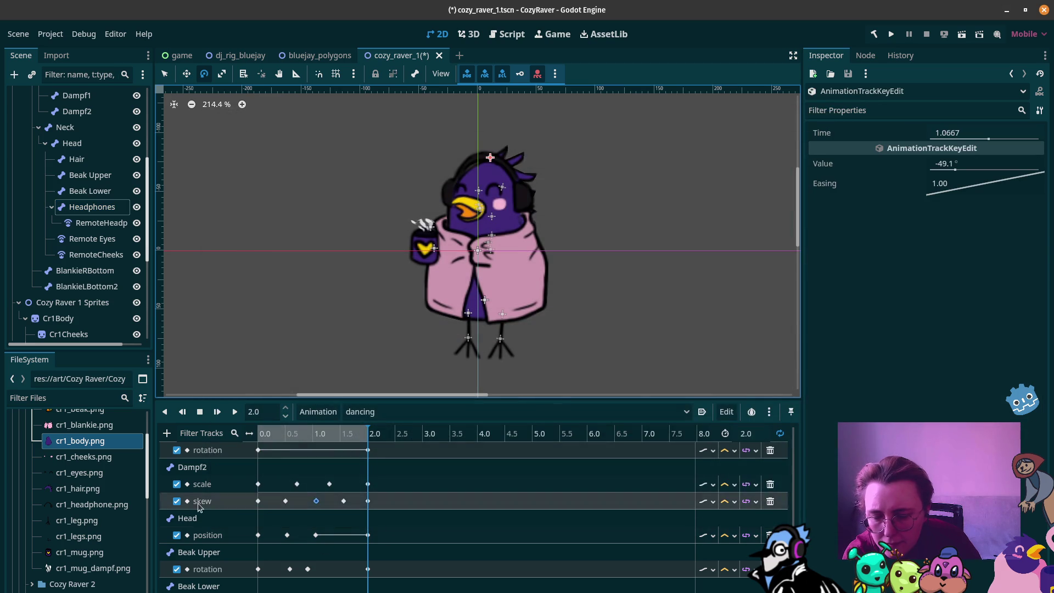
Step: Add a Headphones rotation property track, then inspect the first position key
left_click(166, 433)
left_click(201, 450)
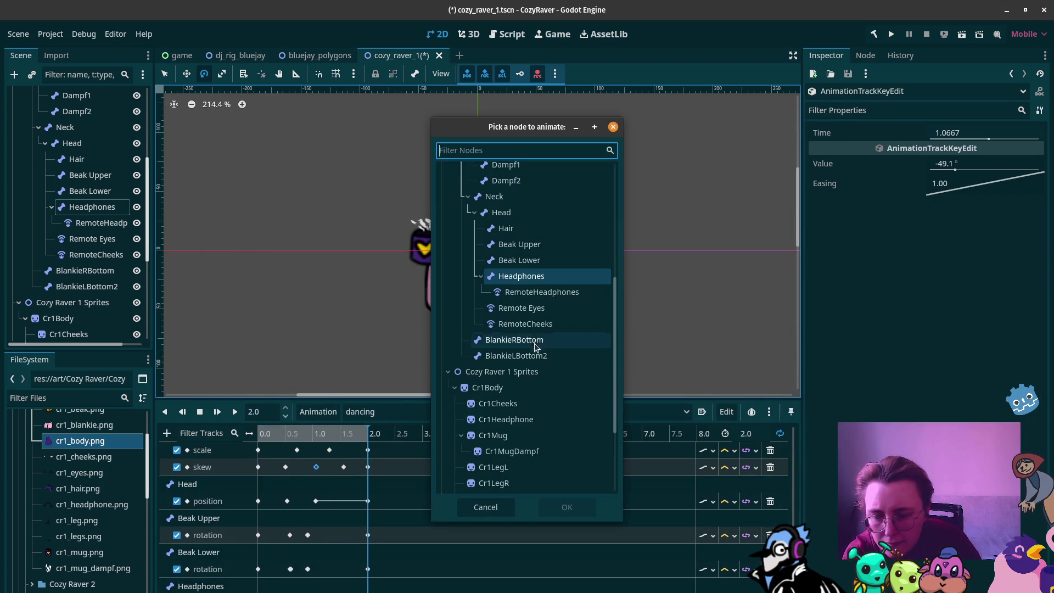
left_click(535, 276)
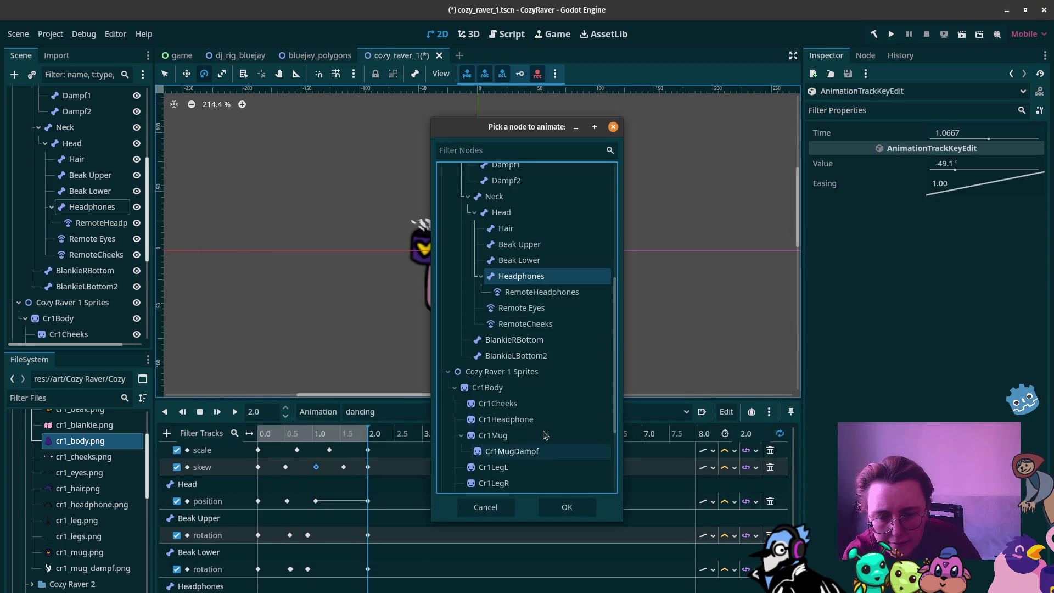
left_click(577, 517)
left_click(287, 329)
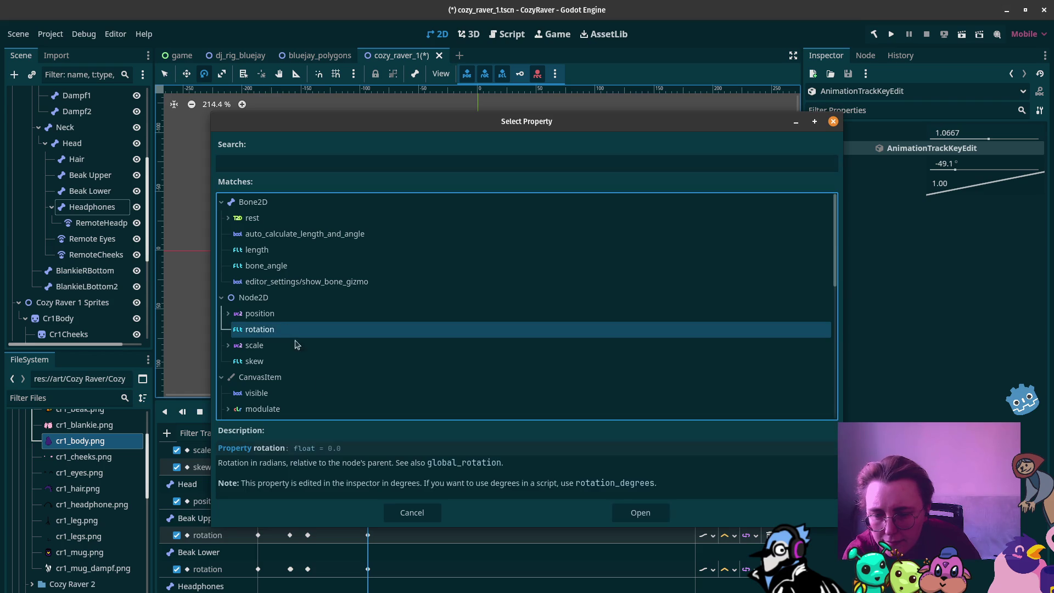
left_click(640, 513)
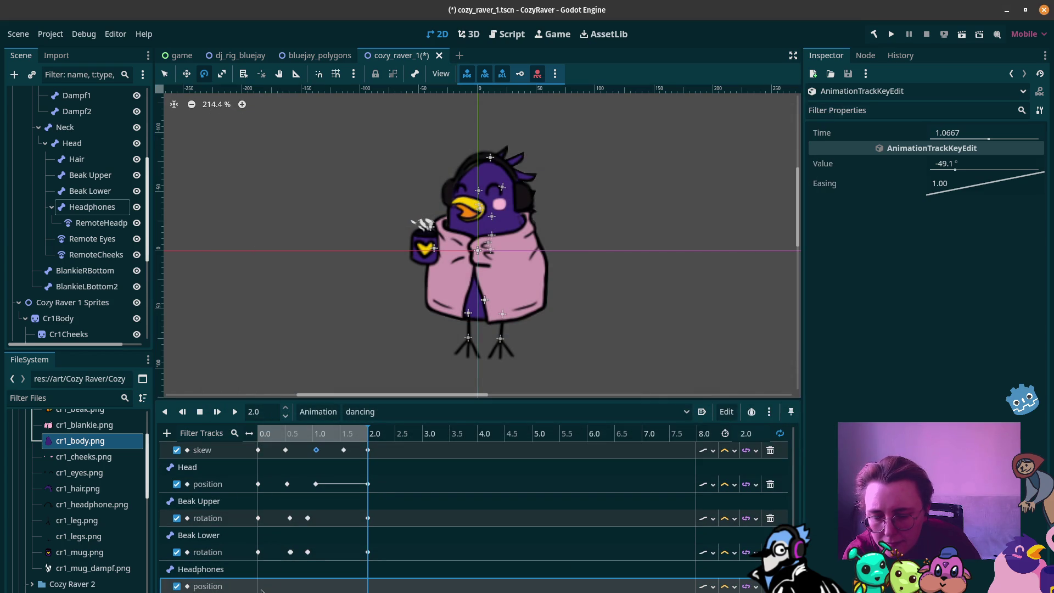
left_click(258, 586)
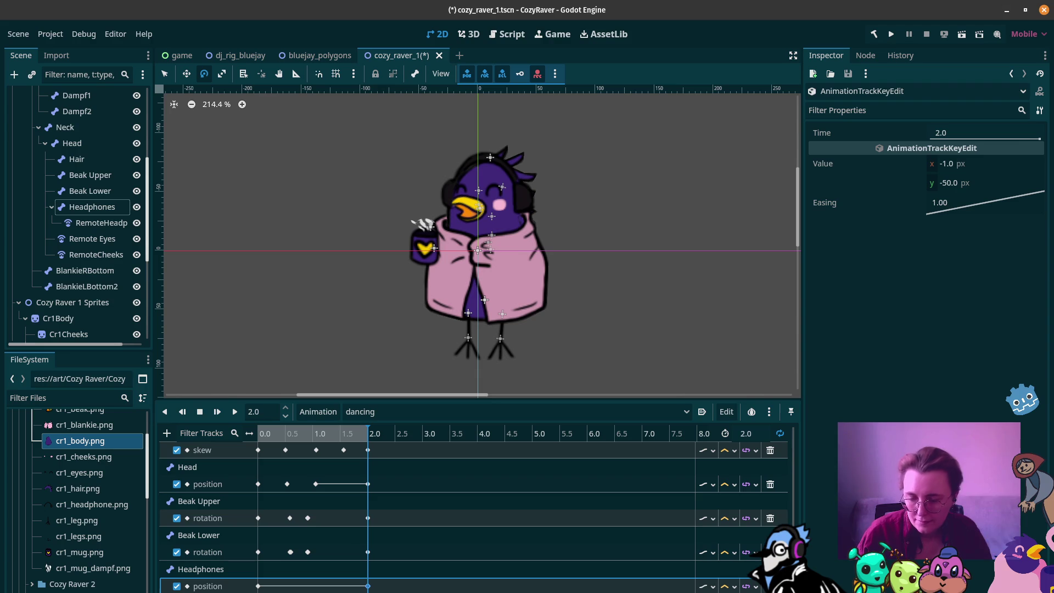
Step: Key the Headphones at 2.0 s, tilt them about 7.7° near 1.08 s, then select the hair polygon
key("ctrl+d")
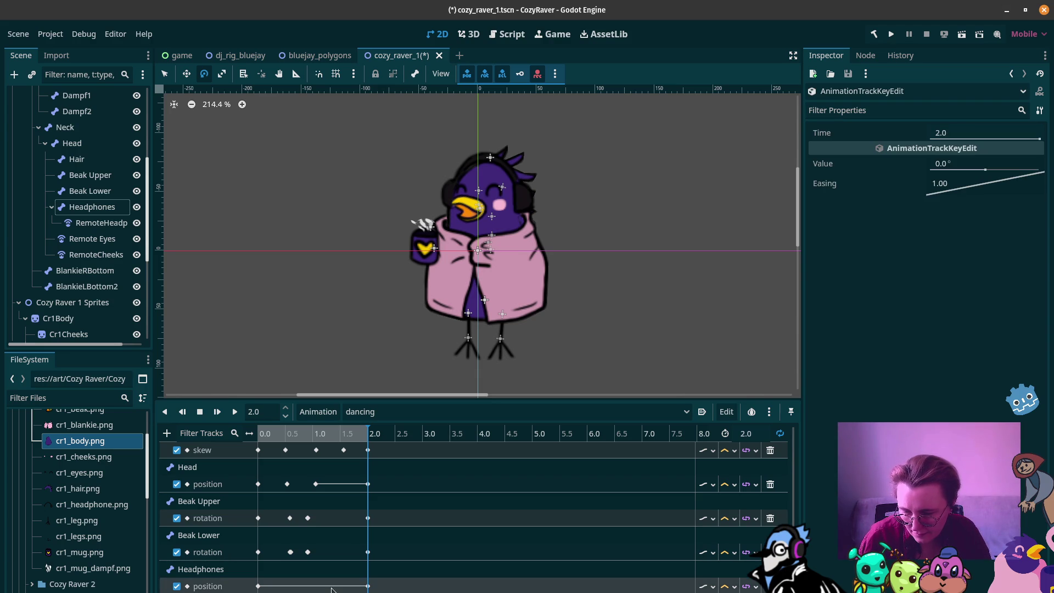
mouse_move(292, 434)
left_mouse_down()
mouse_move(327, 435)
mouse_move(292, 433)
mouse_move(318, 431)
left_mouse_up()
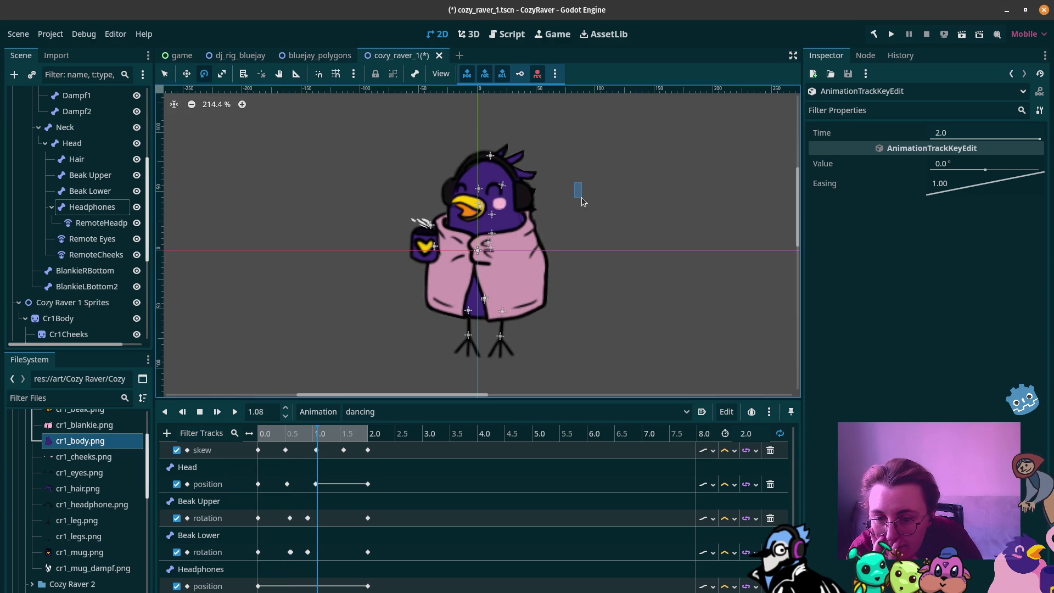
left_click(485, 159)
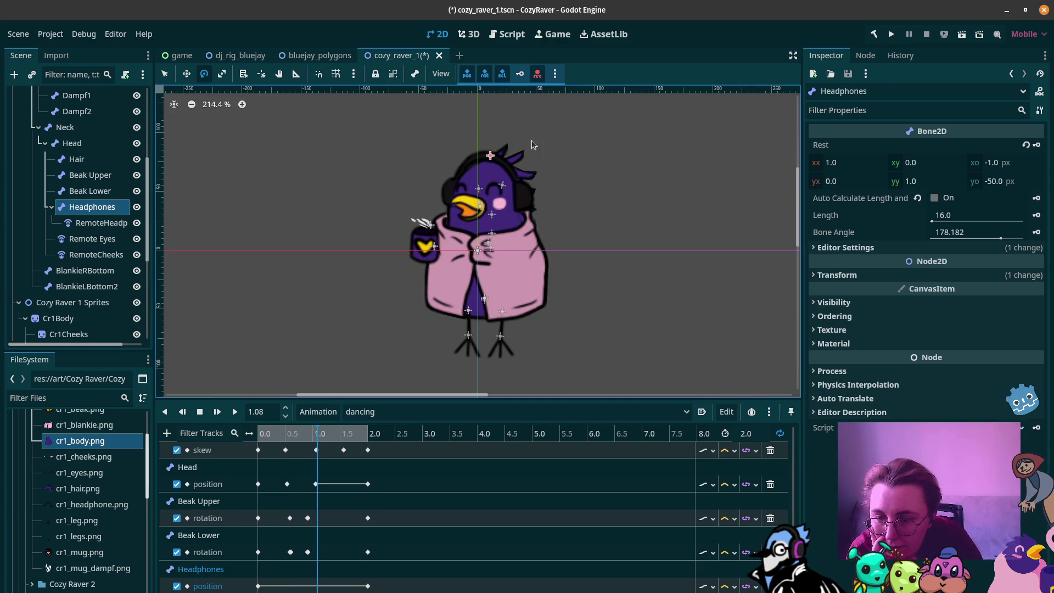
left_click_drag(551, 148, 558, 155)
left_click_drag(269, 433, 318, 434)
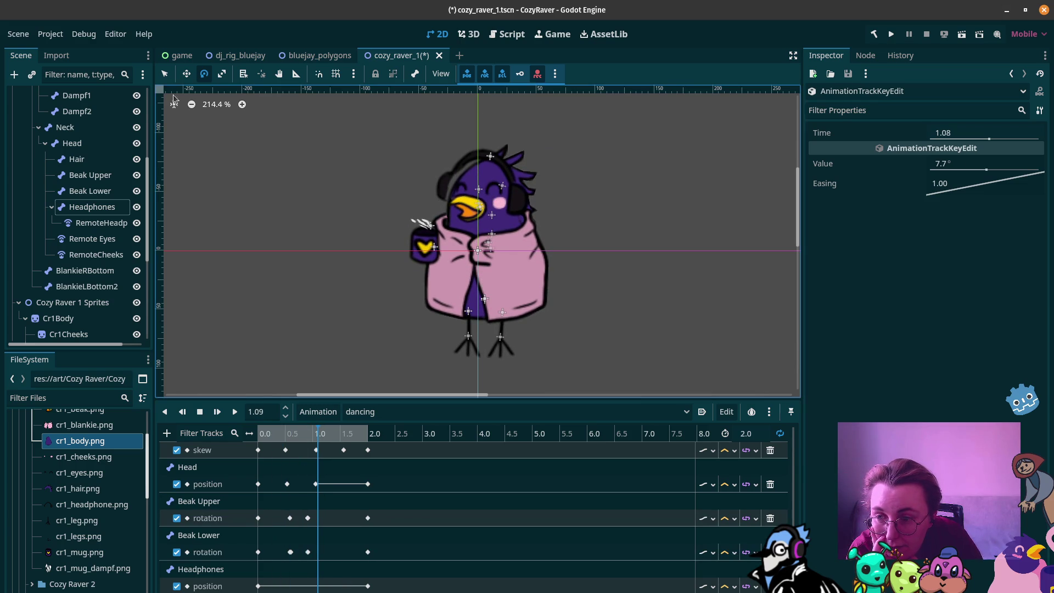
left_click(187, 74)
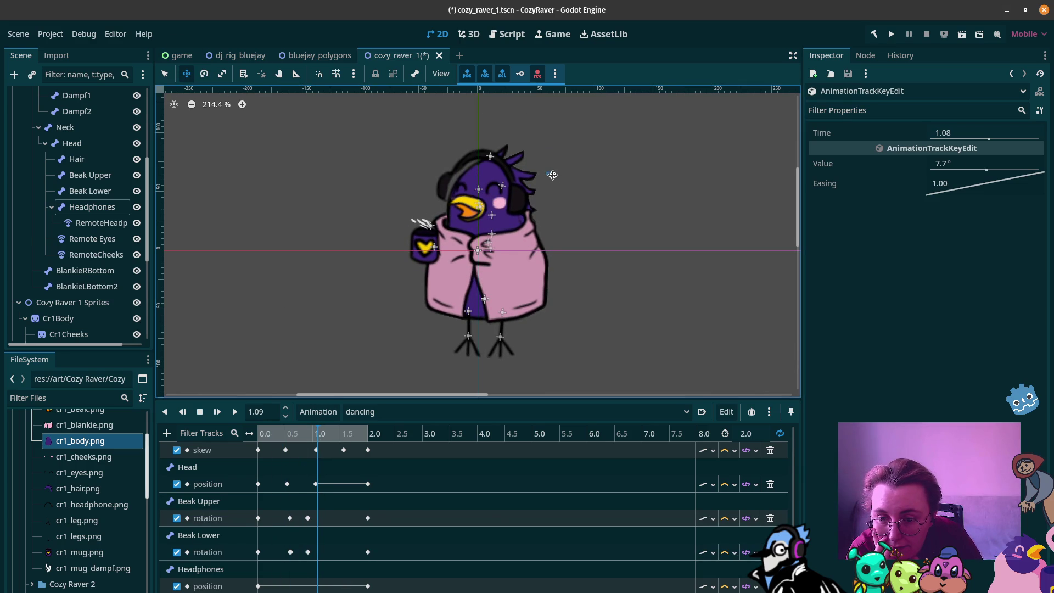
left_click(513, 164)
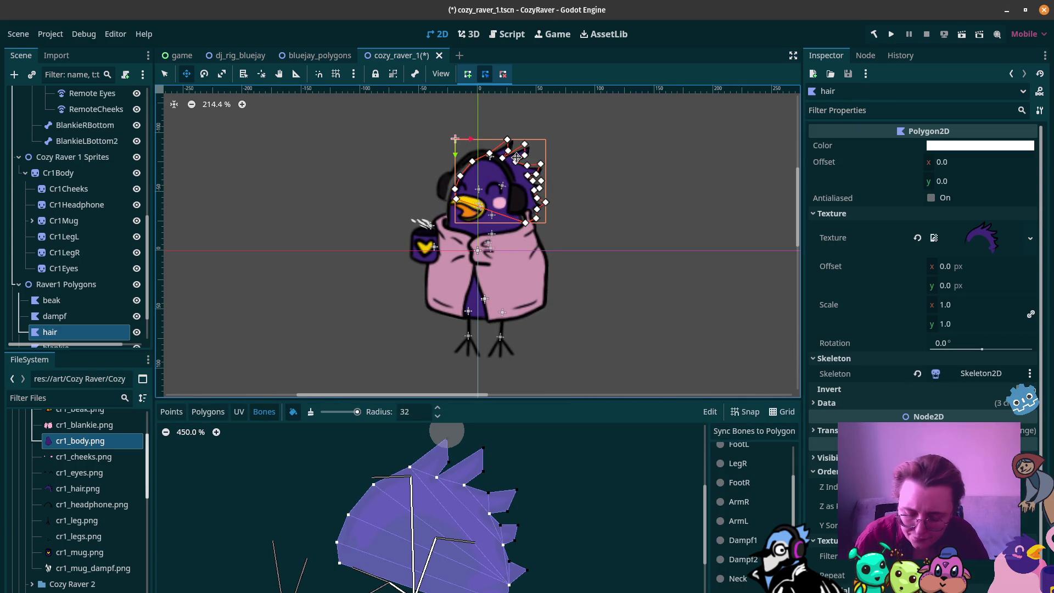
Step: Nudge the hair polygon and Headphones slightly, then select AnimationPlayer to show the dancing timeline
left_click_drag(516, 158, 513, 158)
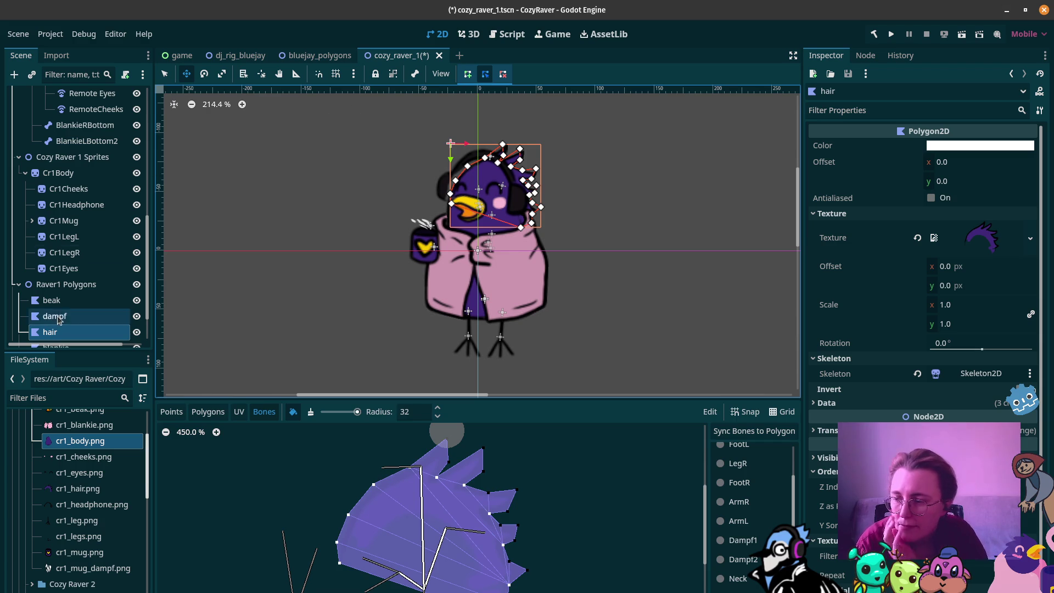
scroll(96, 144, "up", 3)
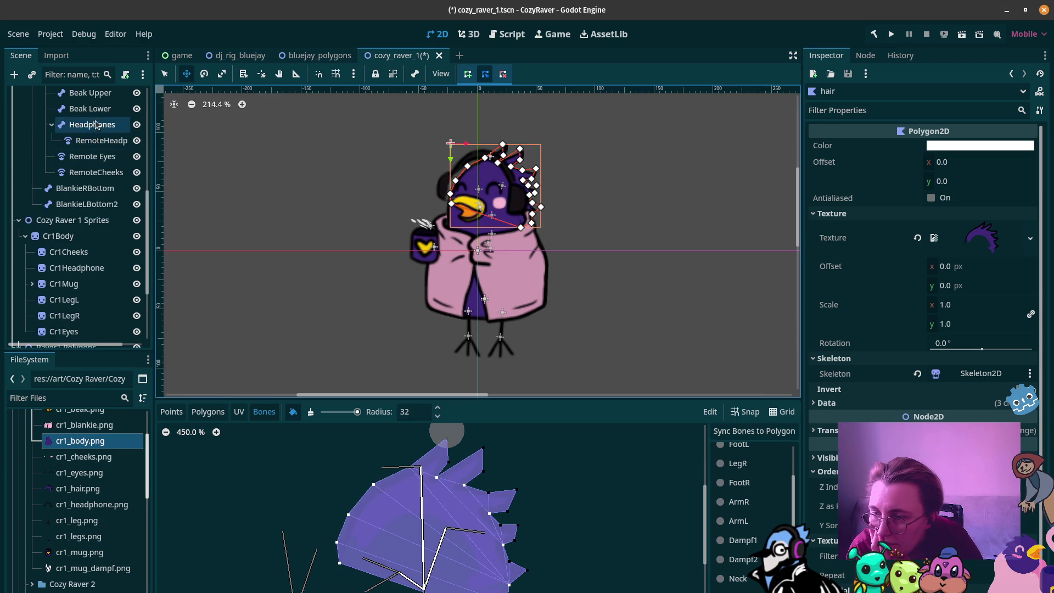
left_click(90, 125)
left_click_drag(553, 152, 559, 152)
left_click(559, 151)
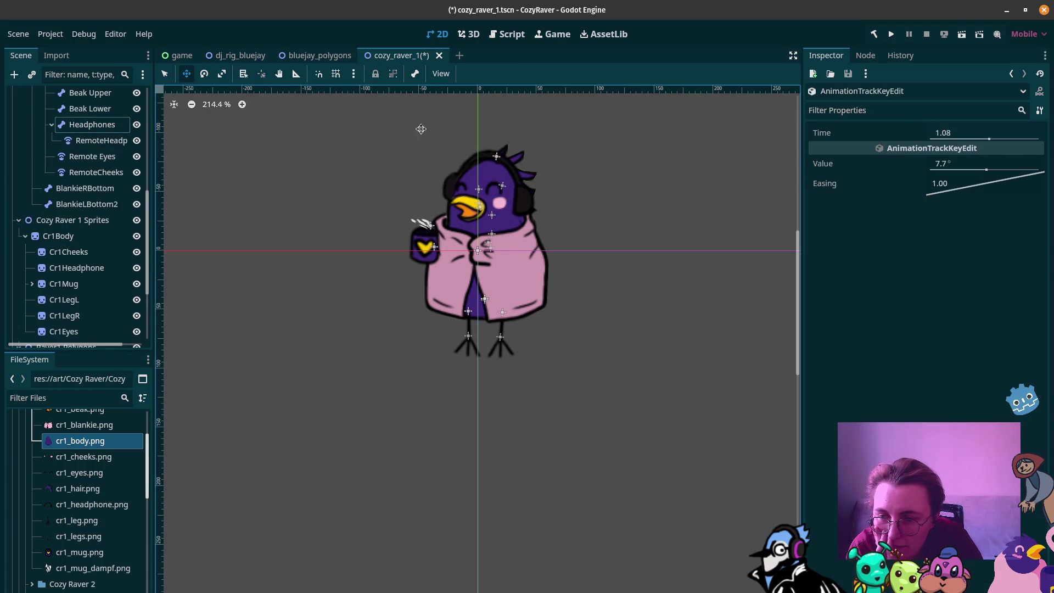
scroll(78, 263, "down", 5)
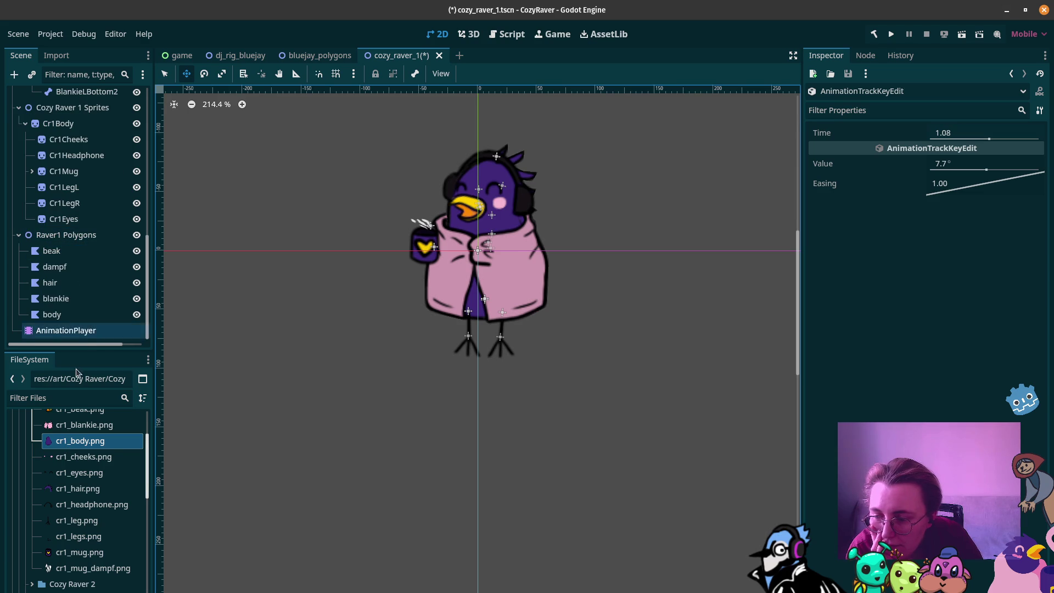
left_click(96, 331)
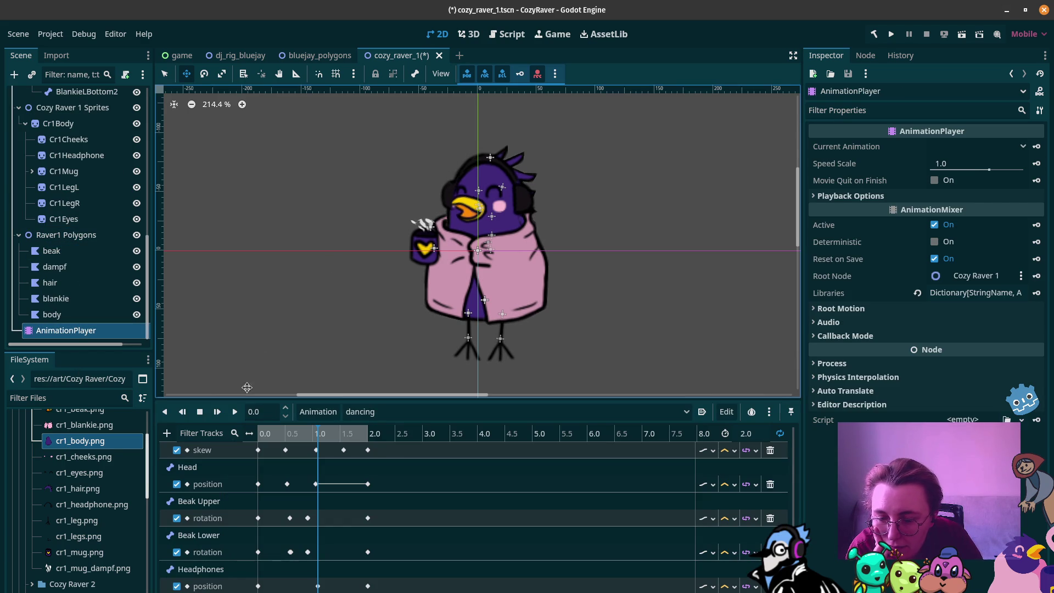
Step: At 0.53 s, select the Headphones bone and nudge it up to key a raised position
left_click(264, 433)
mouse_move(260, 434)
left_mouse_down()
mouse_move(373, 445)
mouse_move(254, 437)
mouse_move(299, 436)
mouse_move(288, 435)
left_mouse_up()
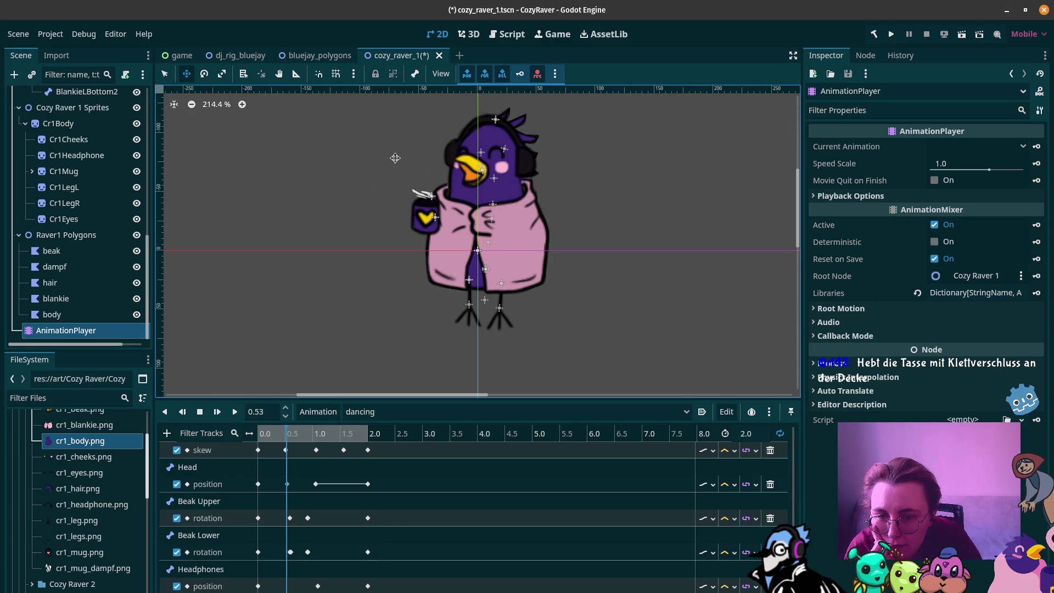
left_click(396, 156)
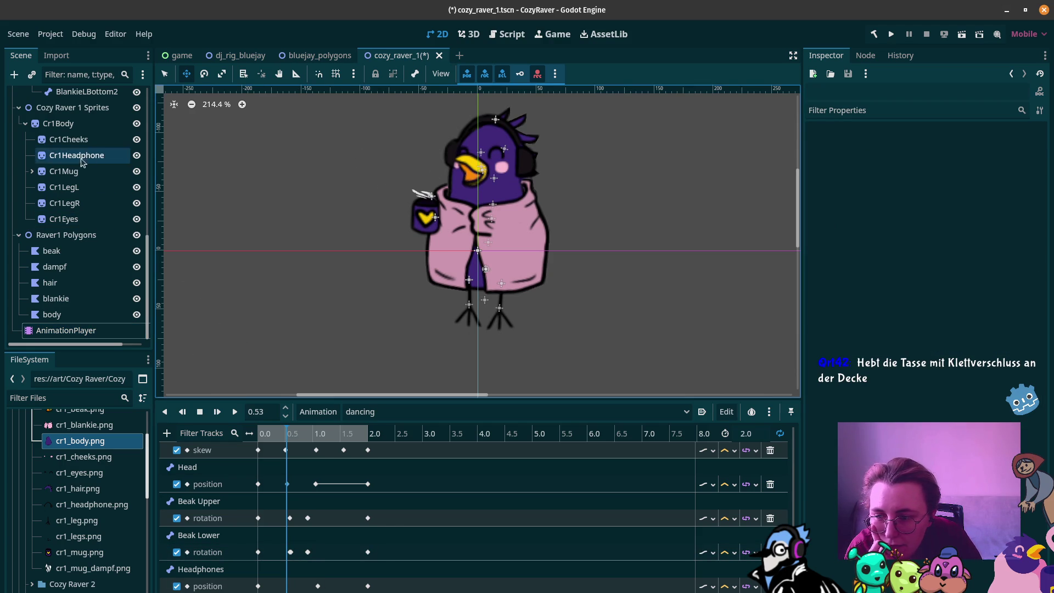
scroll(92, 152, "up", 3)
left_click(91, 138)
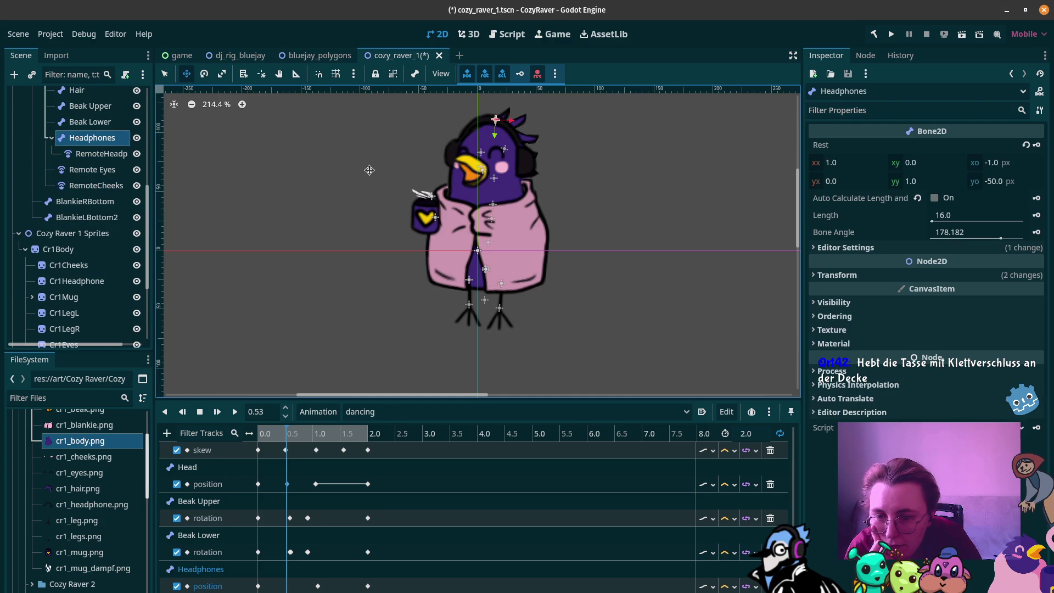
key("Up")
key("Up")
key("Up")
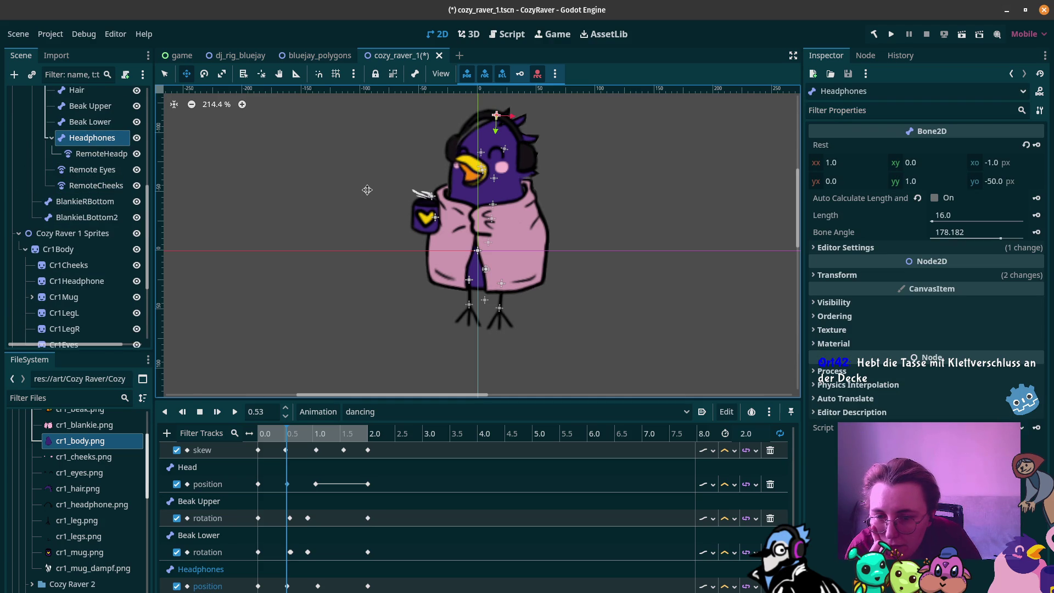
mouse_move(266, 434)
left_mouse_down()
mouse_move(252, 433)
mouse_move(302, 433)
mouse_move(272, 433)
mouse_move(283, 433)
left_mouse_up()
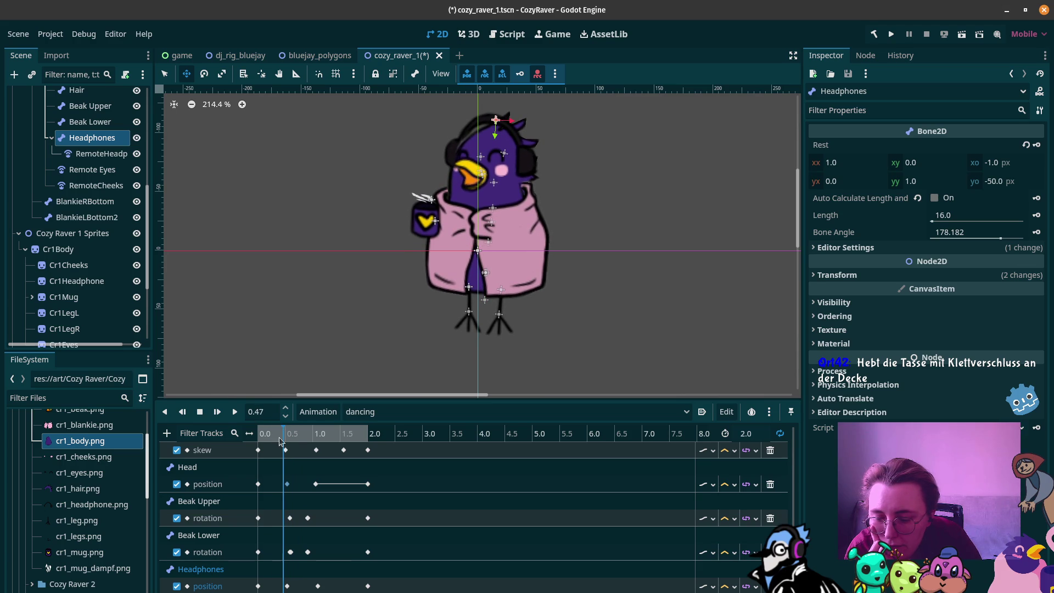
Step: Insert a resting Headphones position key at 0.47 s and move the first key to 0.0 s
left_click(258, 586)
key("ctrl+d")
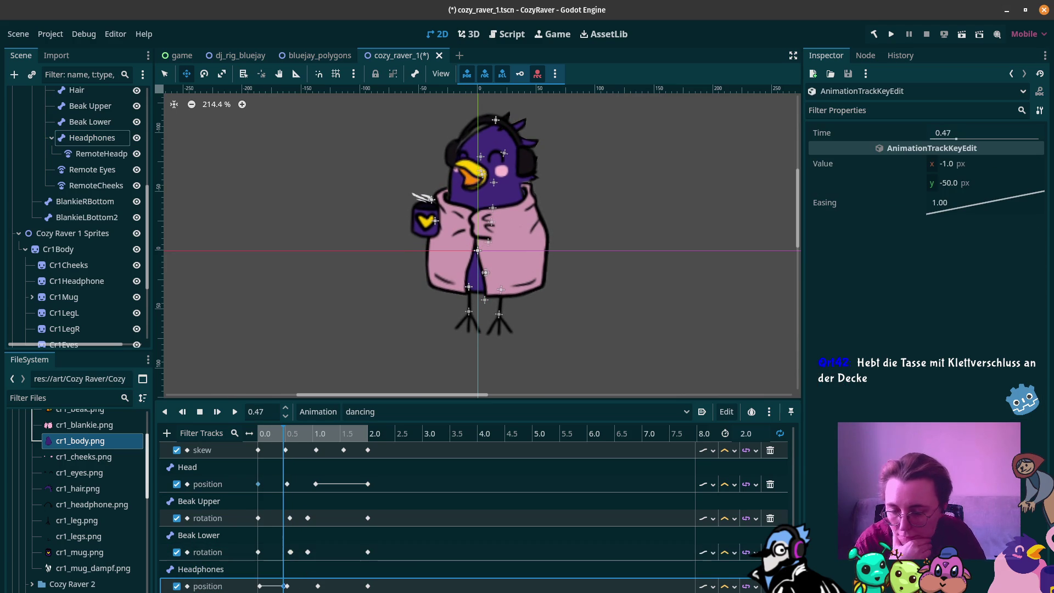
left_click_drag(284, 434, 258, 434)
left_click(259, 586)
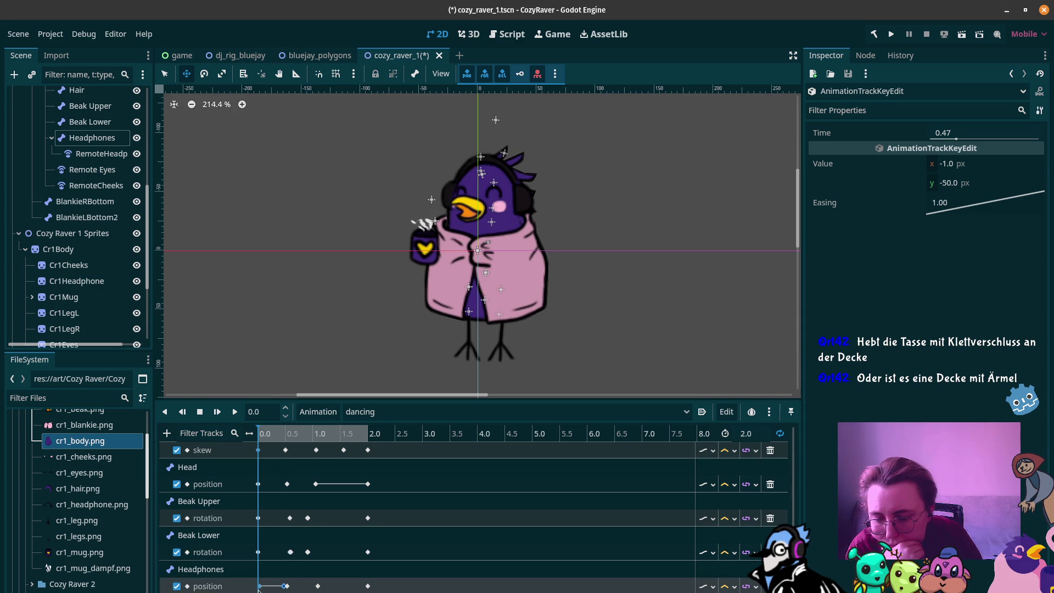
left_click(257, 585)
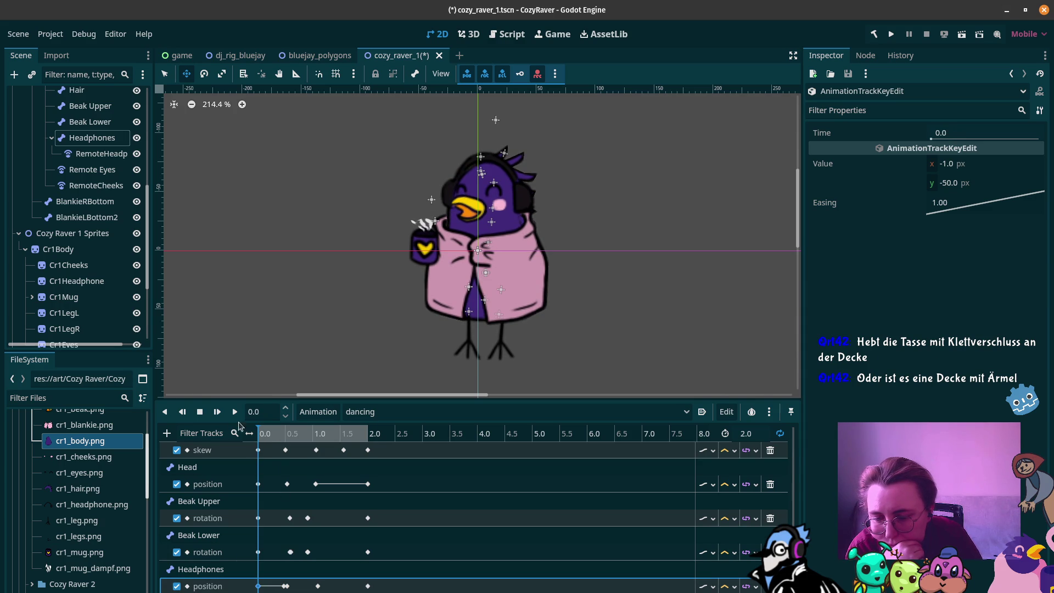
left_click(234, 411)
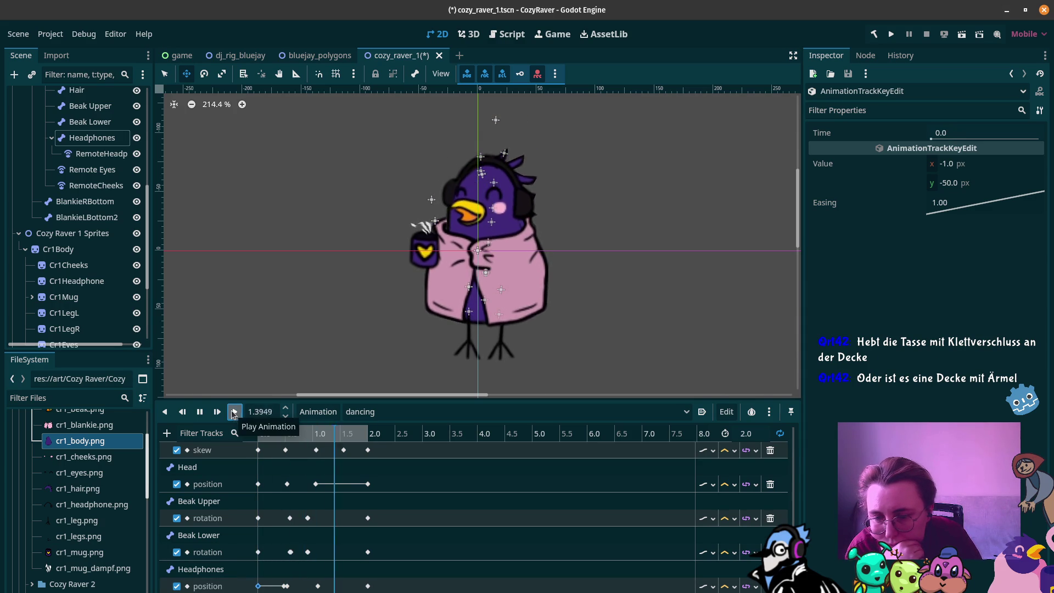
left_click(200, 411)
left_click(267, 437)
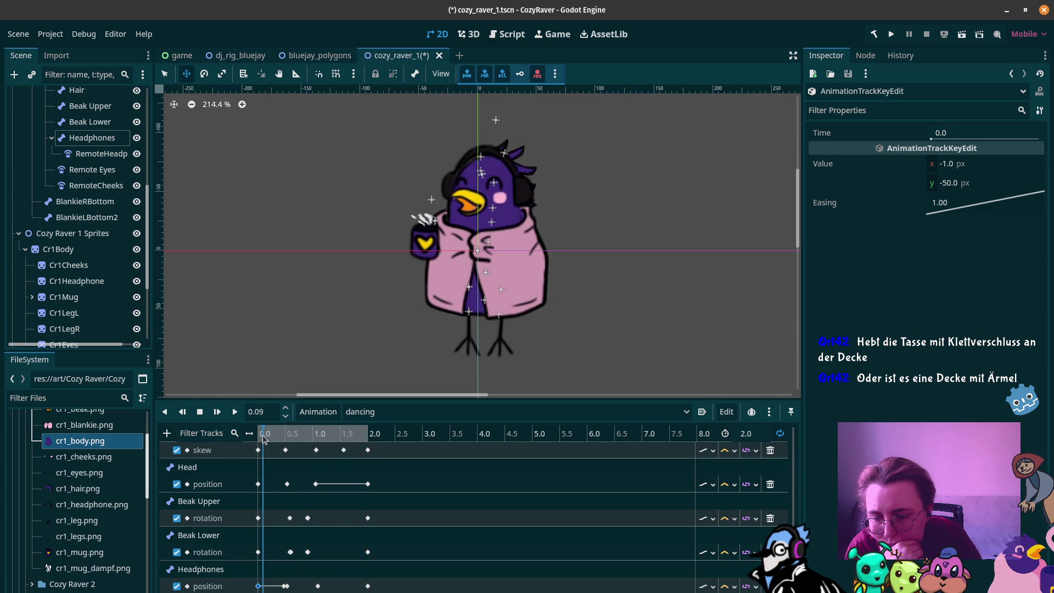
left_click_drag(267, 437, 289, 436)
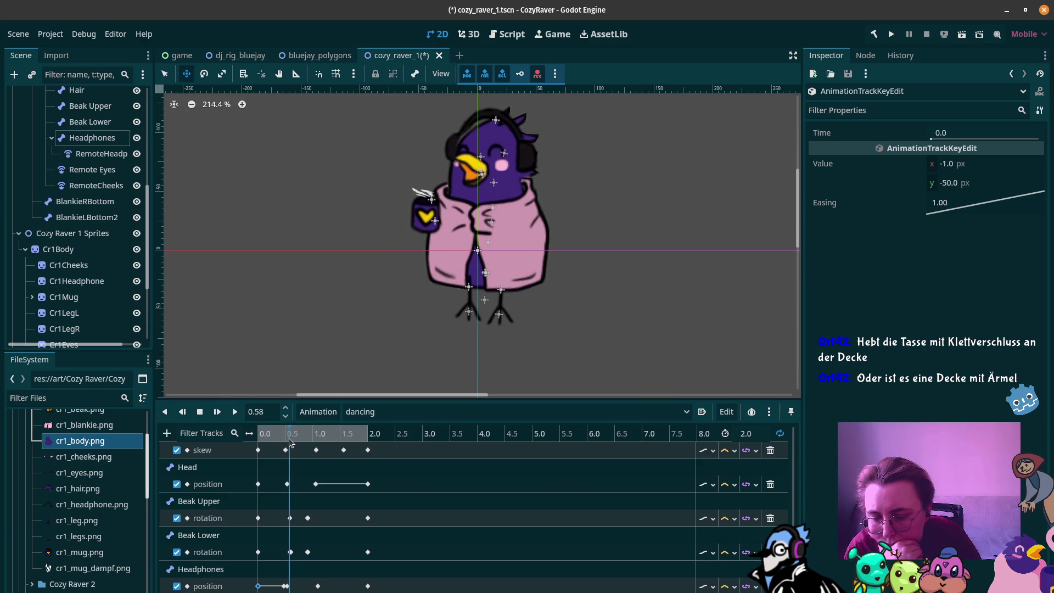
Step: Lift the headphones slightly on the 0.5667 s position key and review the bounce
left_click(285, 586)
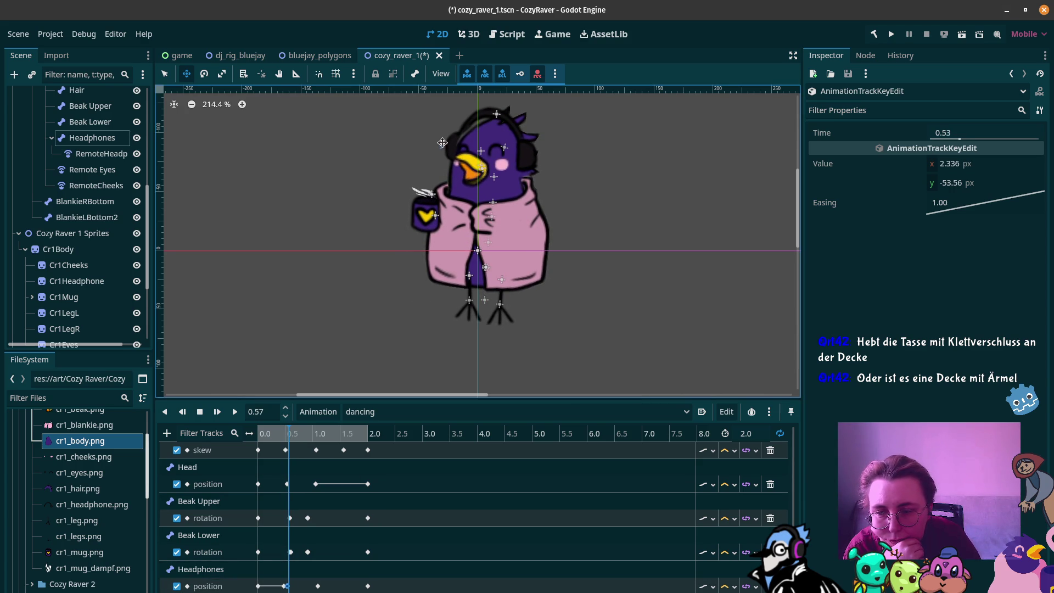
left_click(413, 145)
left_click_drag(413, 146, 414, 139)
left_click_drag(262, 434, 289, 433)
scroll(290, 587, "down", 1)
scroll(289, 587, "up", 1)
left_click(290, 585)
left_click(294, 586)
left_click(287, 586)
mouse_move(290, 433)
left_mouse_down()
mouse_move(251, 436)
mouse_move(291, 439)
left_mouse_up()
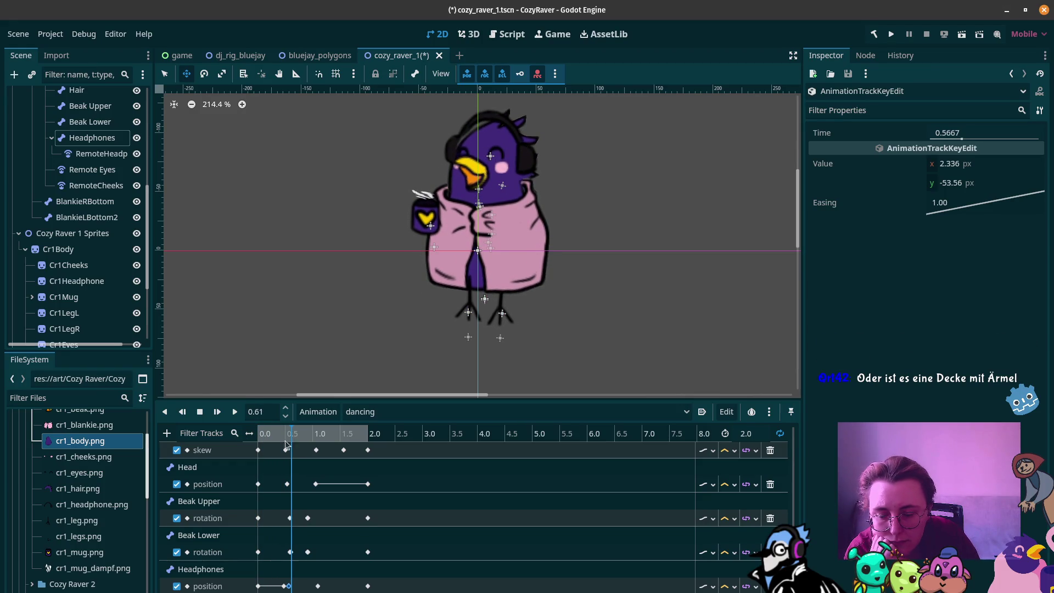
Step: Set the 0.5667 s Headphones key's y value to -60 and play the dance
left_click(286, 586)
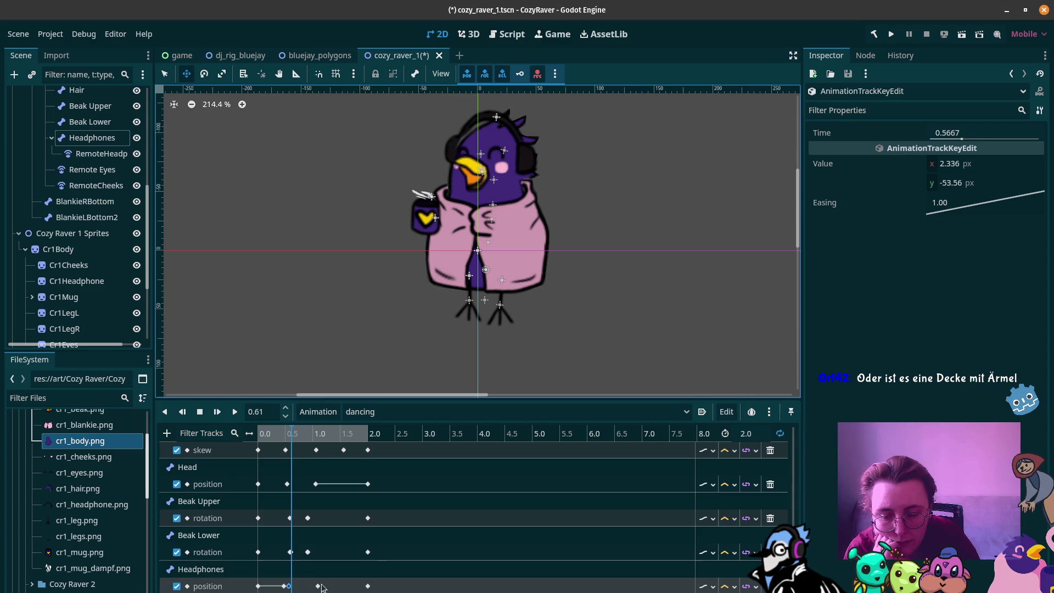
left_click(286, 586)
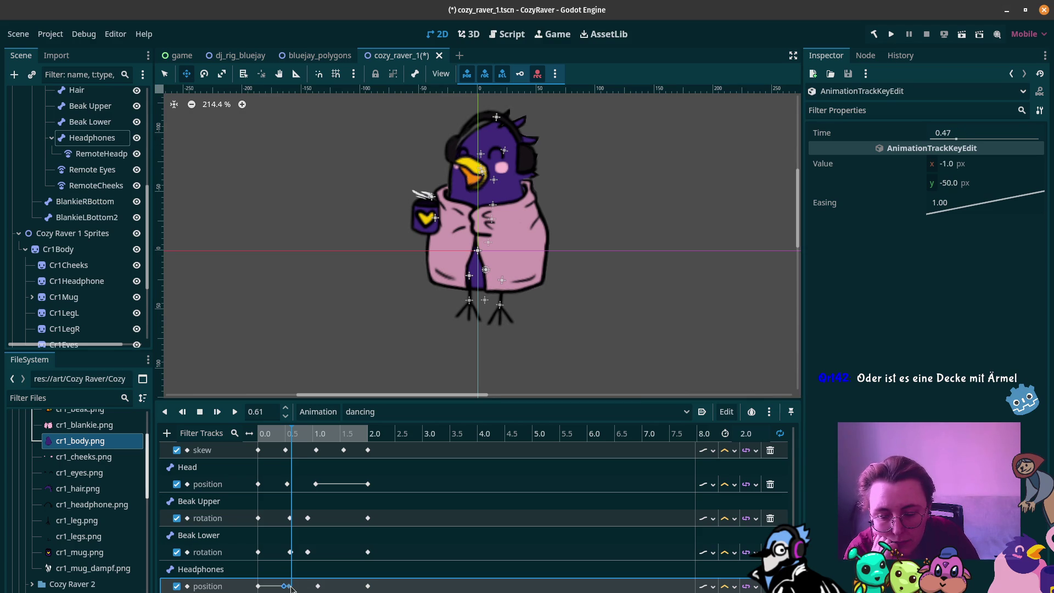
left_click(290, 586)
left_click(960, 183)
type("-60")
key("Return")
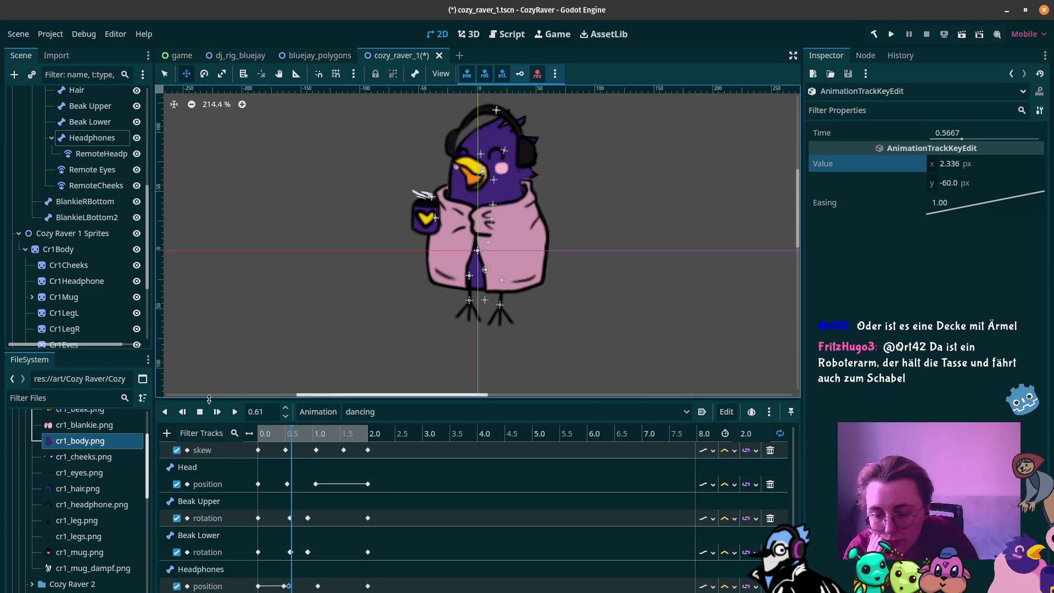
mouse_move(291, 442)
left_mouse_down()
mouse_move(275, 441)
mouse_move(312, 439)
mouse_move(257, 441)
mouse_move(278, 437)
left_mouse_up()
left_click(232, 410)
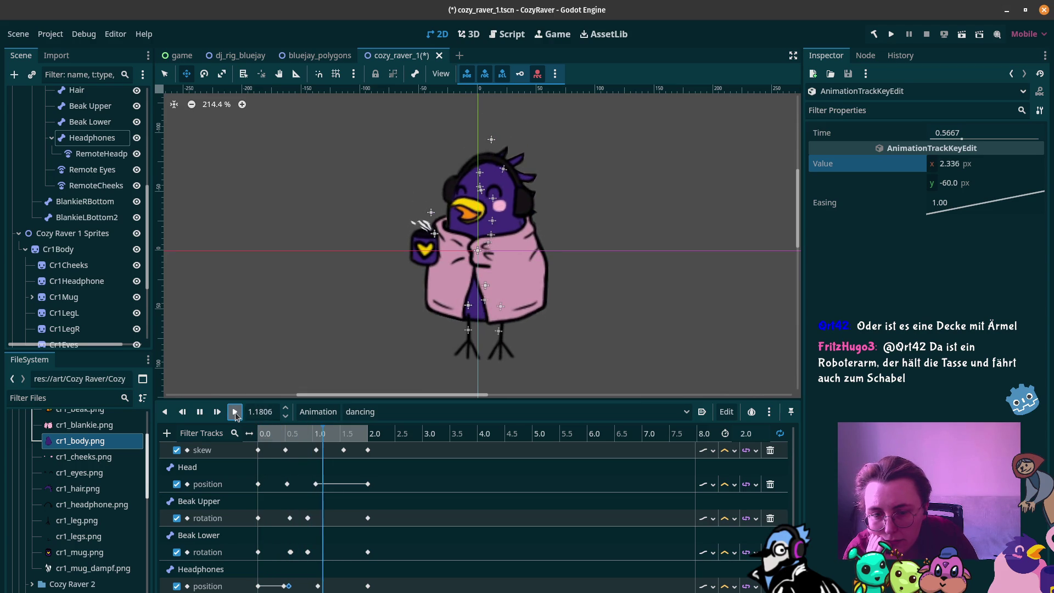
Step: Tilt the headphones slightly at their raised pose with the Rotate tool and review
left_click(196, 416)
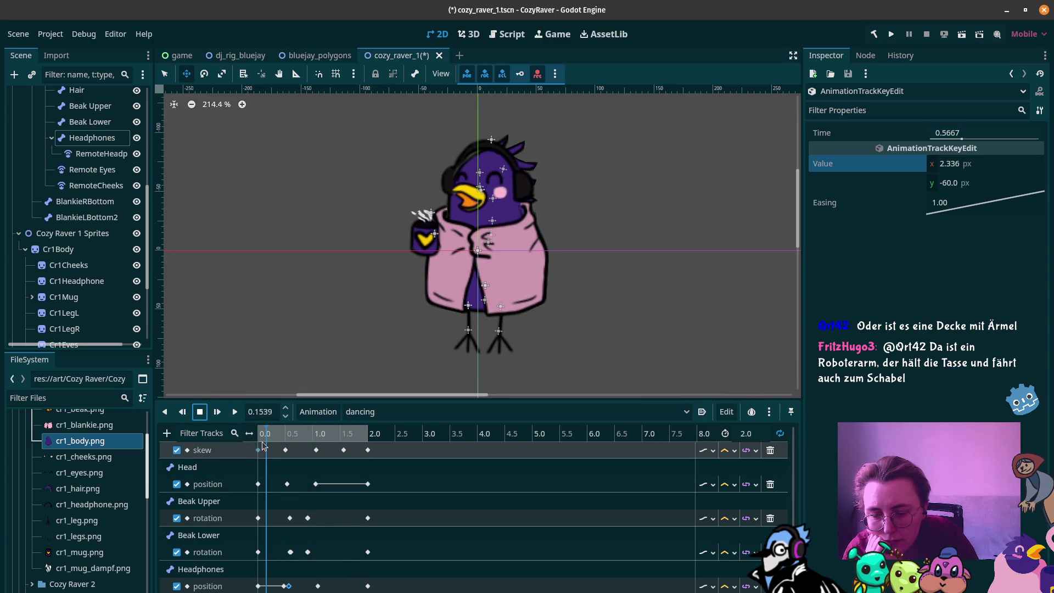
left_click_drag(268, 437, 290, 441)
left_click(207, 74)
mouse_move(497, 107)
left_mouse_down()
mouse_move(572, 139)
mouse_move(589, 135)
mouse_move(599, 160)
left_mouse_up()
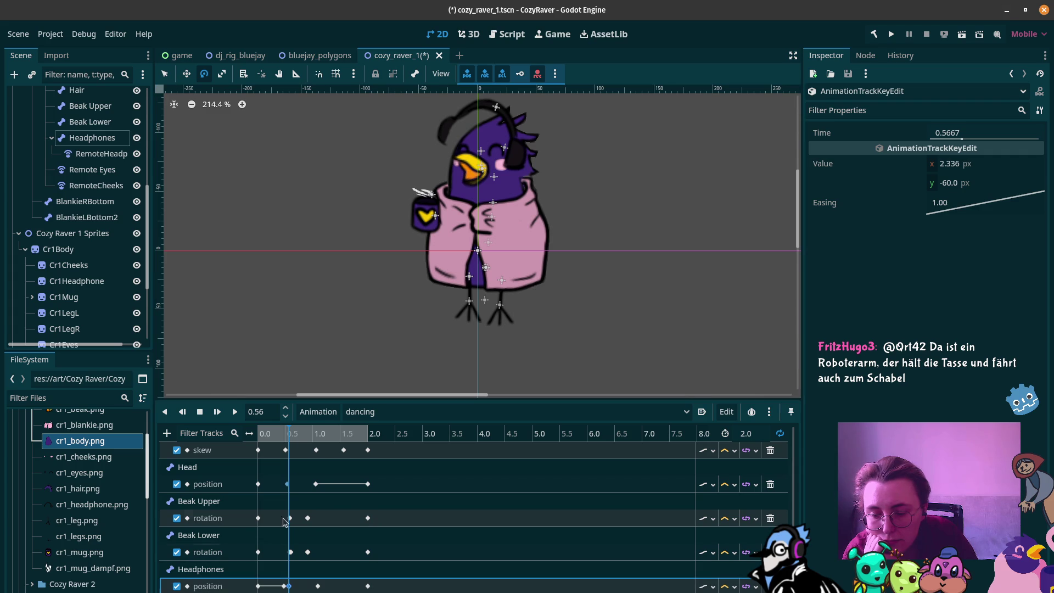
left_click(260, 431)
mouse_move(248, 433)
left_mouse_down()
mouse_move(293, 435)
mouse_move(284, 436)
left_mouse_up()
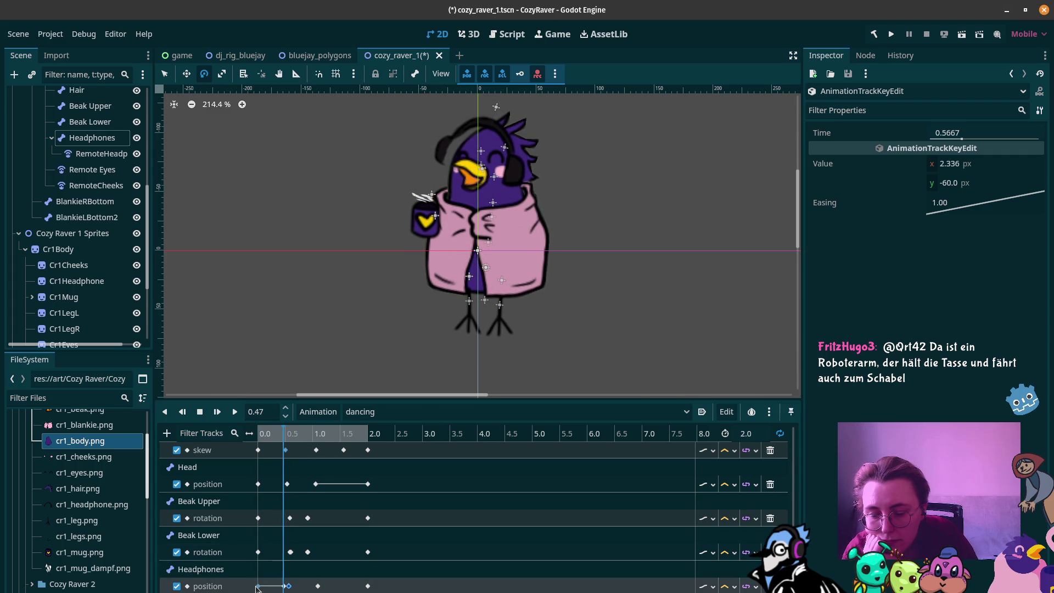
left_click(285, 449)
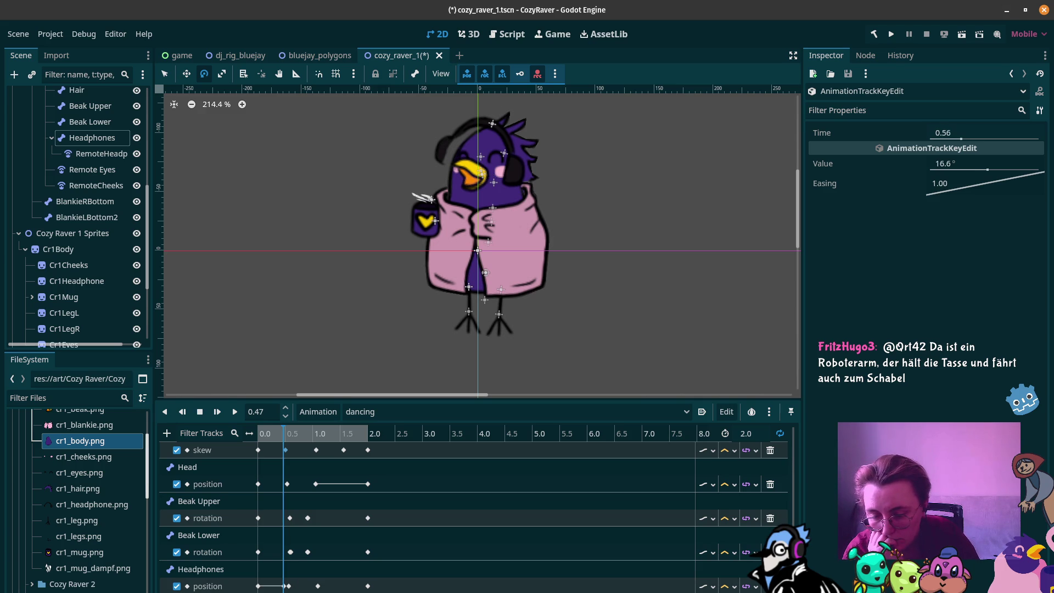
left_click(289, 585)
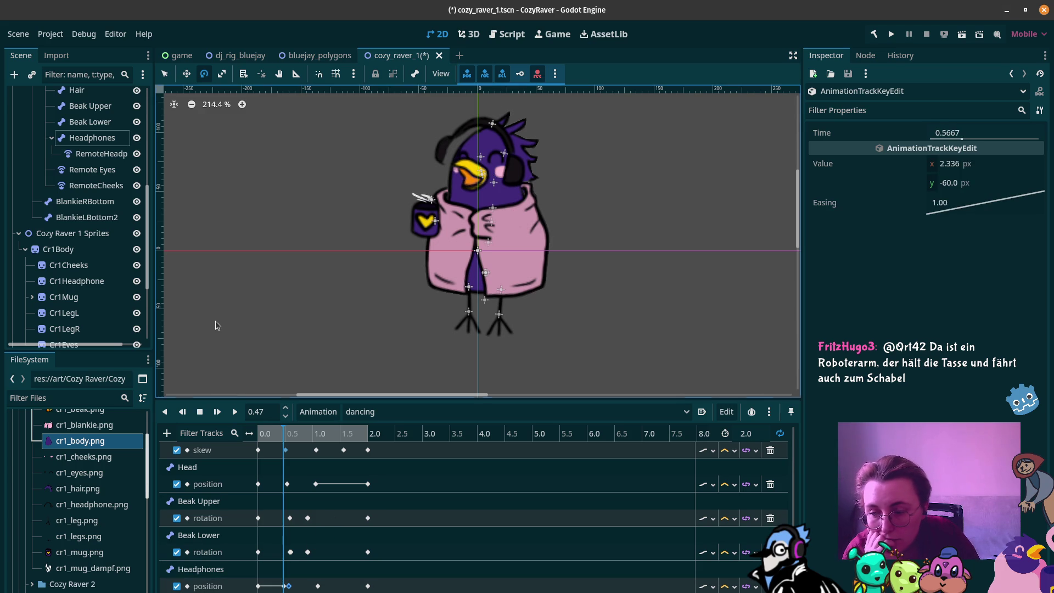
Step: Shift the Headphones bone slightly to the right and review the motion
left_click(92, 137)
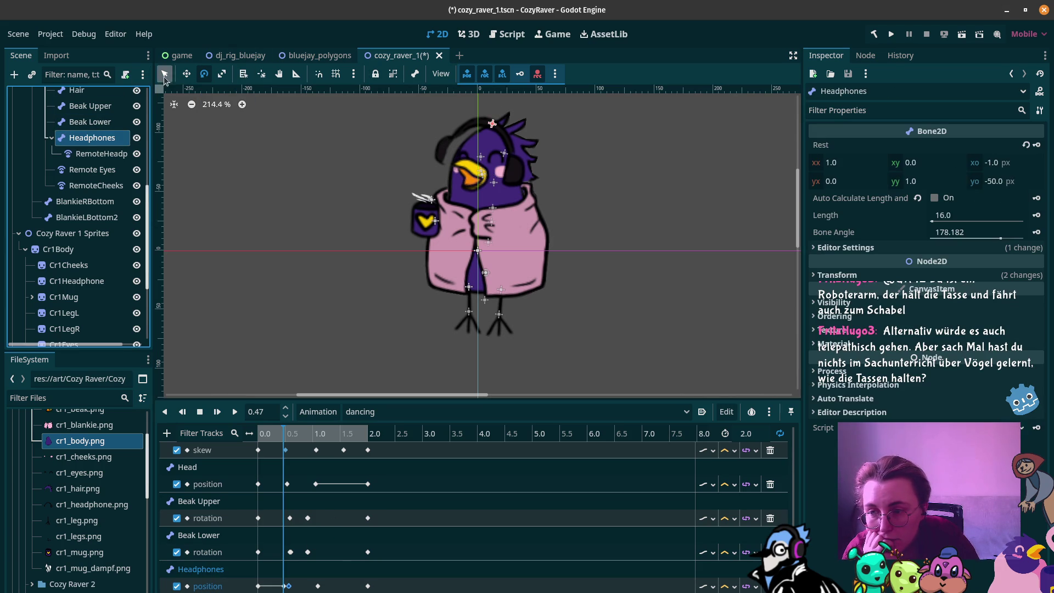
left_click(186, 75)
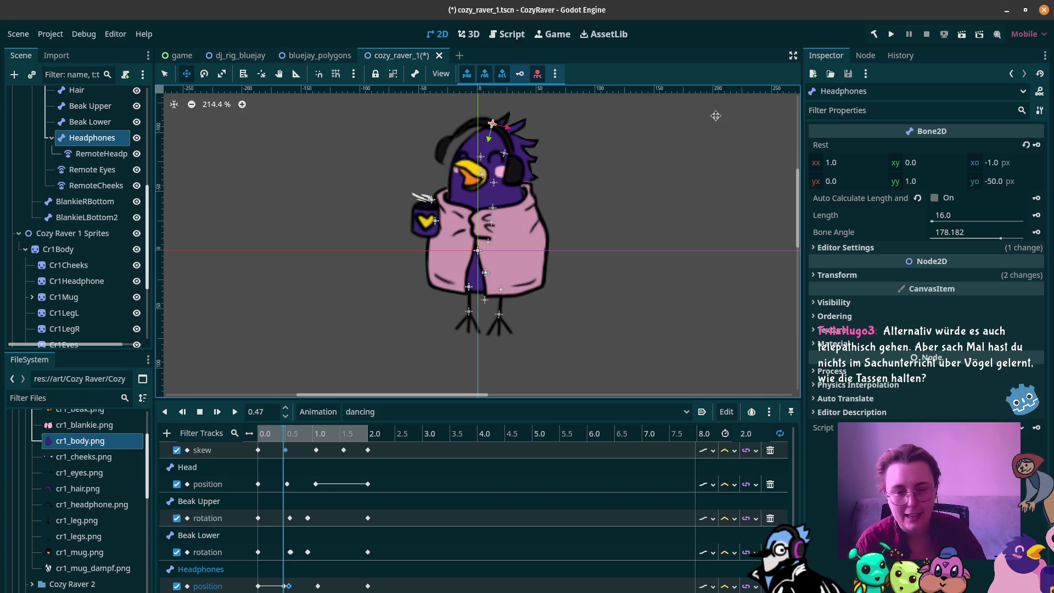
left_click_drag(493, 124, 503, 125)
left_click(289, 586)
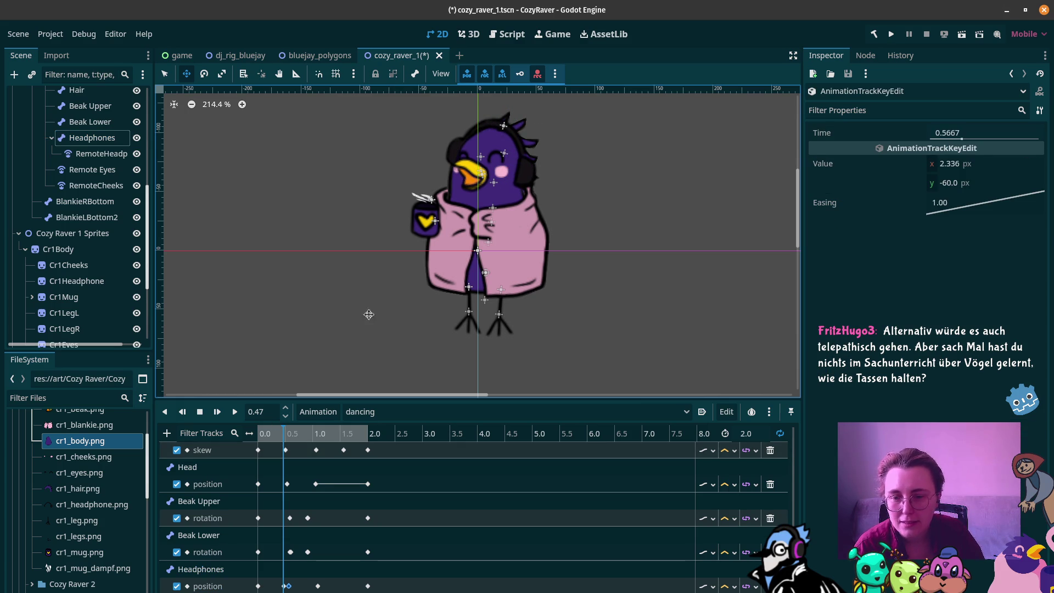
mouse_move(265, 435)
left_mouse_down()
mouse_move(305, 435)
mouse_move(253, 435)
left_mouse_up()
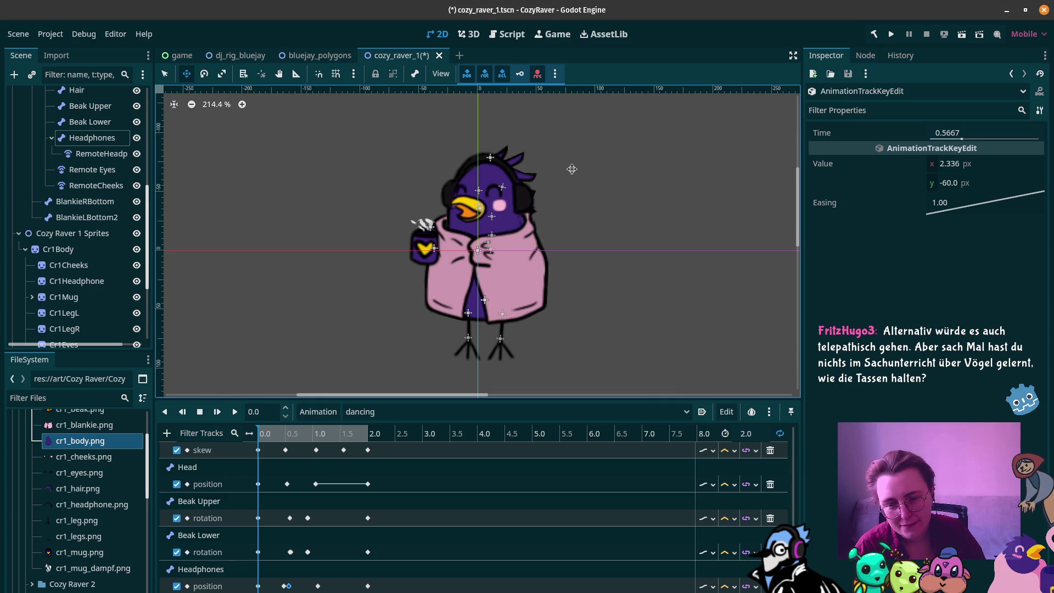
left_click(264, 433)
mouse_move(265, 433)
left_mouse_down()
mouse_move(256, 434)
mouse_move(286, 435)
left_mouse_up()
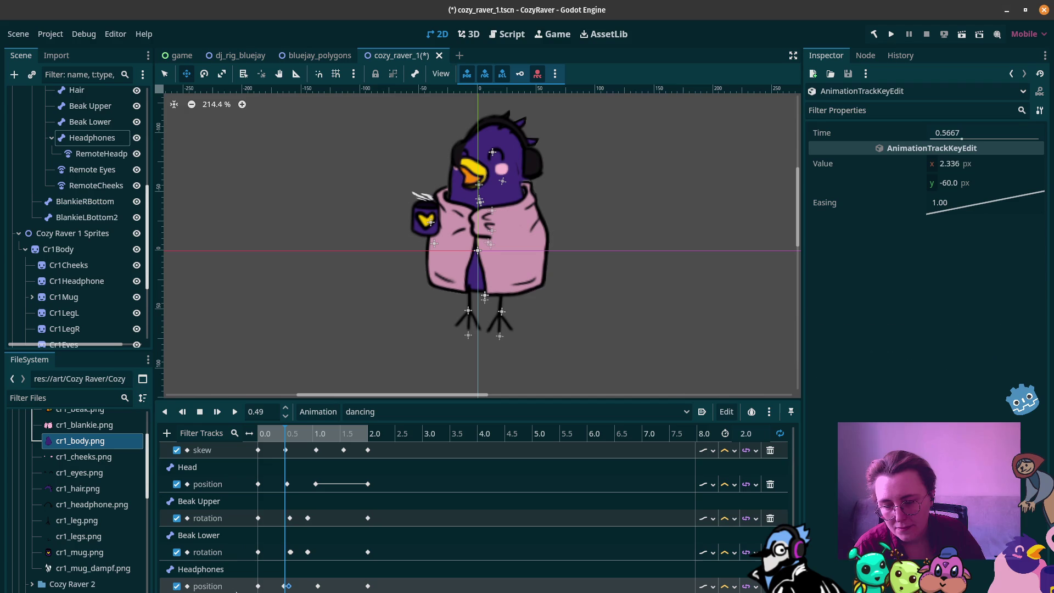
Step: Duplicate the starting Headphones position key at 0.49 s, then shift the headphones sprite right
left_click(257, 586)
left_click(285, 586)
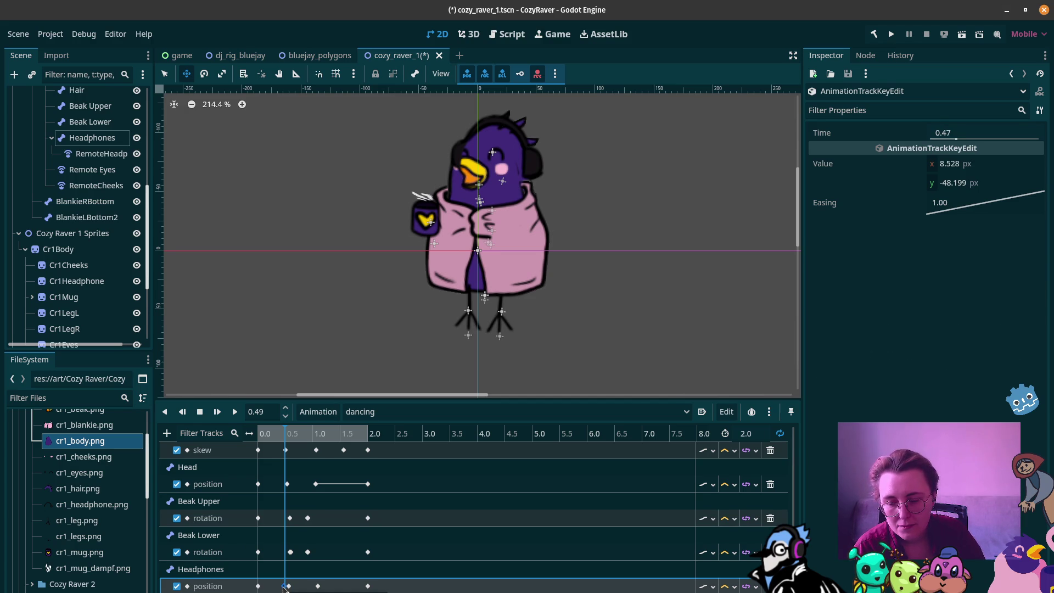
left_click(275, 588)
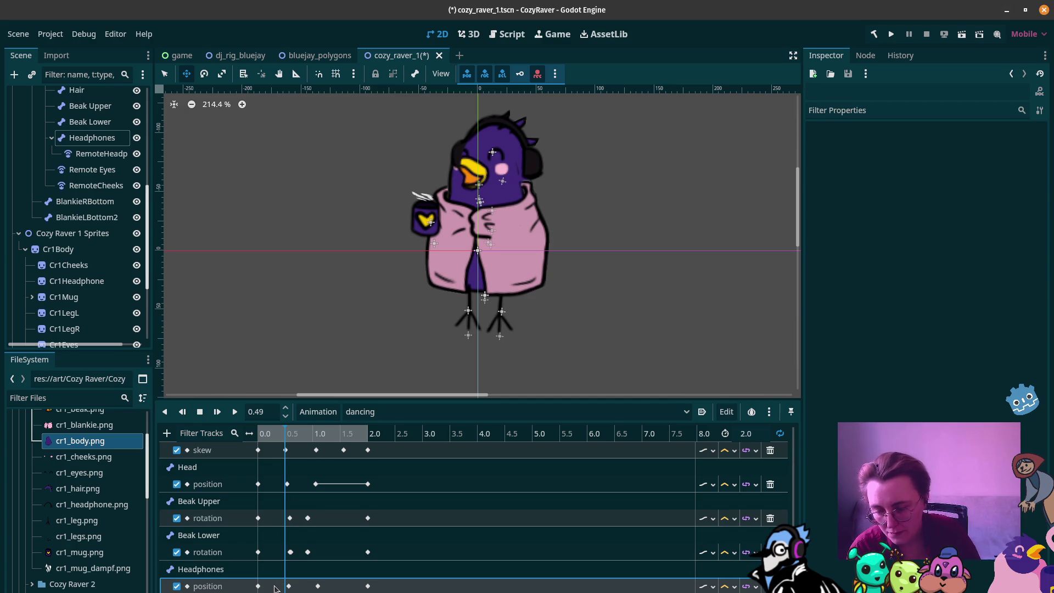
left_click(258, 586)
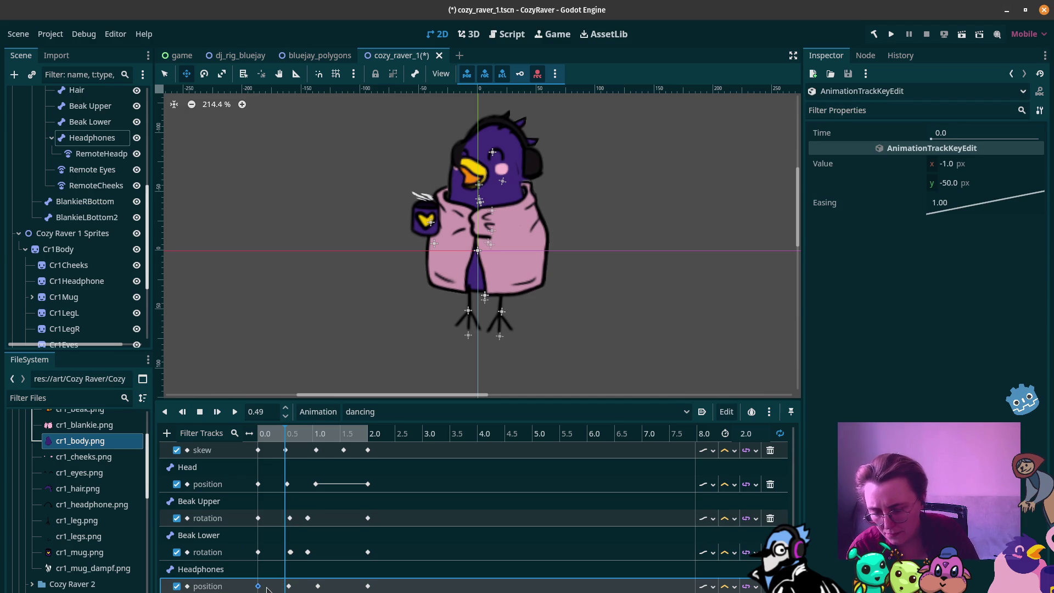
key("ctrl+d")
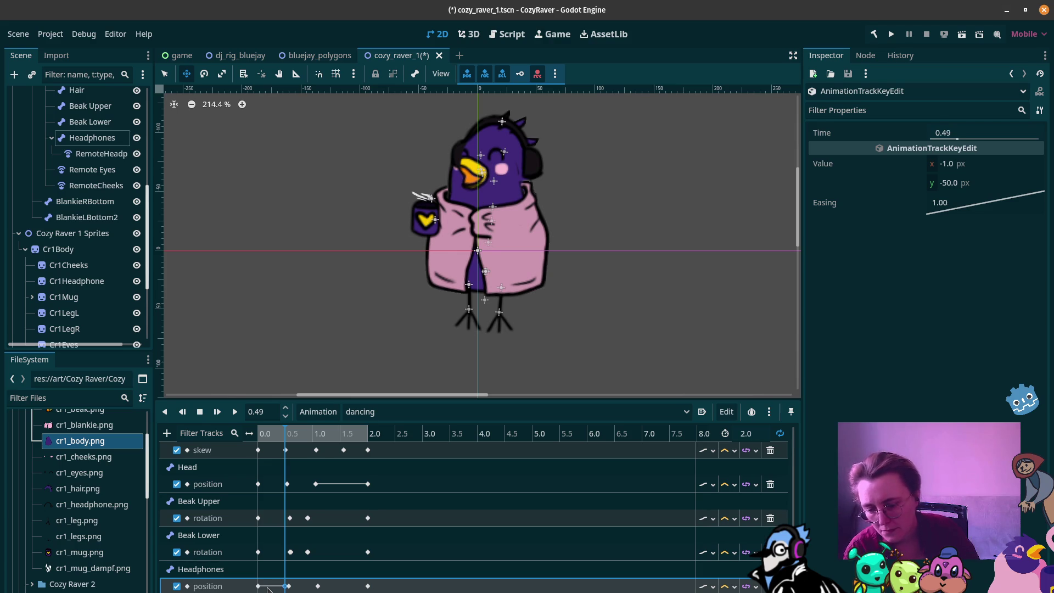
mouse_move(267, 437)
left_mouse_down()
mouse_move(251, 433)
mouse_move(292, 439)
left_mouse_up()
left_click(291, 586)
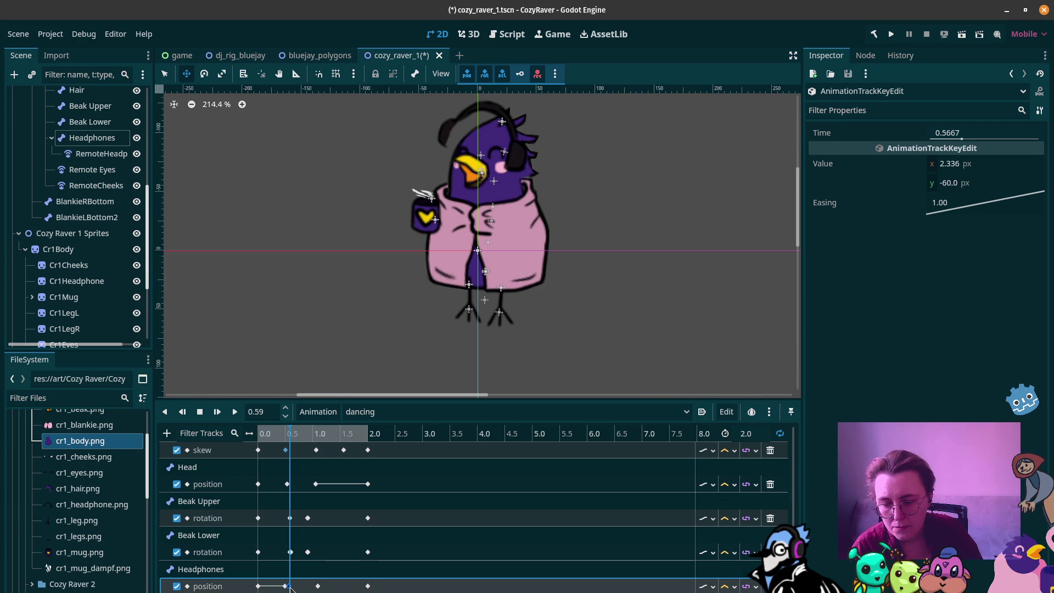
left_click(508, 123)
left_click_drag(508, 112, 521, 118)
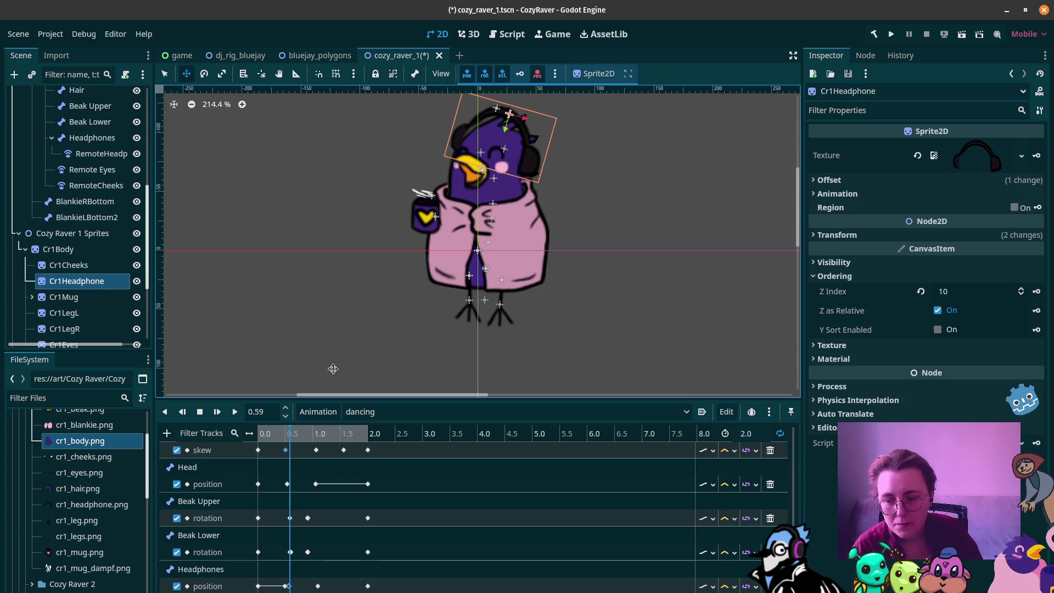
Step: Inspect the Headphones position and rotation keys between 0.47 and 0.57 s
mouse_move(271, 440)
left_mouse_down()
mouse_move(259, 439)
mouse_move(289, 439)
left_mouse_up()
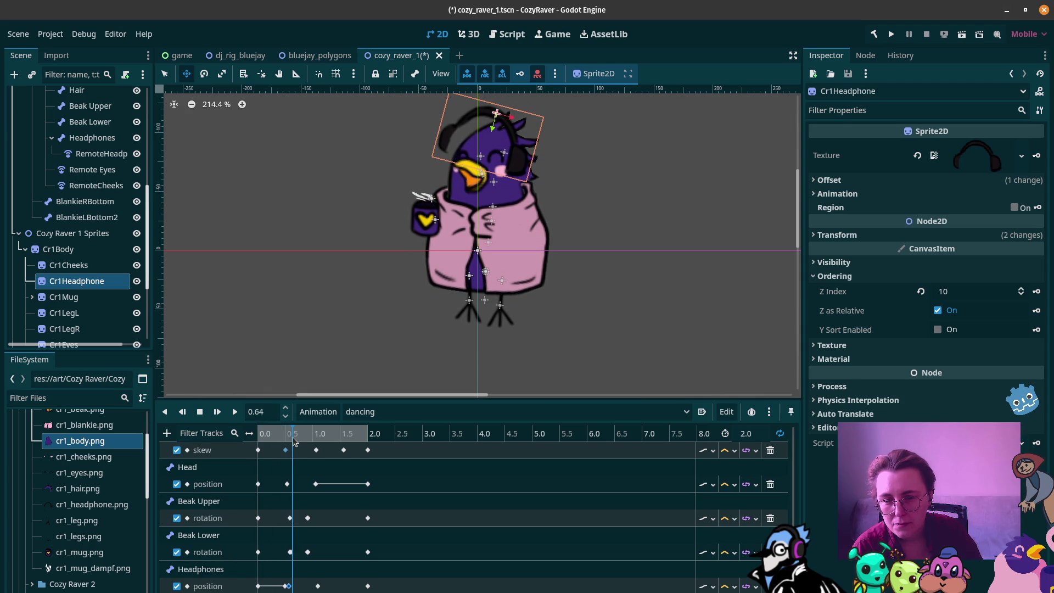
left_click_drag(293, 441, 290, 441)
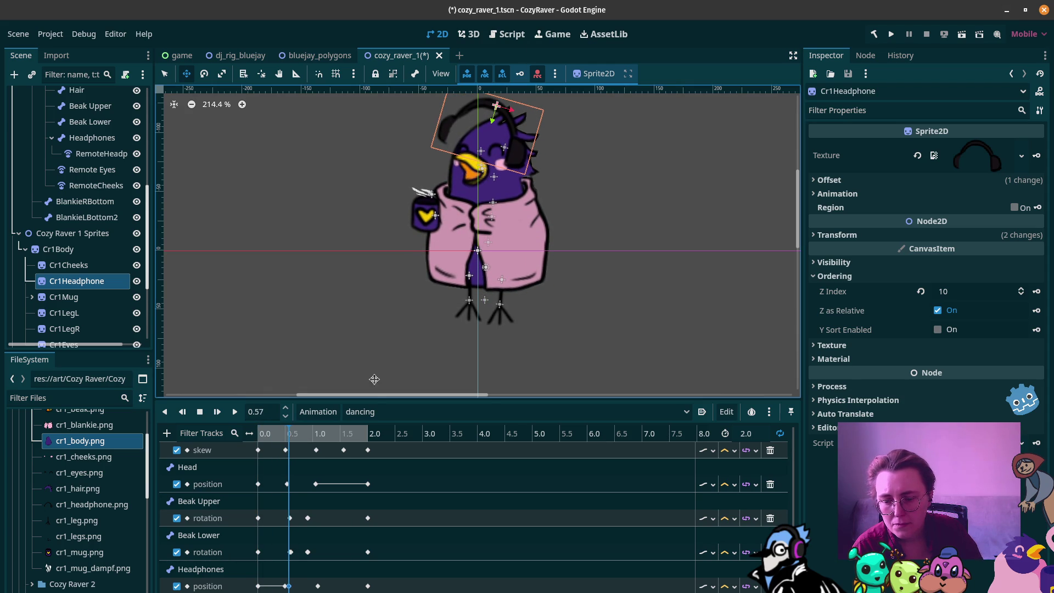
scroll(273, 587, "up", 3)
scroll(273, 590, "down", 3)
scroll(273, 589, "up", 2, "ctrl")
scroll(307, 585, "up", 10, "ctrl")
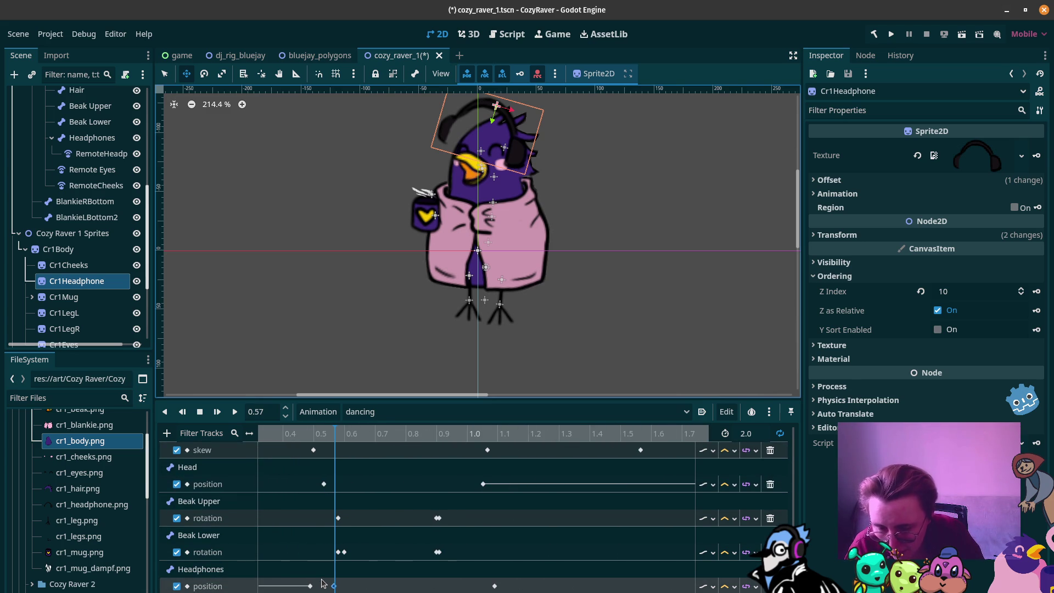
scroll(329, 582, "down", 1, "ctrl")
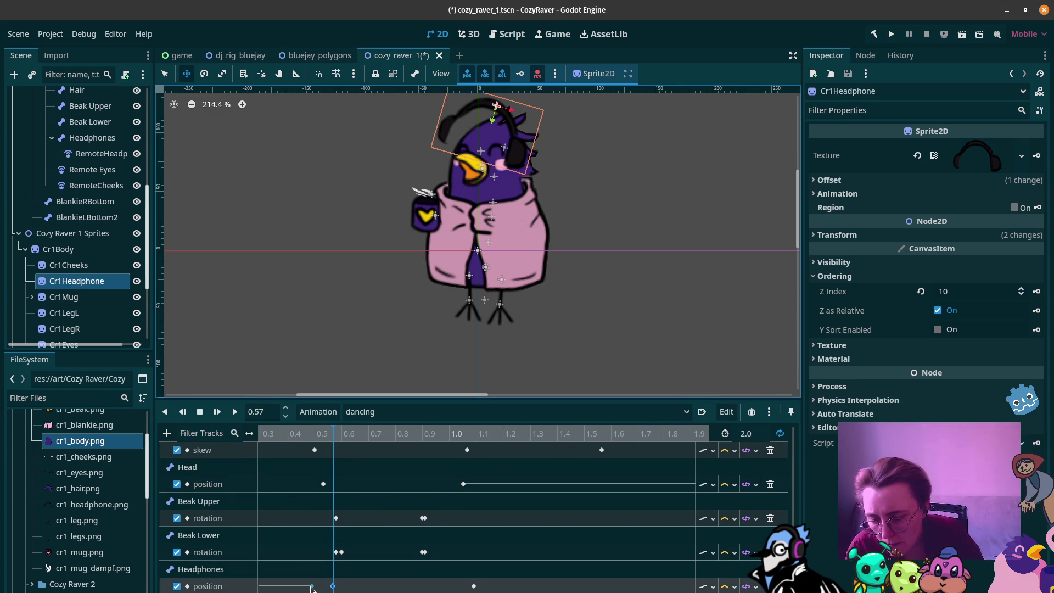
left_click(314, 449)
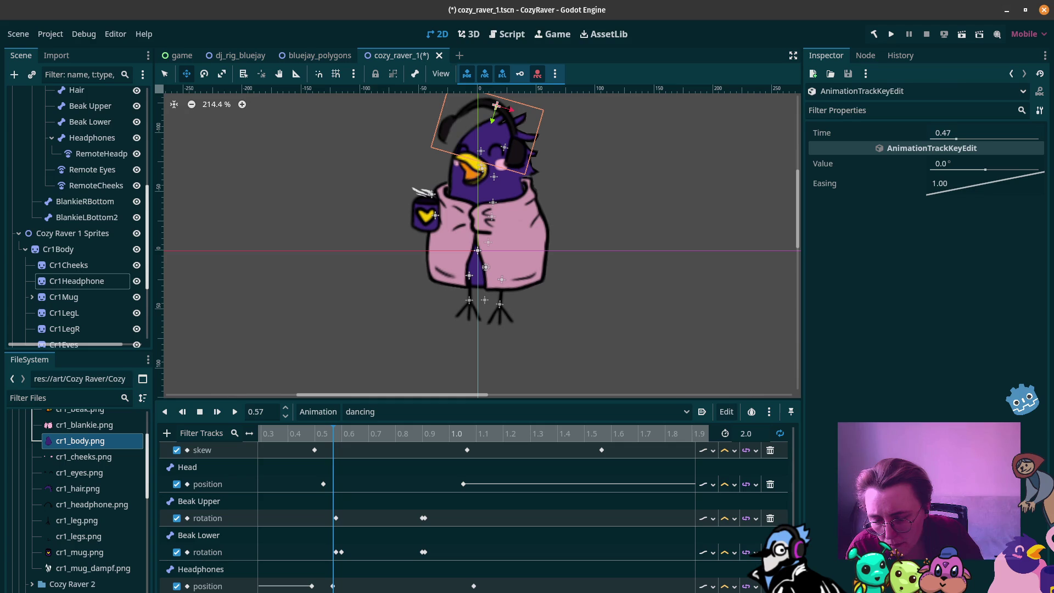
scroll(321, 590, "down", 1)
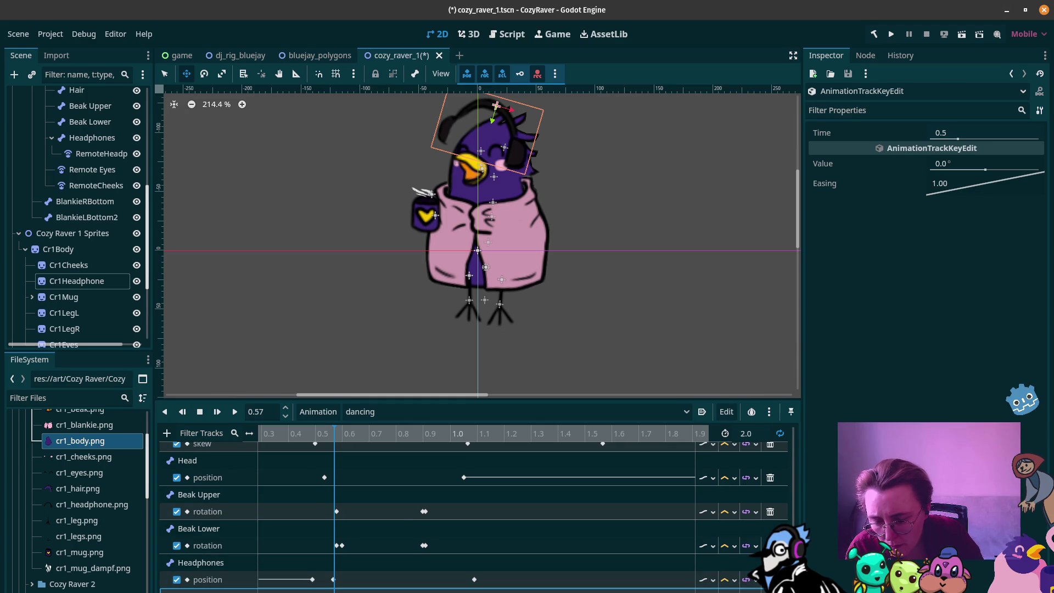
left_click(316, 579)
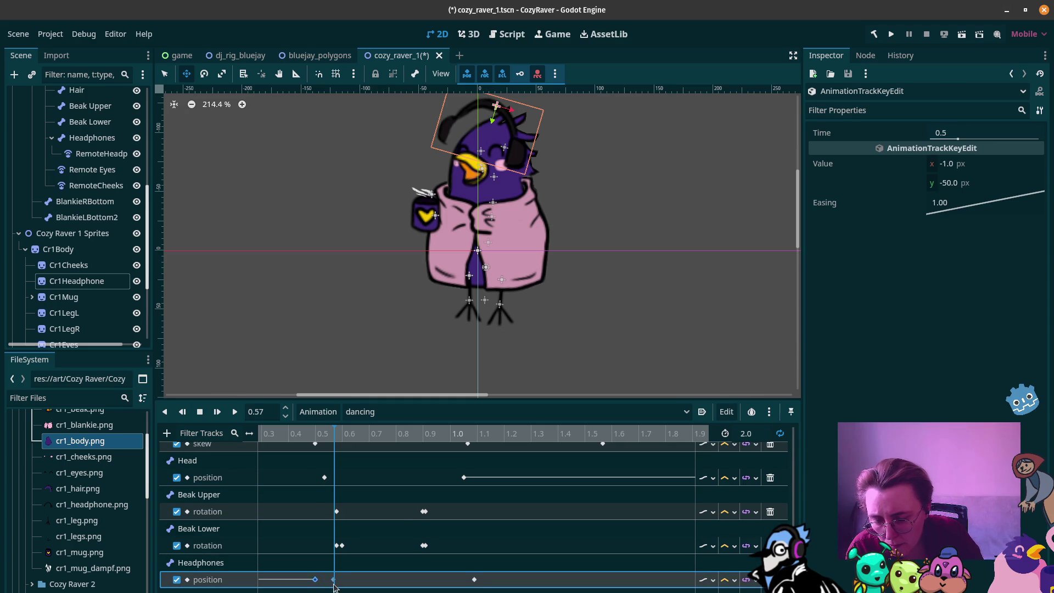
left_click(334, 590)
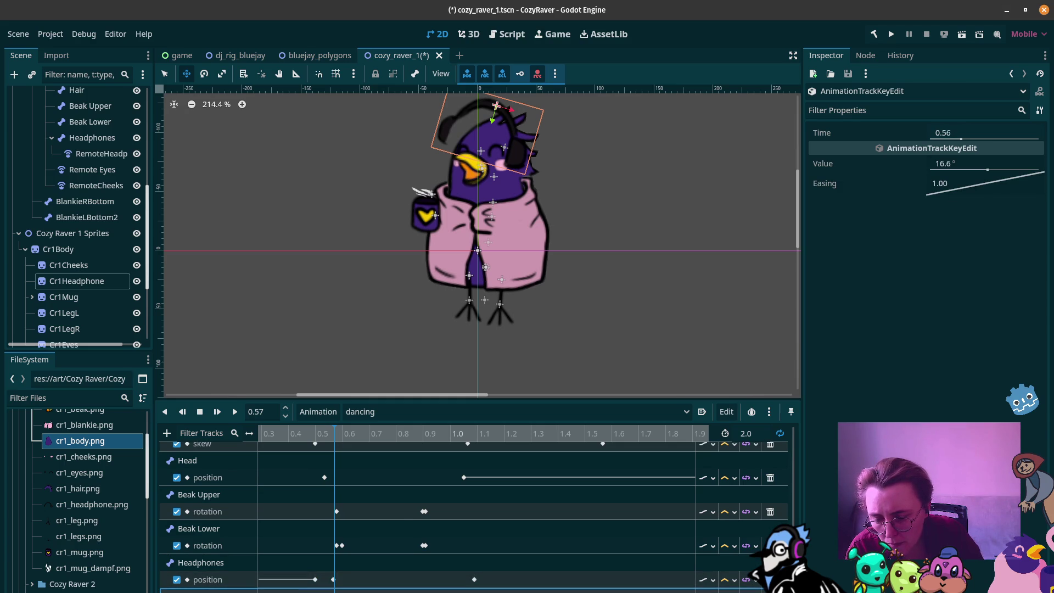
mouse_move(336, 431)
left_mouse_down()
mouse_move(313, 431)
mouse_move(333, 438)
left_mouse_up()
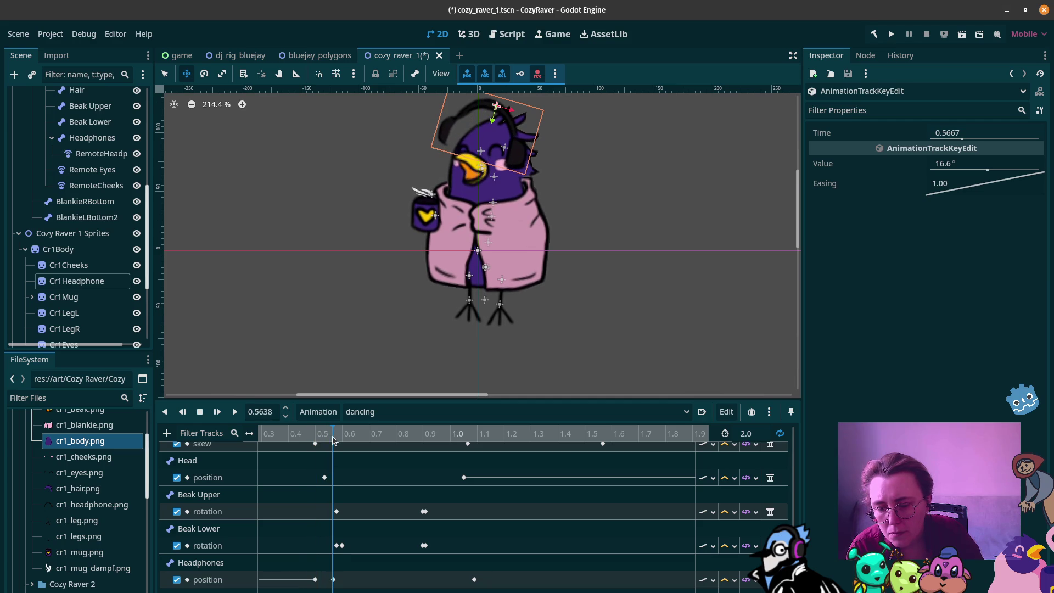
Step: Set the 0.5667 s Headphones position key's x value to 15 px and preview
left_click(333, 580)
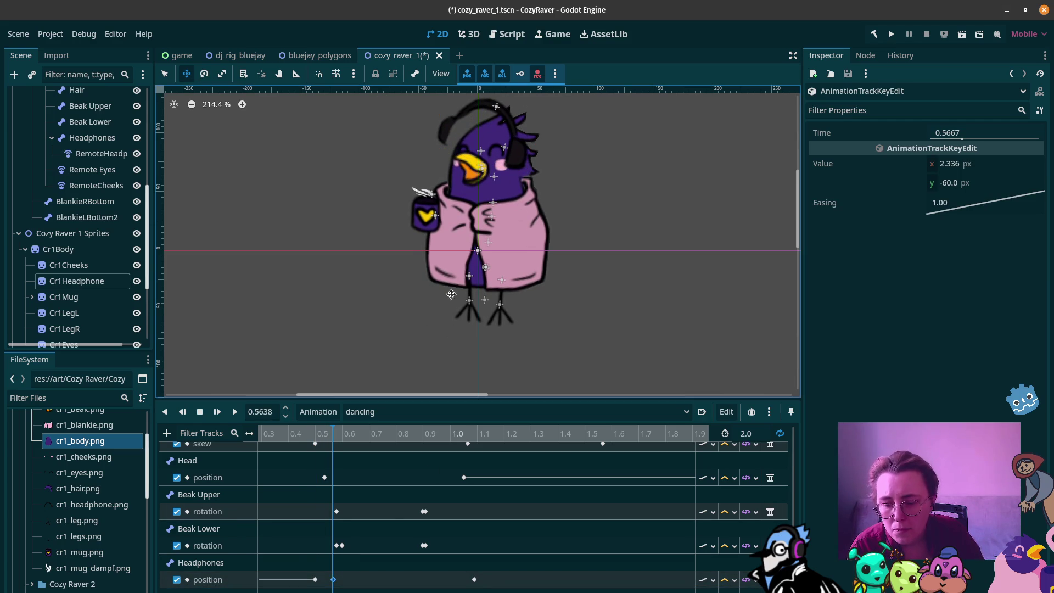
left_click(935, 166)
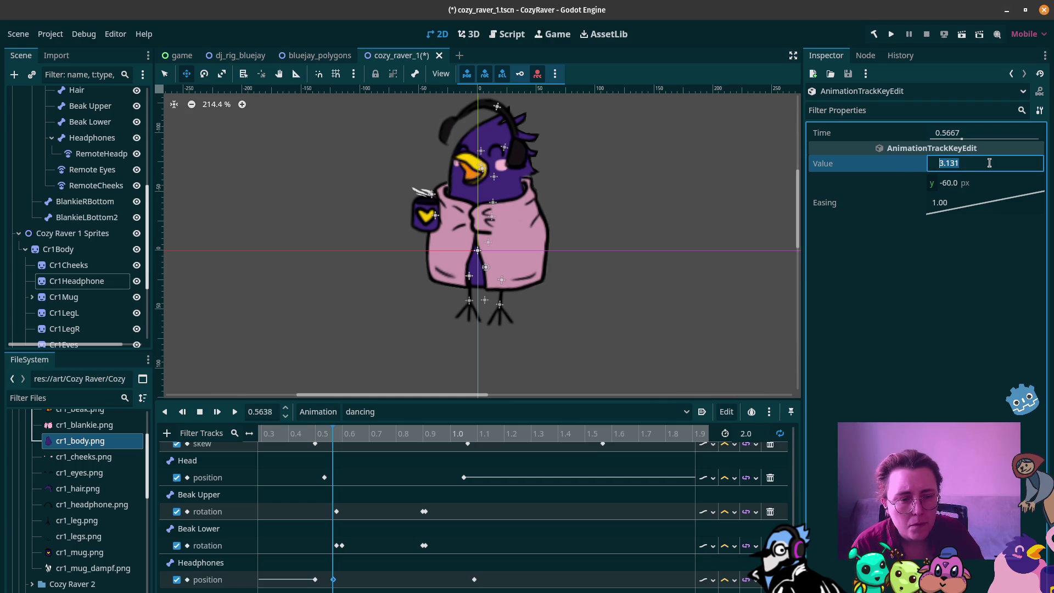
type("0")
key("Return")
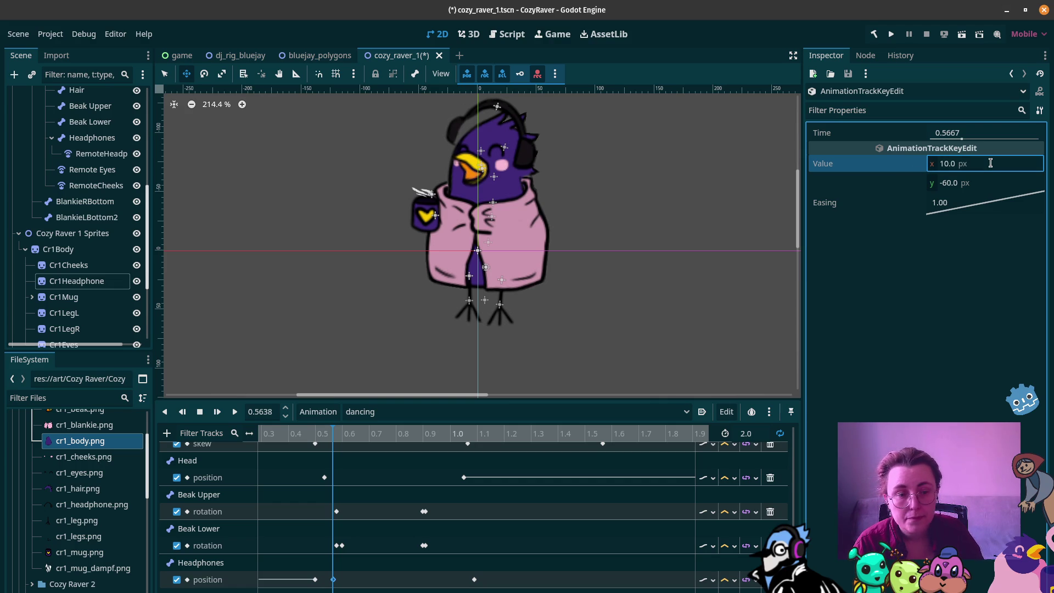
key("Return")
left_click(308, 433)
mouse_move(299, 427)
left_mouse_down()
mouse_move(270, 428)
mouse_move(371, 433)
mouse_move(265, 453)
left_mouse_up()
Step: Move the Headphones key from 0.5 to about 0.467 s and play the dance
left_click(234, 411)
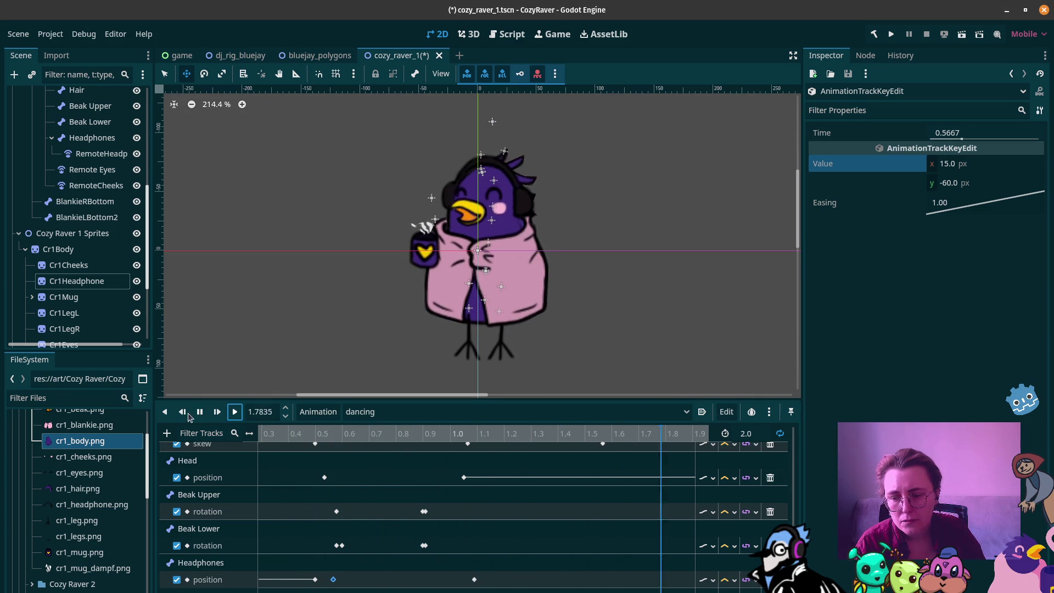
left_click(201, 412)
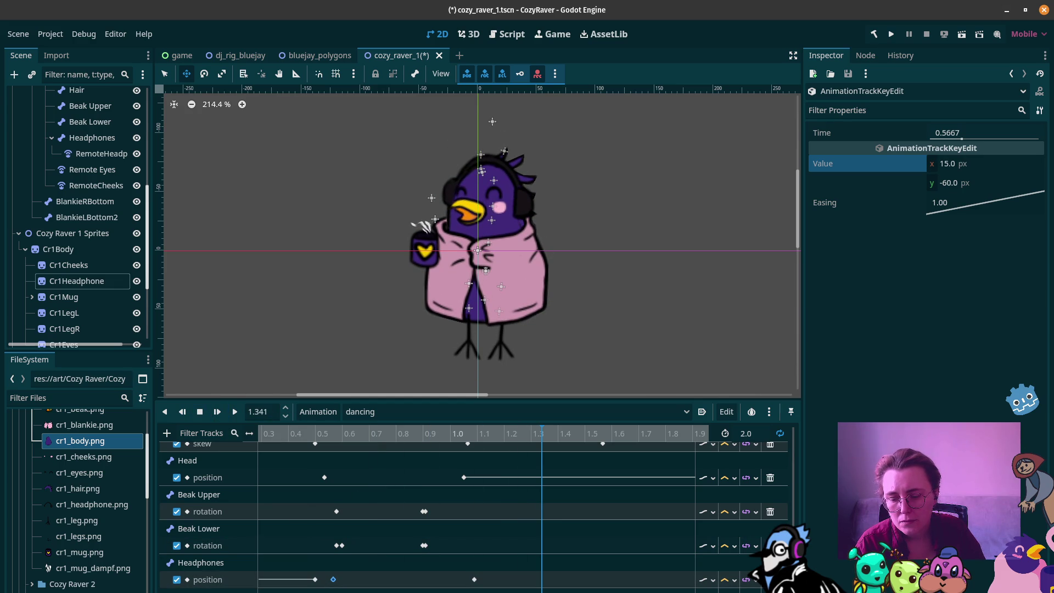
scroll(353, 569, "left", 3)
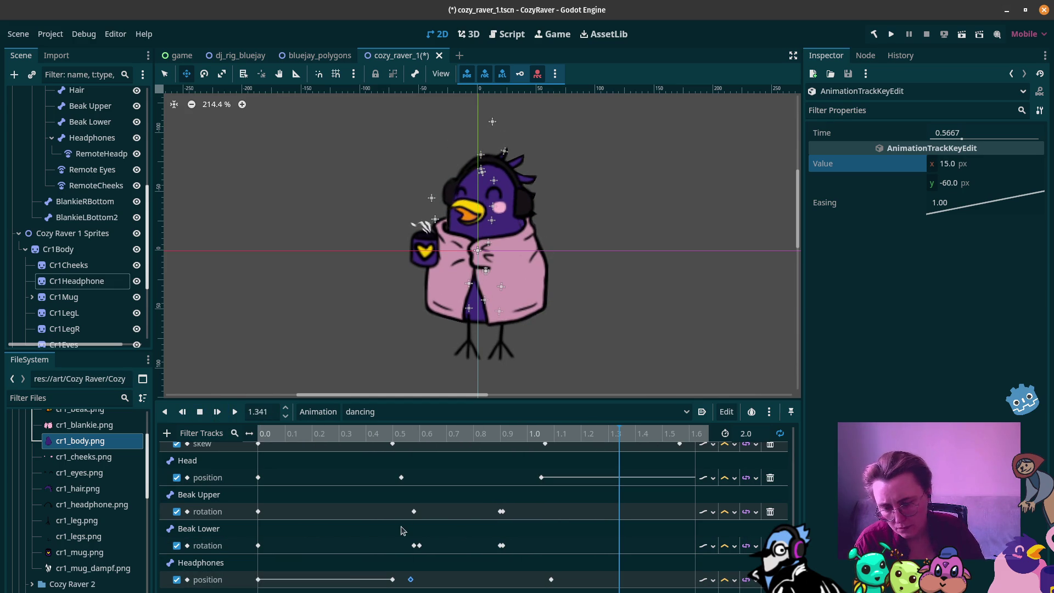
left_click_drag(392, 579, 383, 579)
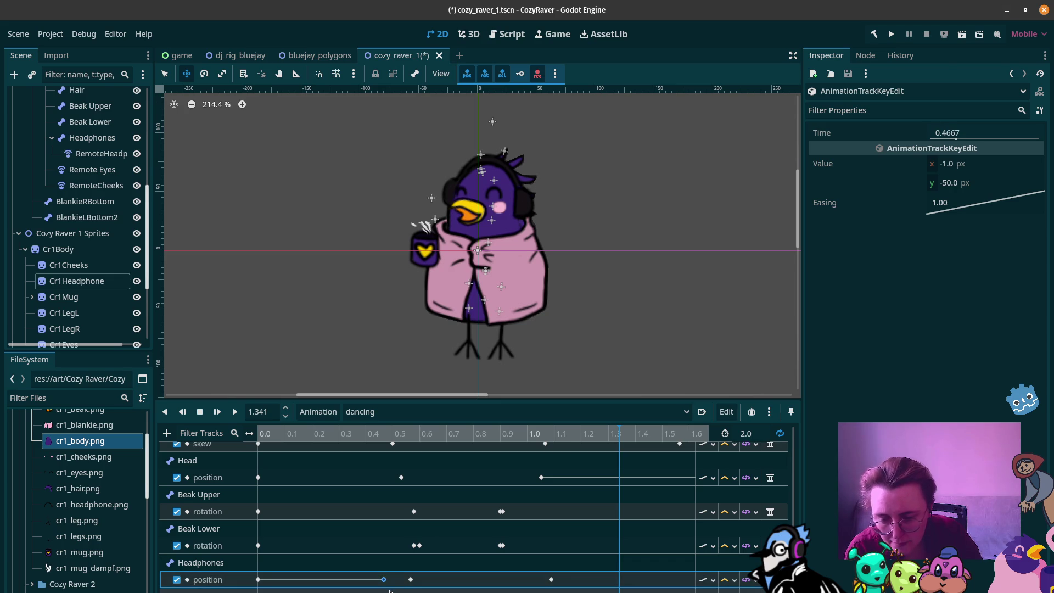
mouse_move(274, 433)
left_mouse_down()
mouse_move(264, 433)
mouse_move(291, 434)
left_mouse_up()
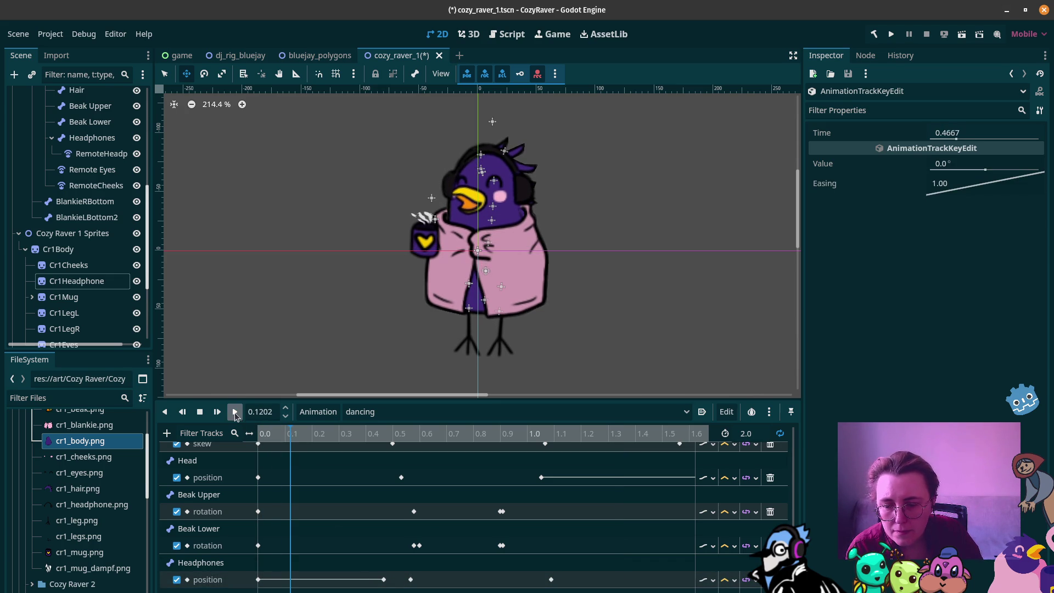
left_click(235, 413)
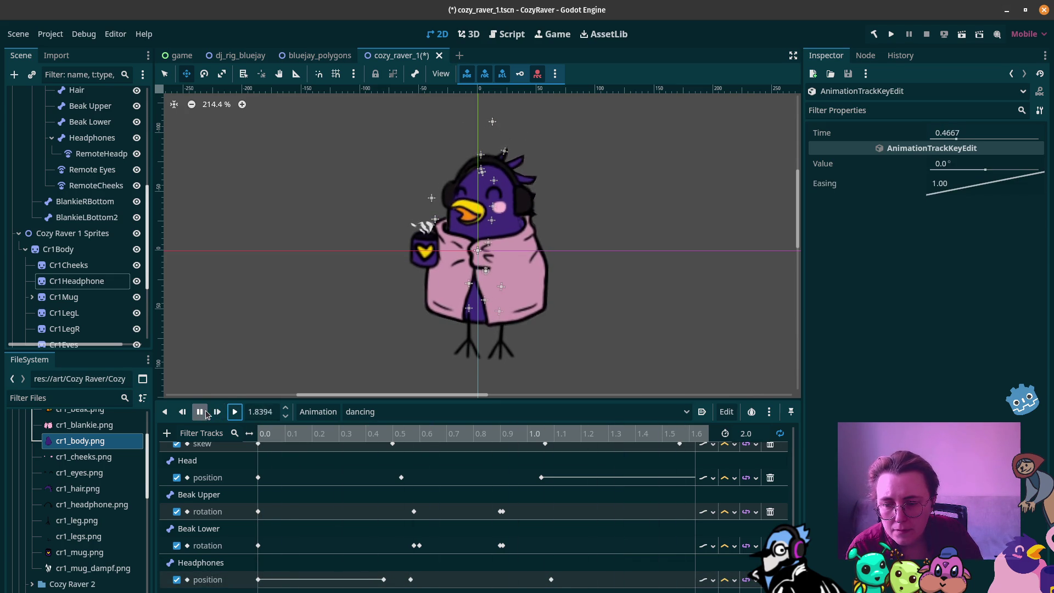
left_click(206, 411)
Step: Set the 0.5667 s Headphones rotation key to 16° and preview
left_click(414, 591)
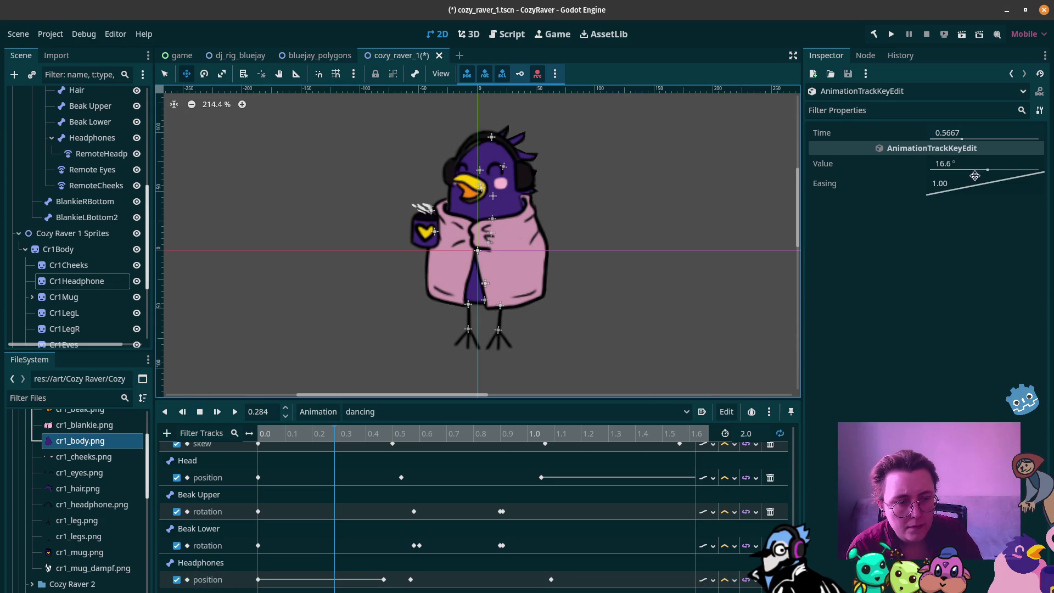
left_click_drag(987, 171, 986, 171)
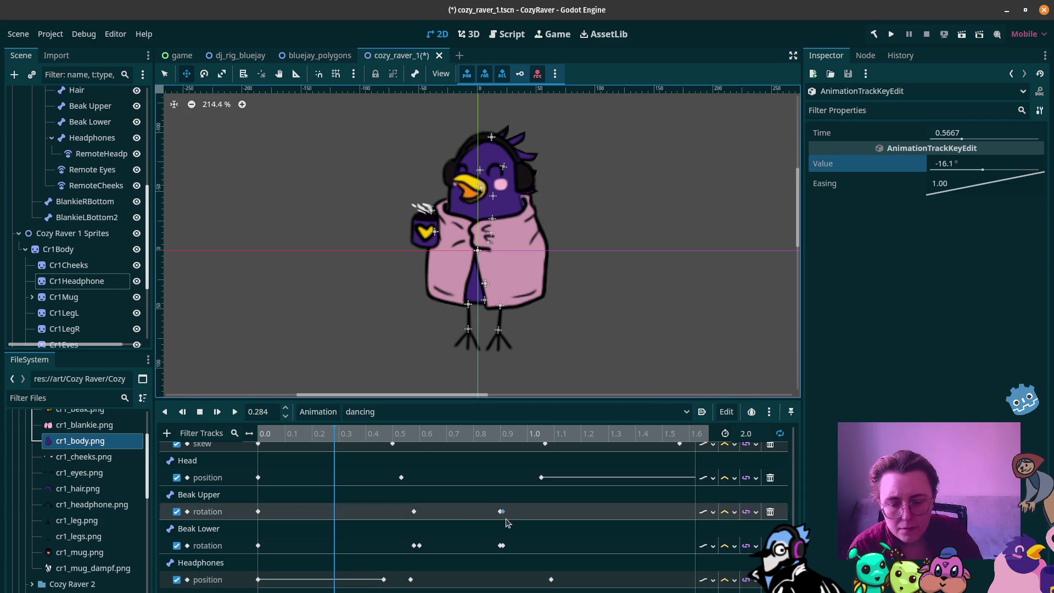
left_click(299, 436)
mouse_move(297, 437)
left_mouse_down()
mouse_move(285, 434)
mouse_move(411, 429)
left_mouse_up()
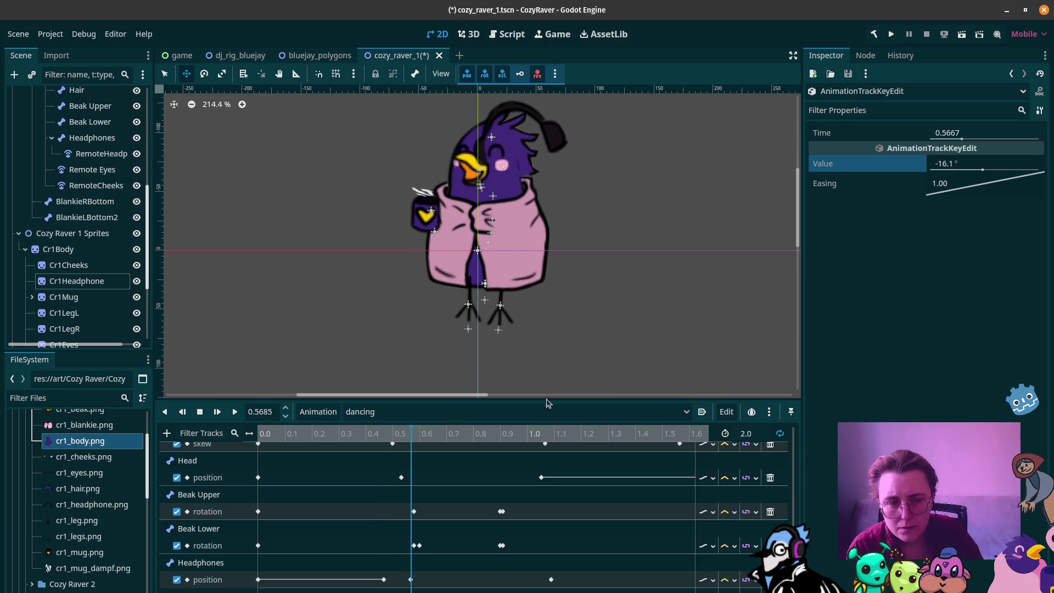
left_click(978, 169)
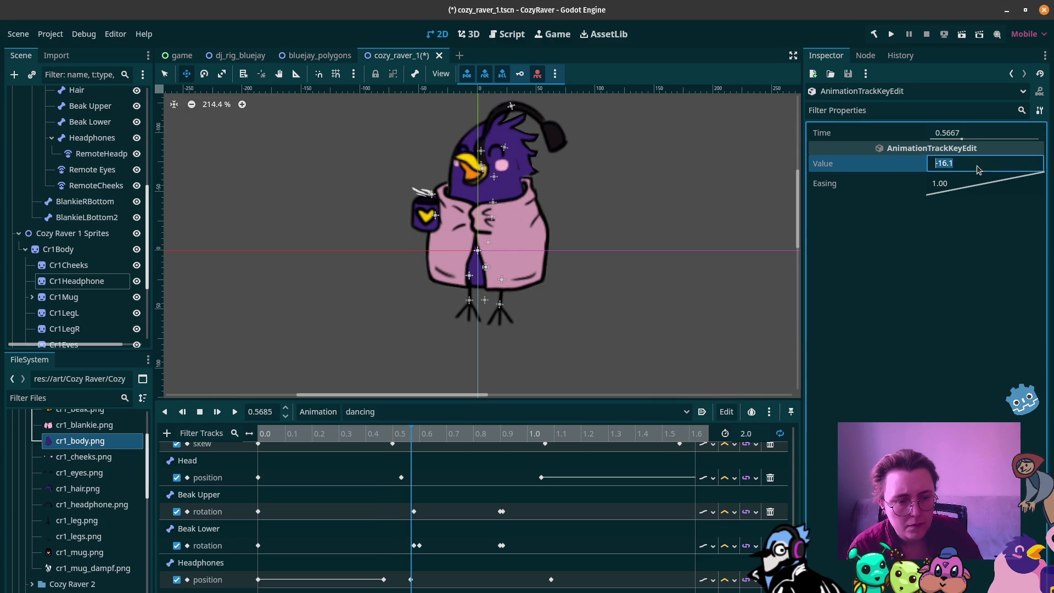
type("16")
key("Return")
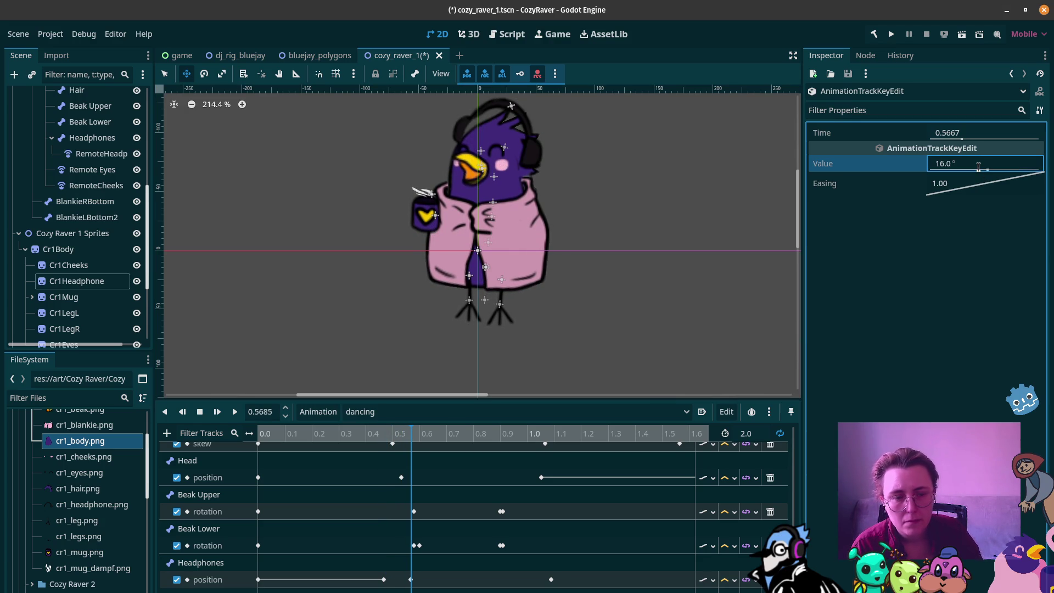
mouse_move(268, 433)
left_mouse_down()
mouse_move(425, 436)
mouse_move(414, 440)
left_mouse_up()
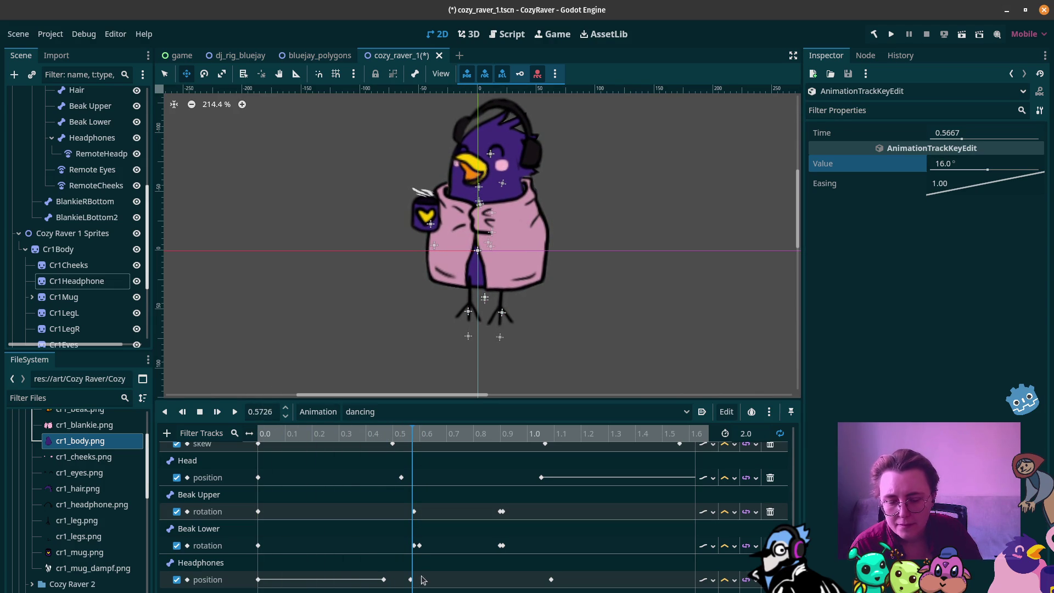
Step: Drag the Headphones position and rotation keys later to 0.7667 s and preview the dance
left_click_drag(410, 579, 429, 583)
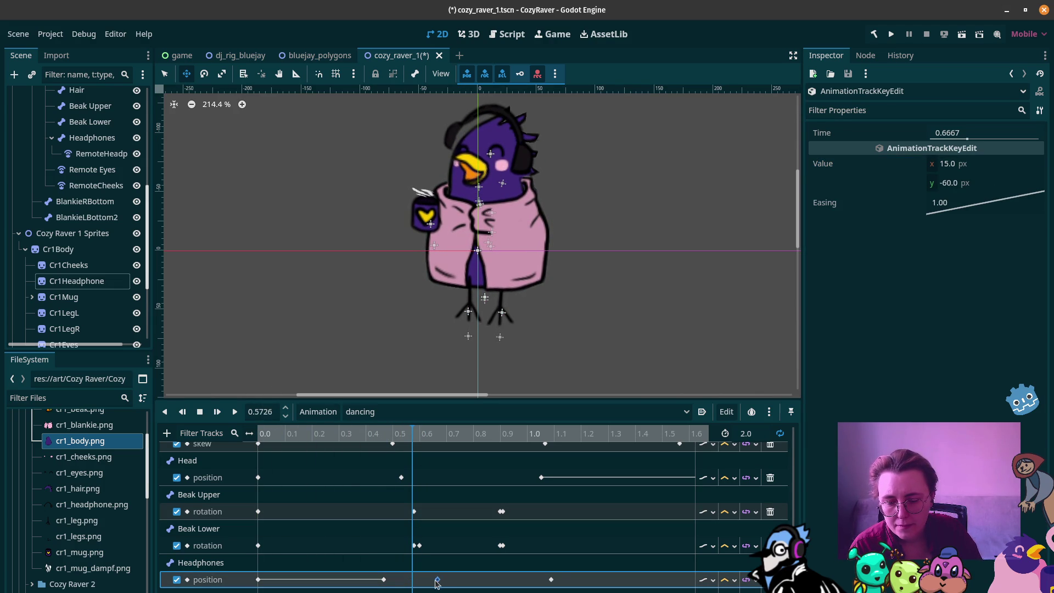
left_click(438, 591)
mouse_move(414, 433)
left_mouse_down()
mouse_move(260, 434)
mouse_move(428, 438)
mouse_move(642, 464)
left_mouse_up()
left_click(502, 544)
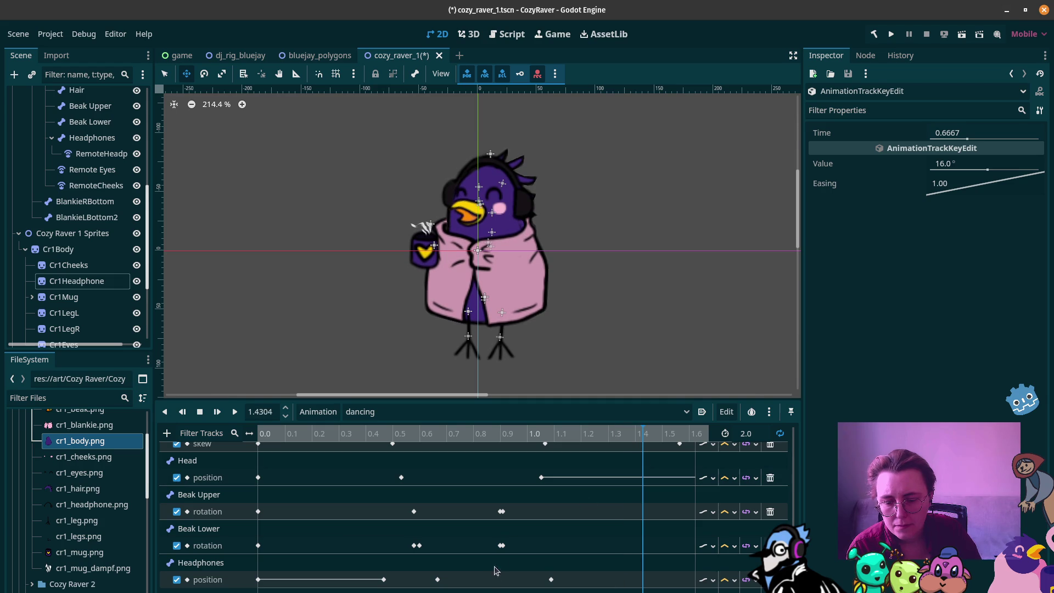
left_click(437, 579)
left_click(464, 590)
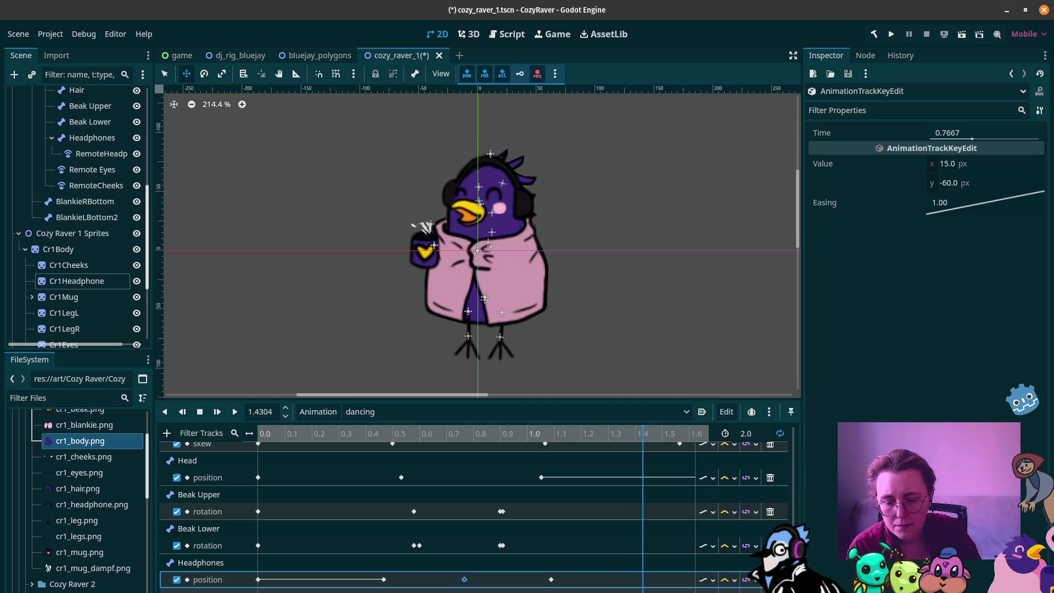
key("shift+d")
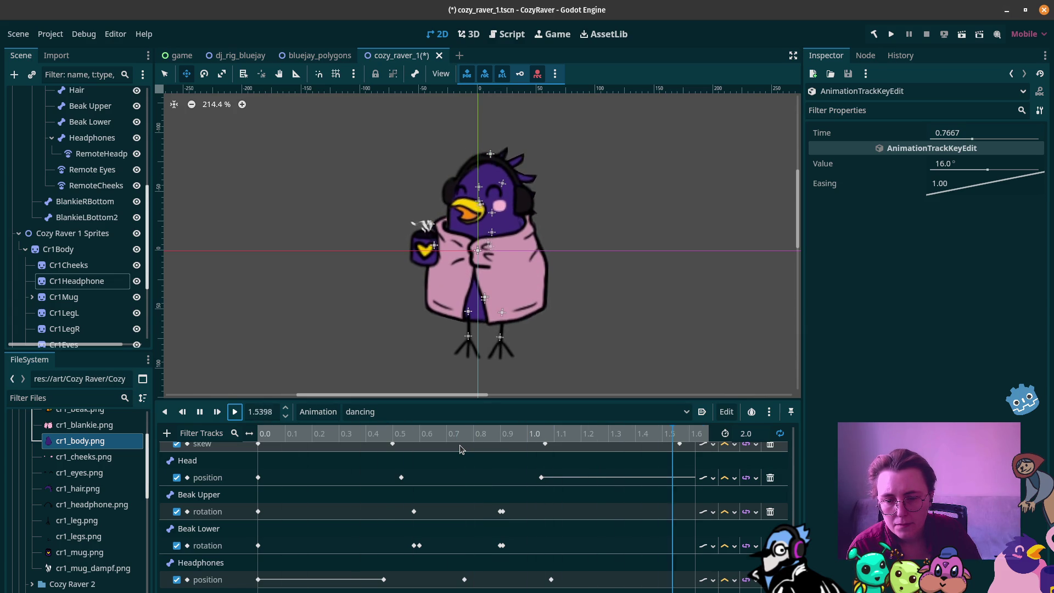
left_click(200, 412)
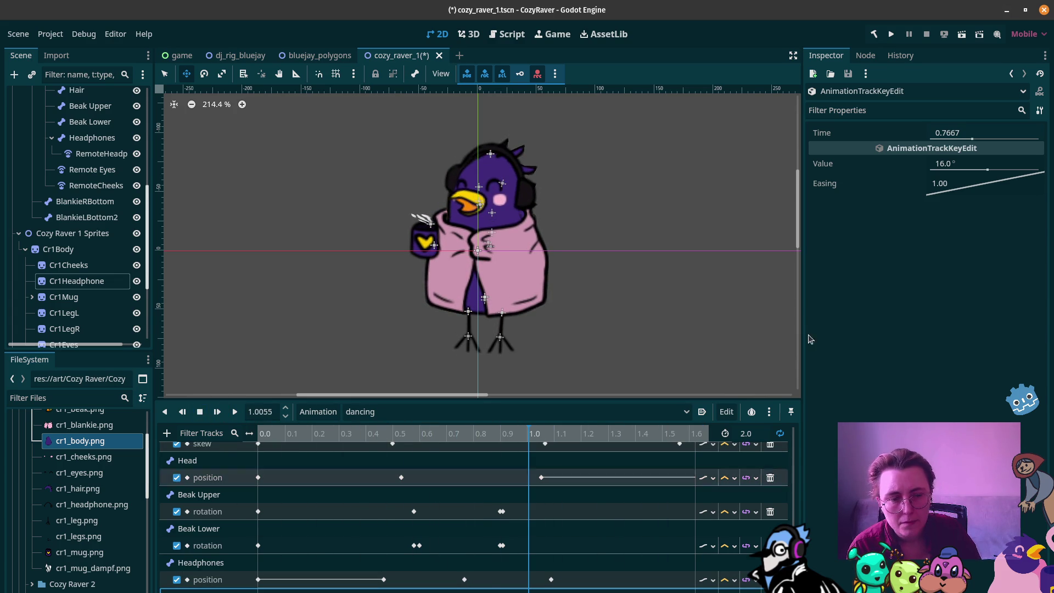
Step: Reduce the Headphones rotation key to 12° and the position key's x to 12 px
left_click(970, 166)
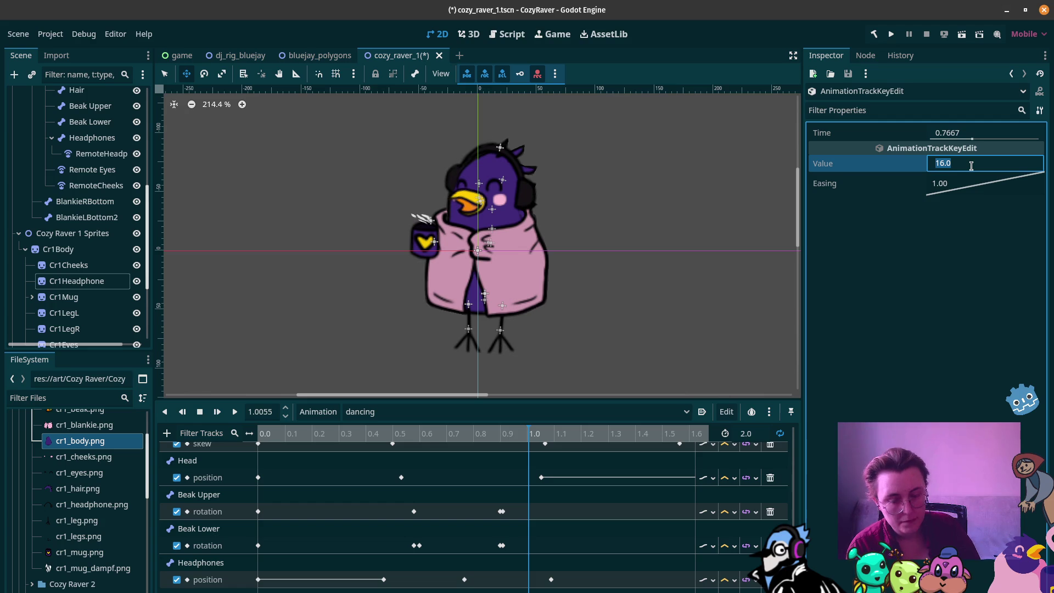
type("12")
key("Return")
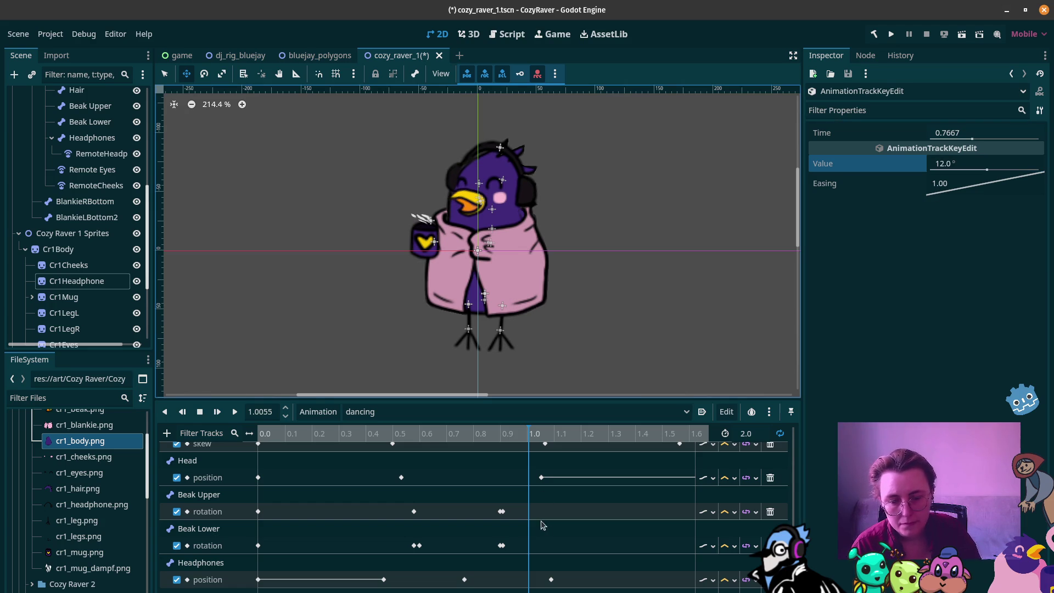
left_click(464, 579)
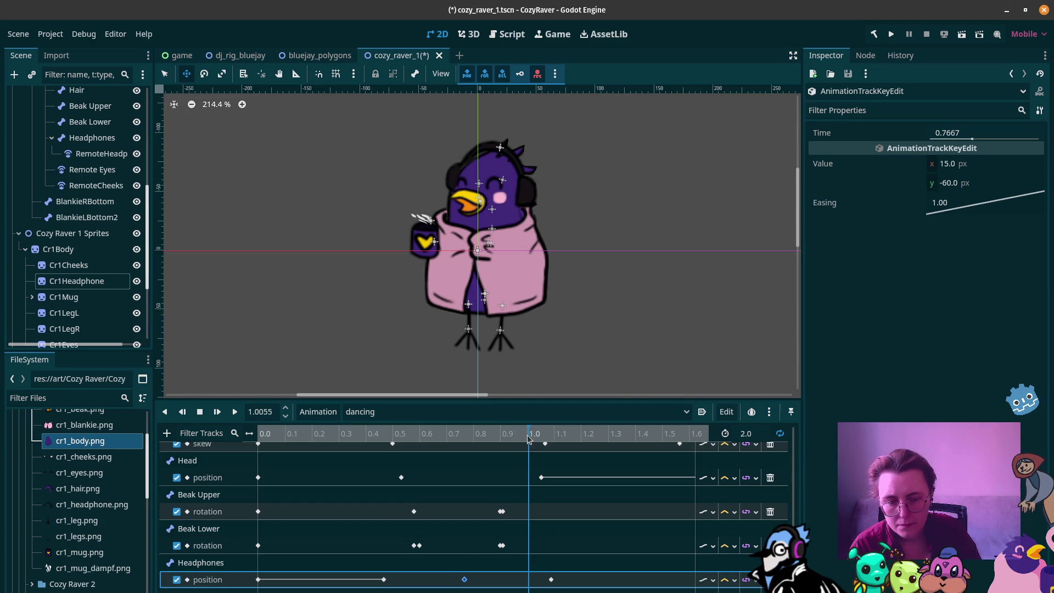
mouse_move(529, 433)
left_mouse_down()
mouse_move(294, 439)
mouse_move(491, 452)
mouse_move(467, 456)
left_mouse_up()
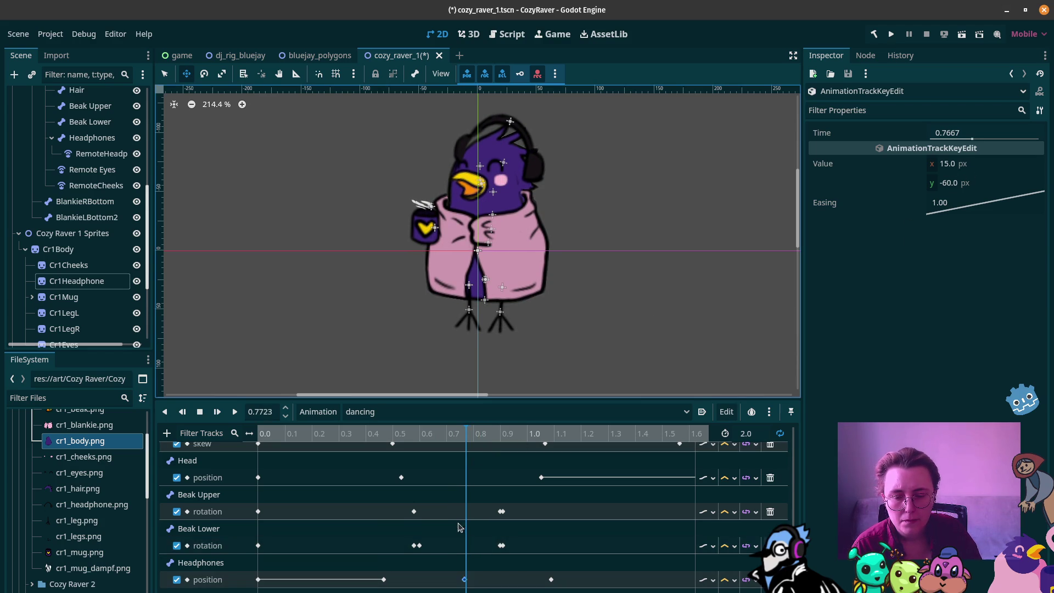
left_click(465, 580)
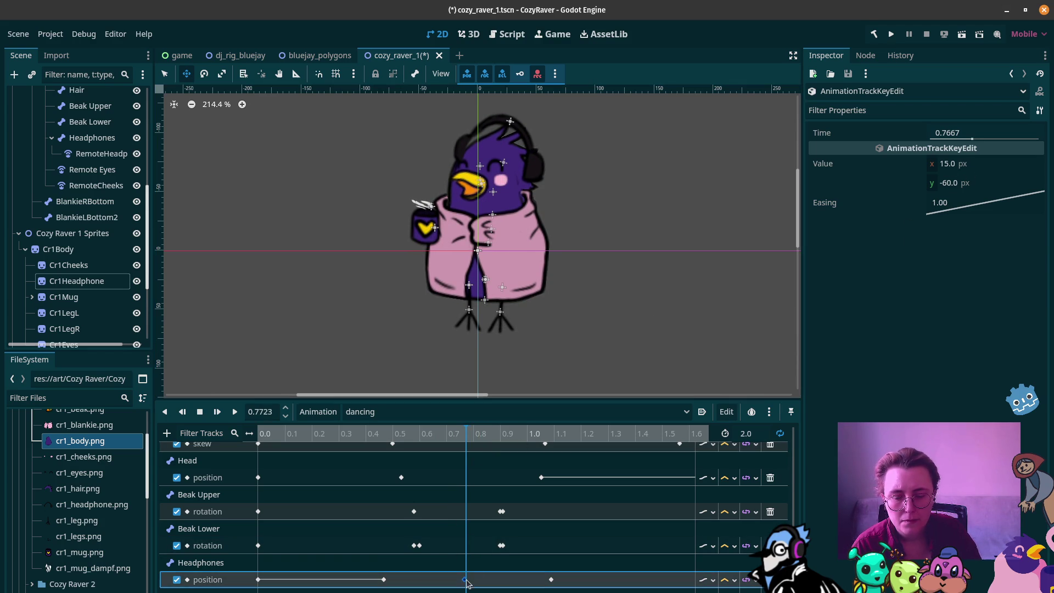
left_click(944, 165)
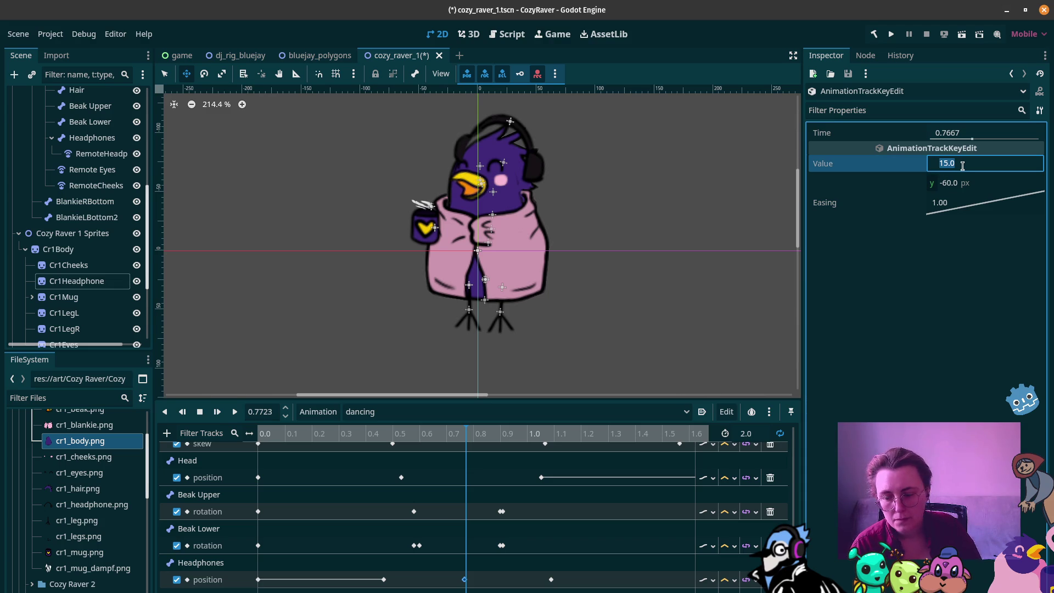
type("12")
key("Return")
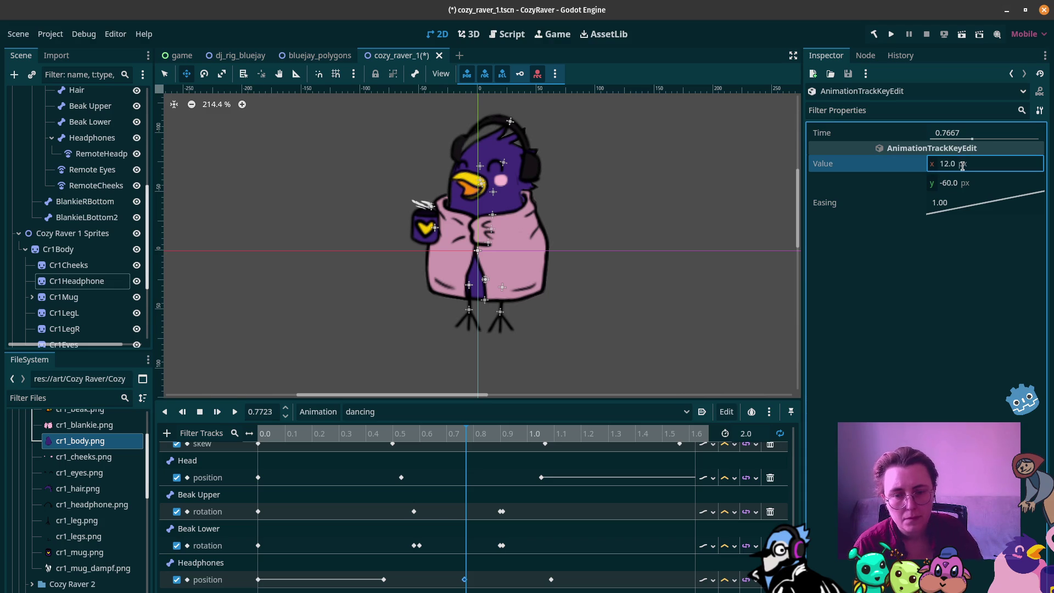
mouse_move(395, 433)
left_mouse_down()
mouse_move(375, 433)
mouse_move(574, 461)
mouse_move(462, 474)
left_mouse_up()
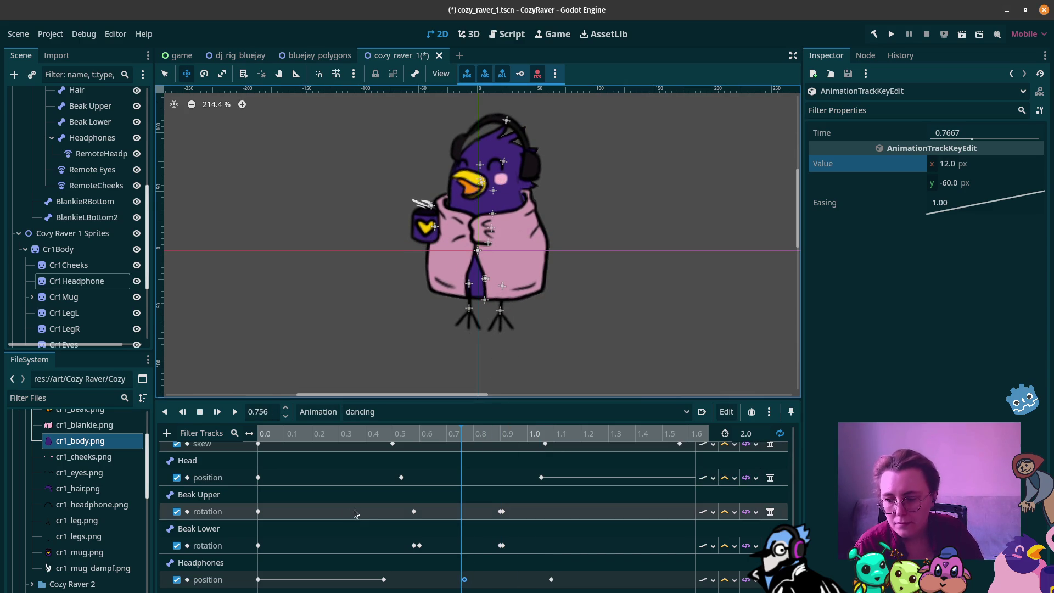
Step: Scroll up to the BlankieRBottom rotation and scale tracks and set the playhead near 0.8 s
scroll(342, 507, "up", 2)
scroll(341, 499, "up", 5)
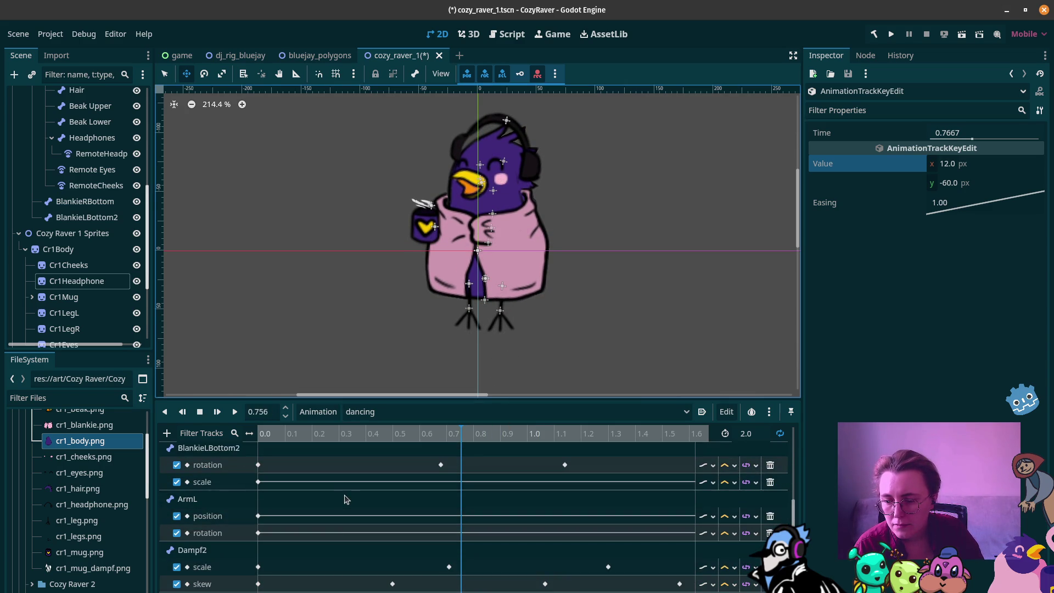
scroll(322, 489, "up", 3)
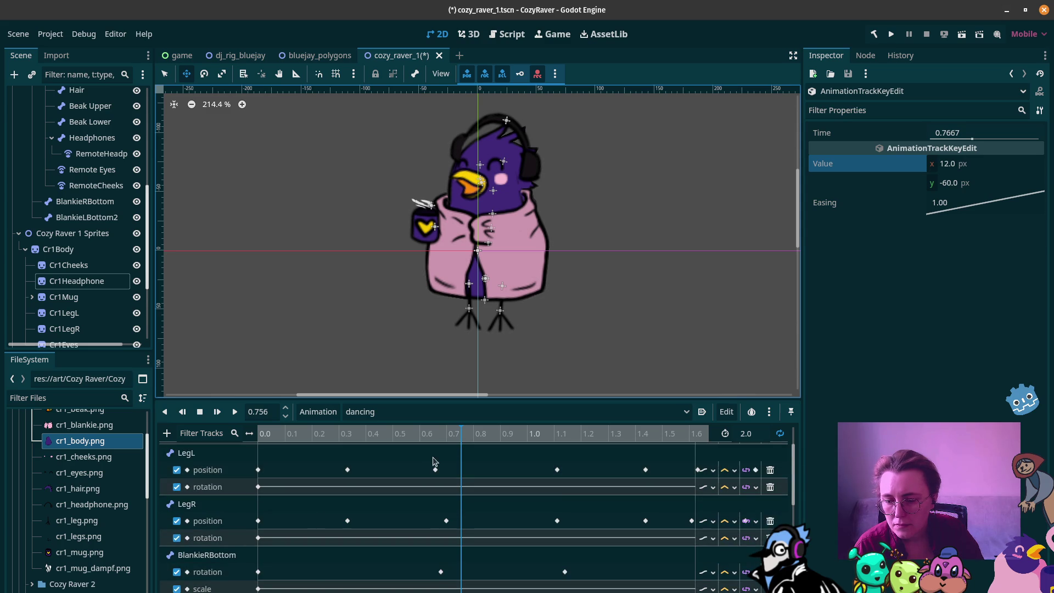
mouse_move(458, 437)
left_mouse_down()
mouse_move(254, 439)
mouse_move(493, 438)
left_mouse_up()
scroll(494, 439, "down", 1)
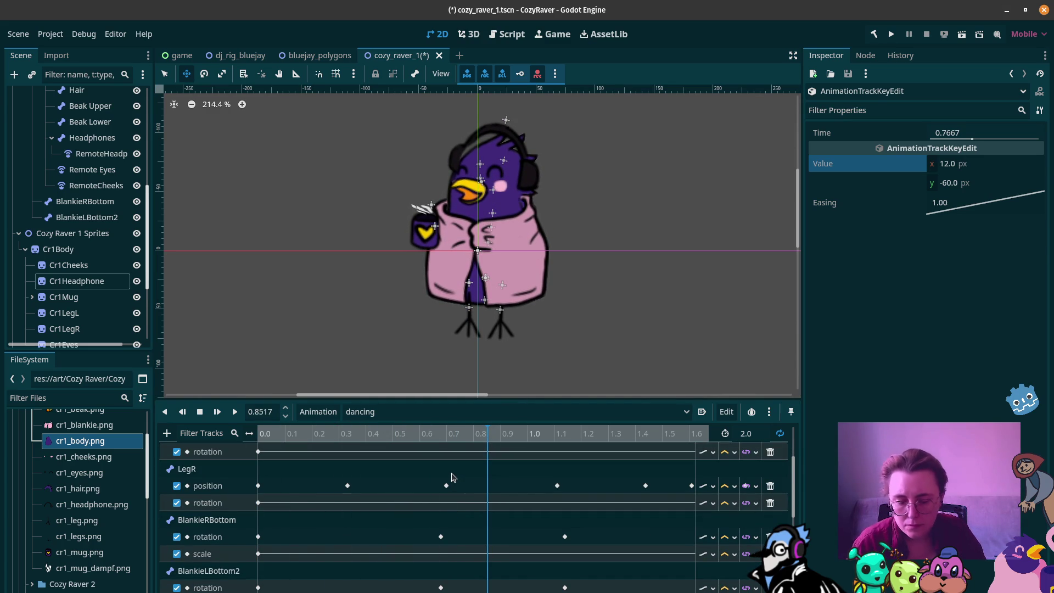
left_click(458, 476)
scroll(458, 477, "down", 2)
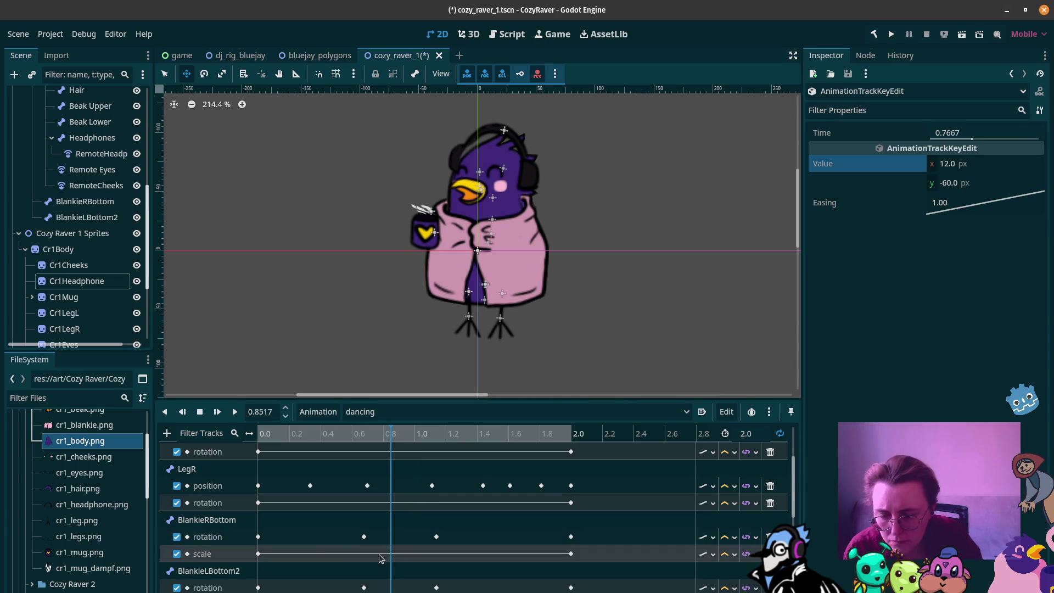
left_click(369, 434)
mouse_move(343, 434)
left_mouse_down()
mouse_move(292, 433)
mouse_move(395, 439)
mouse_move(370, 444)
mouse_move(384, 444)
left_mouse_up()
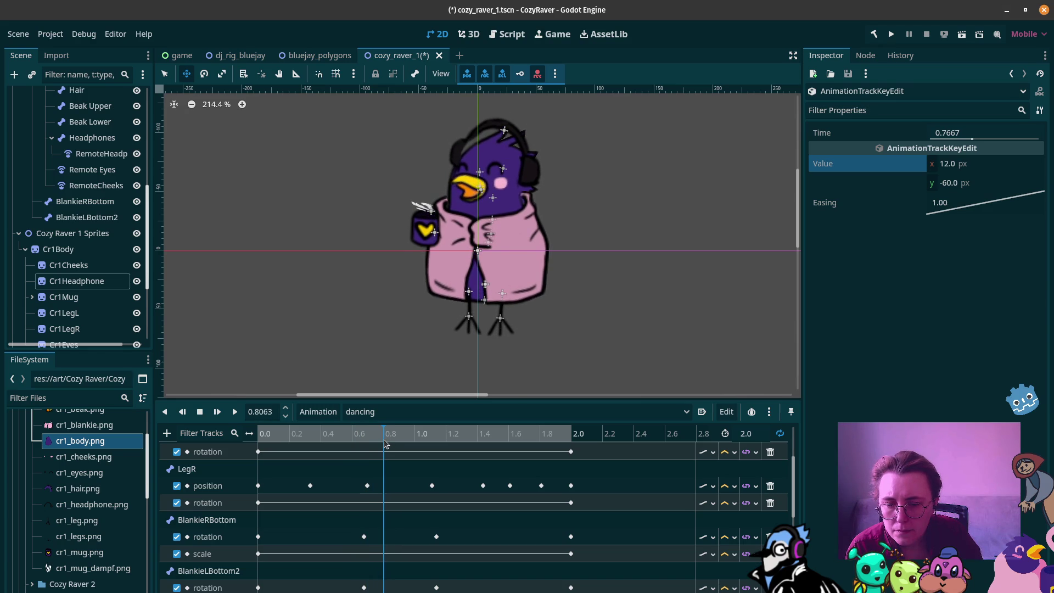
Step: Insert a BlankieRBottom scale key at 0.8 s, with height 1.0 and width about 1.74
left_click(385, 557)
right_click(386, 558)
left_click(396, 563)
left_click(384, 553)
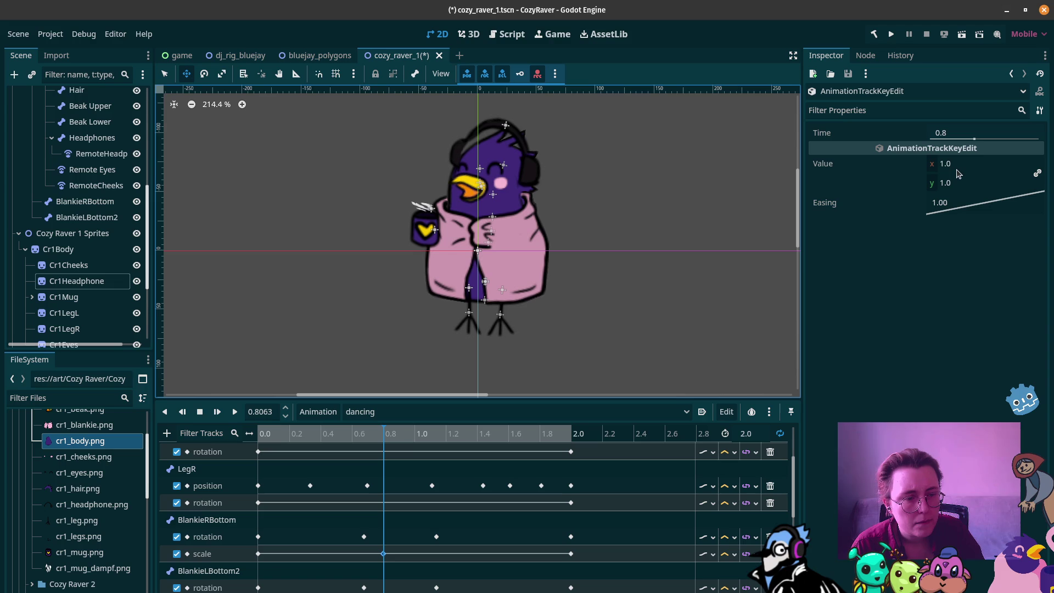
left_click_drag(938, 166, 988, 166)
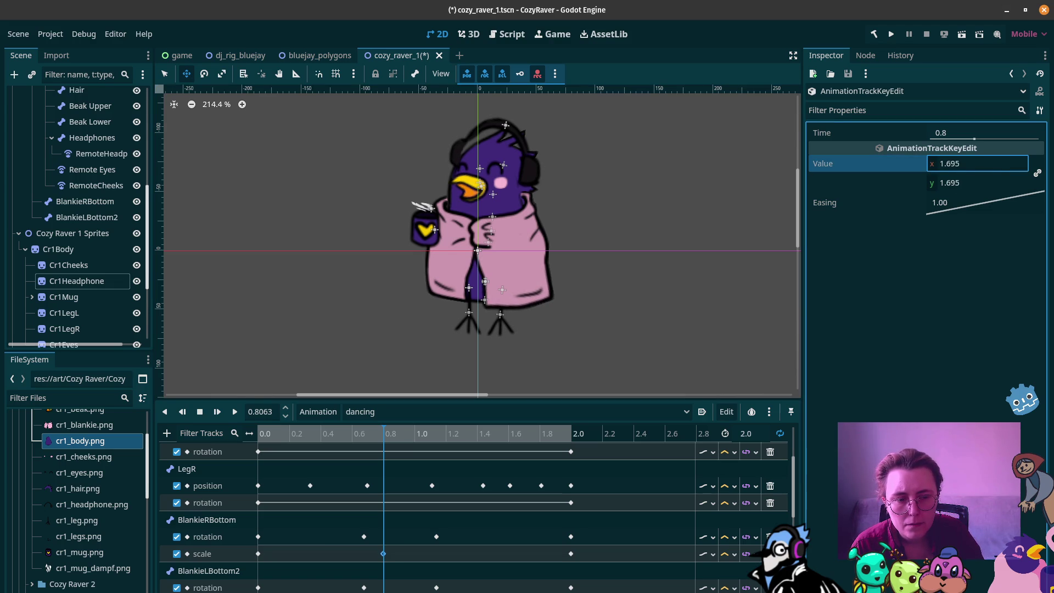
left_click(976, 189)
type("1.0")
left_click(937, 165)
type("1.74")
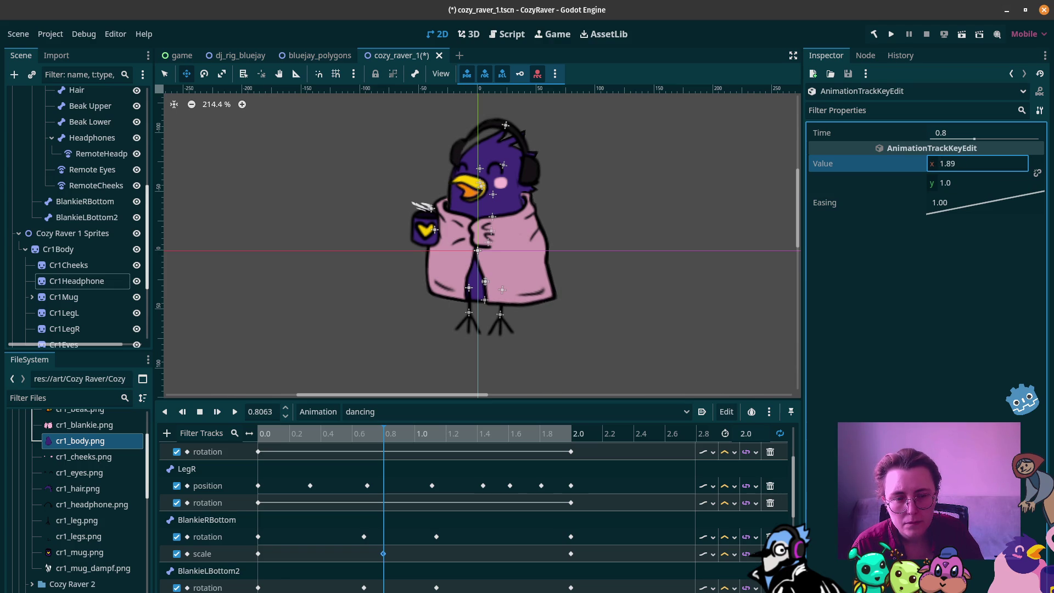
Step: Preview the stretch and settle the key's width at 1.8, then move the playhead to about 1.17 s
left_click_drag(418, 430, 444, 431)
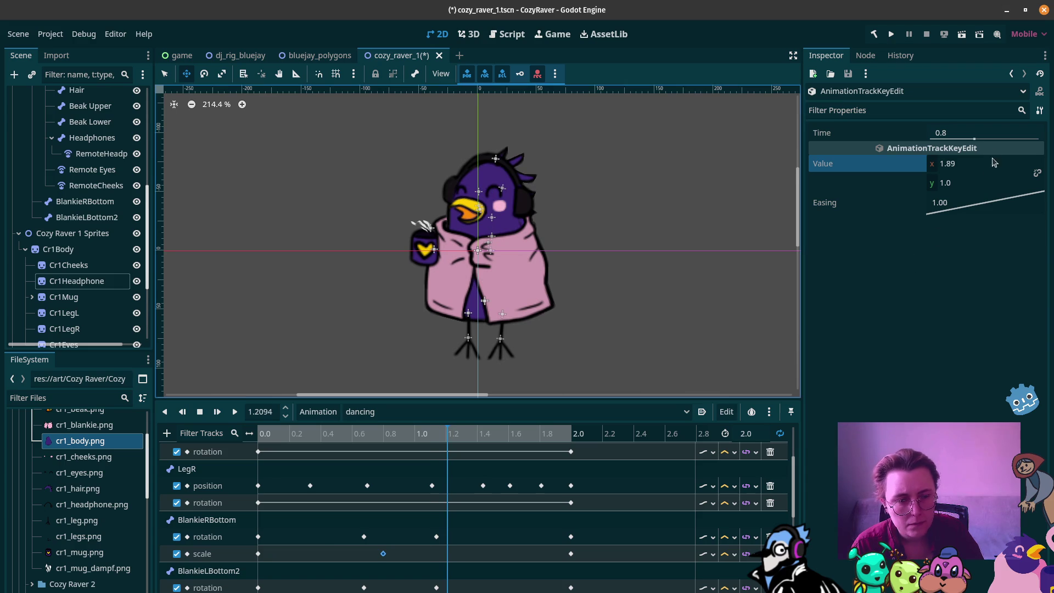
left_click(959, 167)
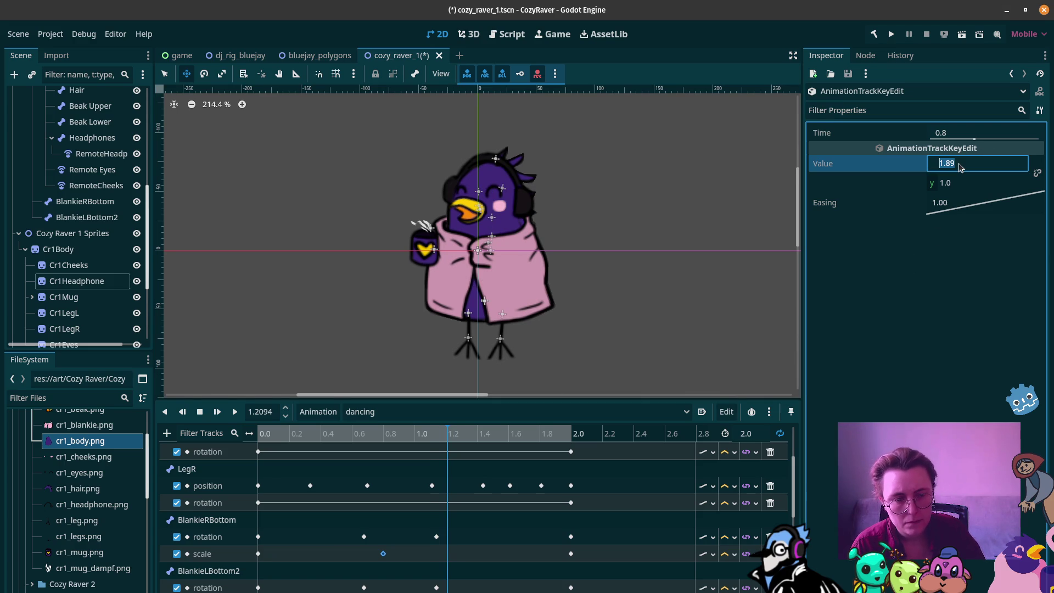
type("1")
key("Return")
mouse_move(403, 434)
left_mouse_down()
mouse_move(299, 434)
mouse_move(448, 442)
mouse_move(383, 456)
left_mouse_up()
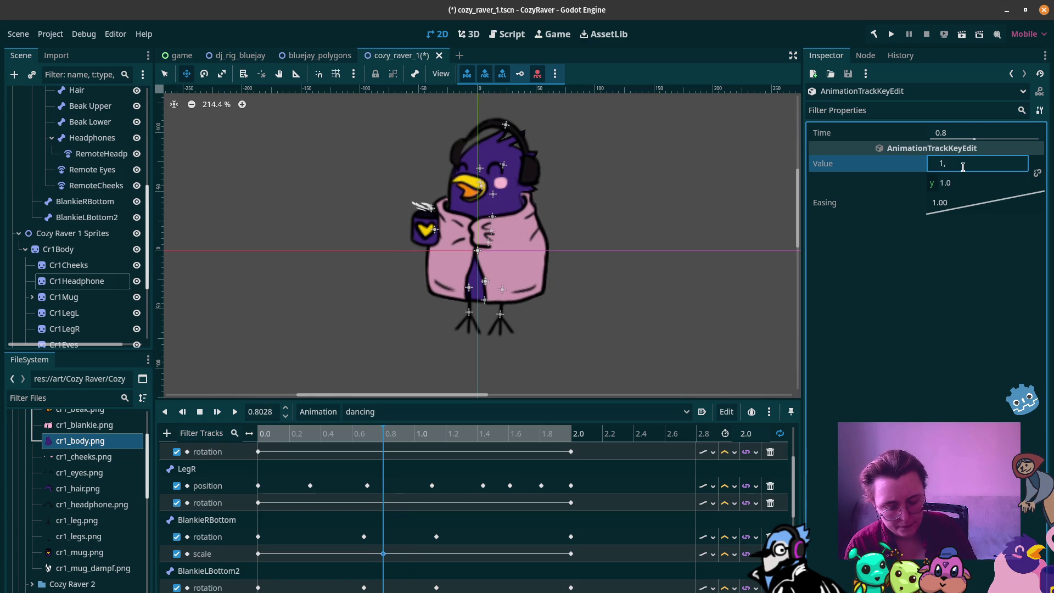
type("8")
key("Return")
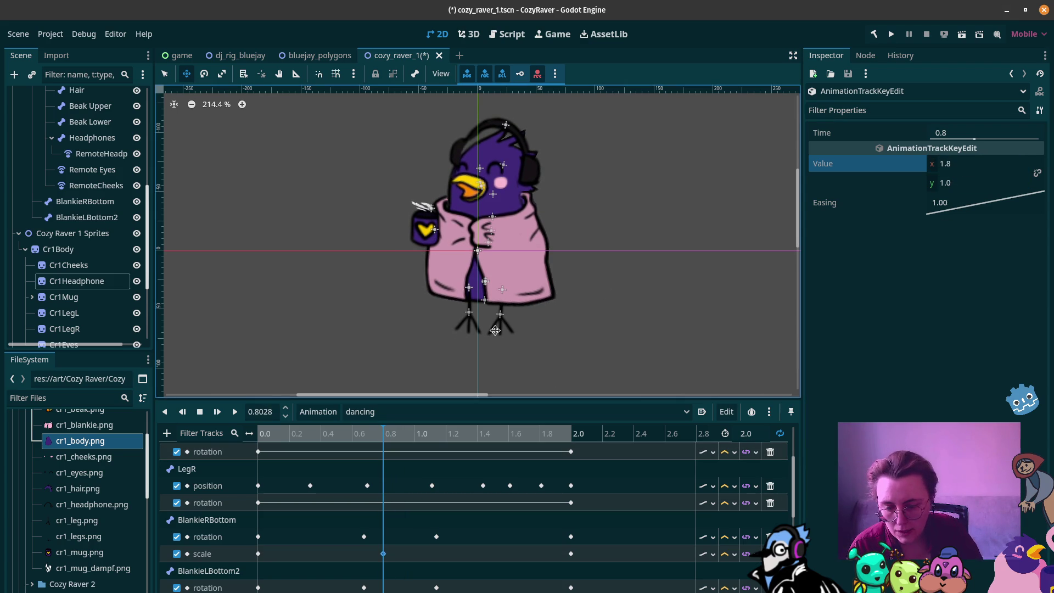
left_click_drag(399, 439, 442, 439)
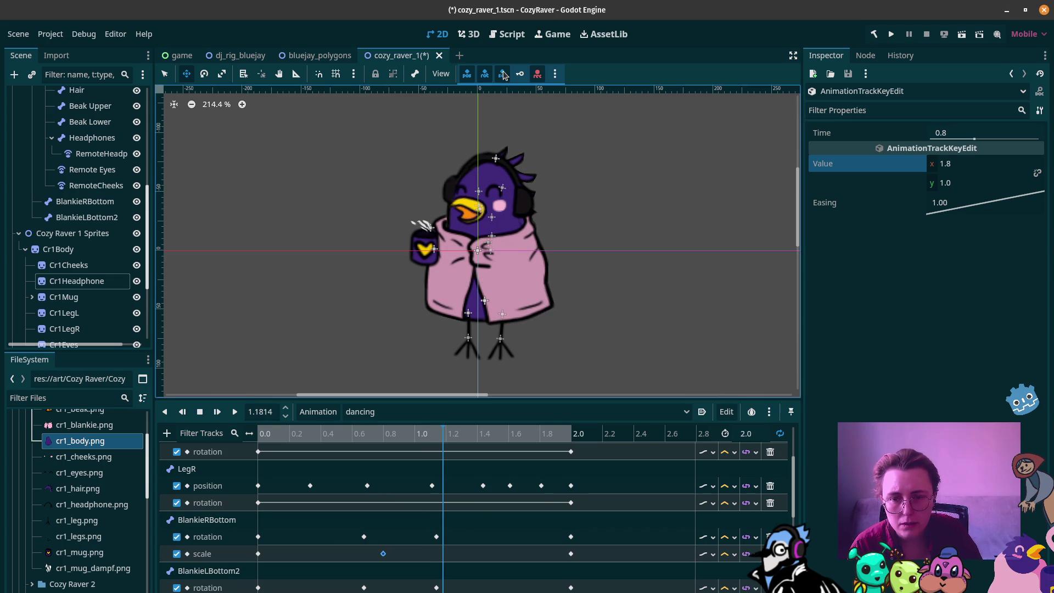
right_click(444, 555)
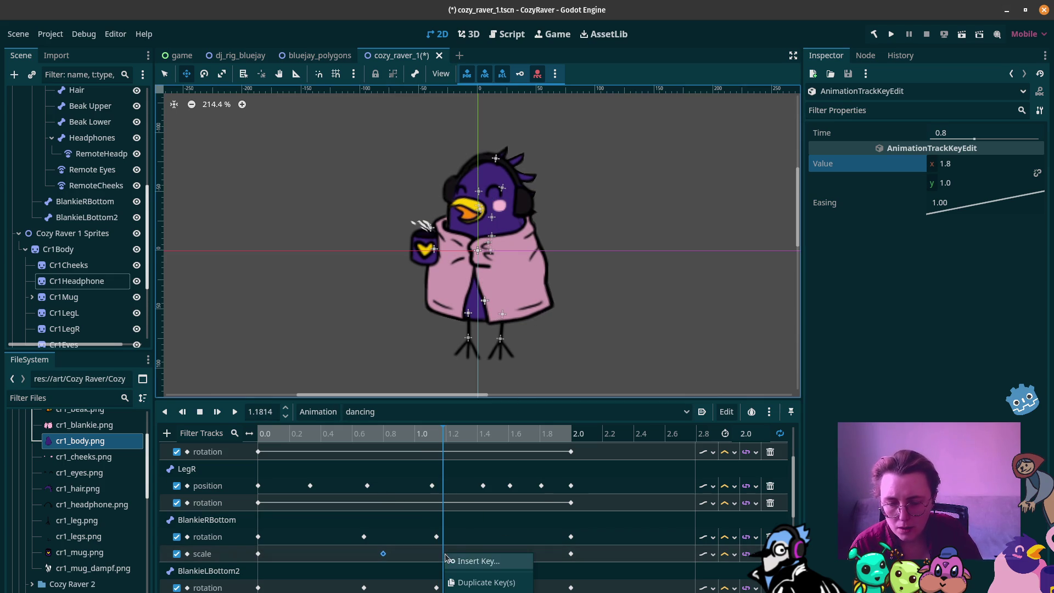
Step: Add BlankieRBottom scale keys near 1.2 s and at 0.67 s, the latter with x scale 1.0
left_click(478, 561)
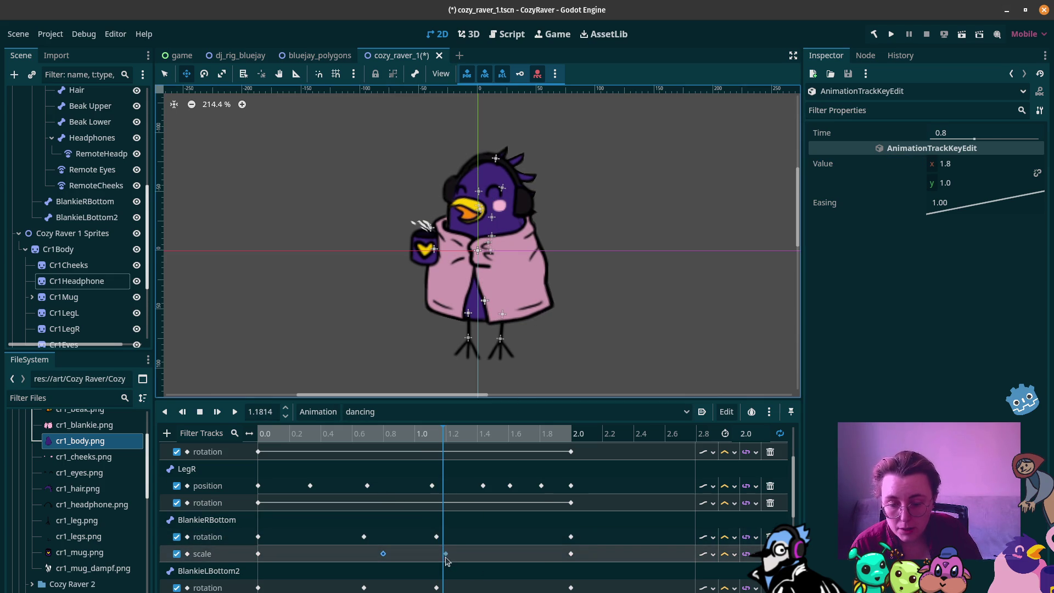
left_click(982, 162)
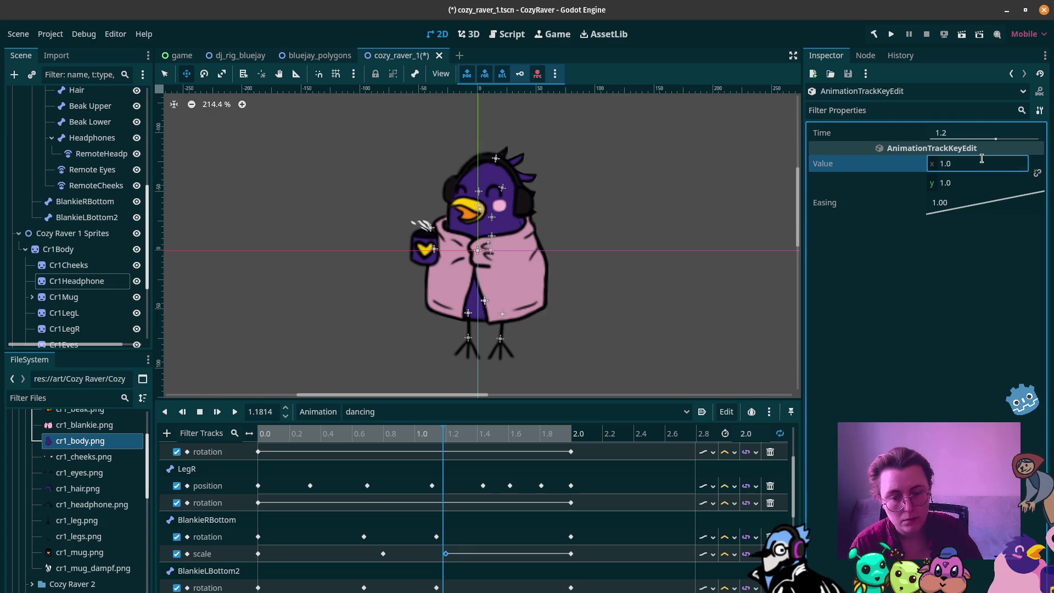
mouse_move(329, 433)
left_mouse_down()
mouse_move(242, 435)
mouse_move(448, 437)
mouse_move(363, 458)
left_mouse_up()
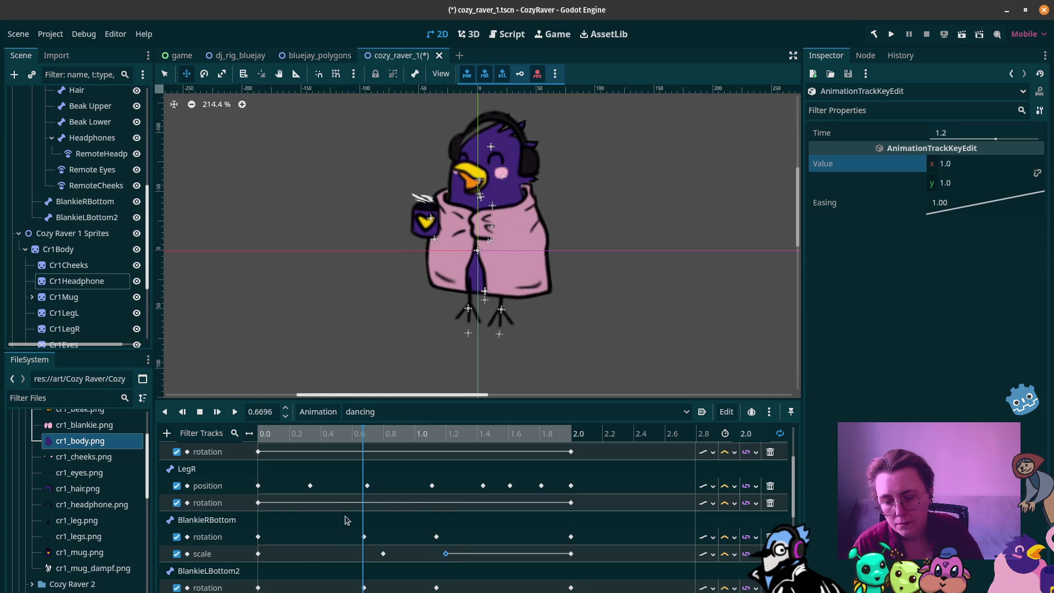
right_click(364, 557)
left_click(378, 560)
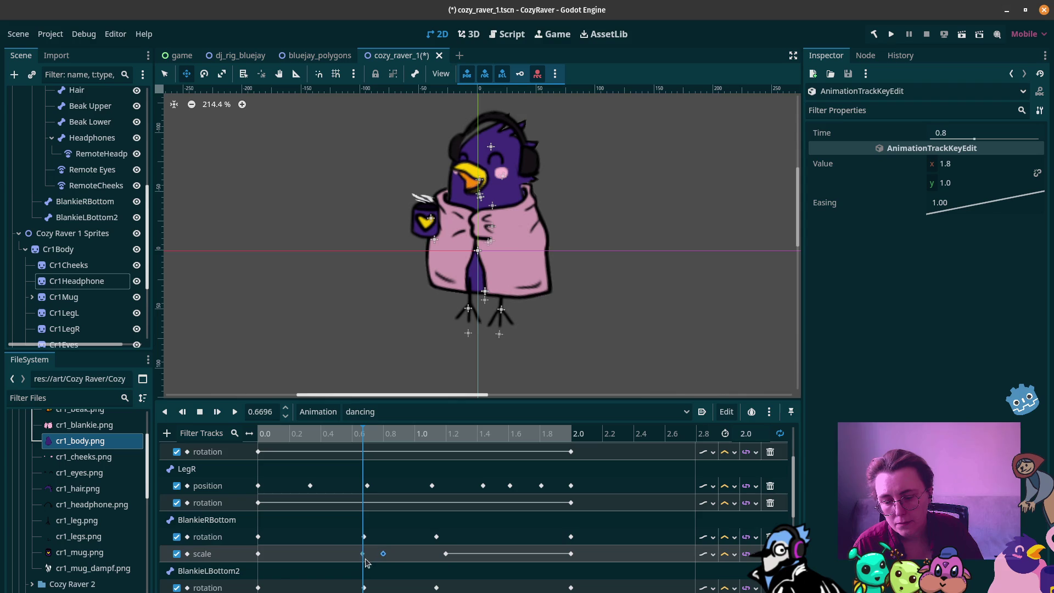
left_click(967, 170)
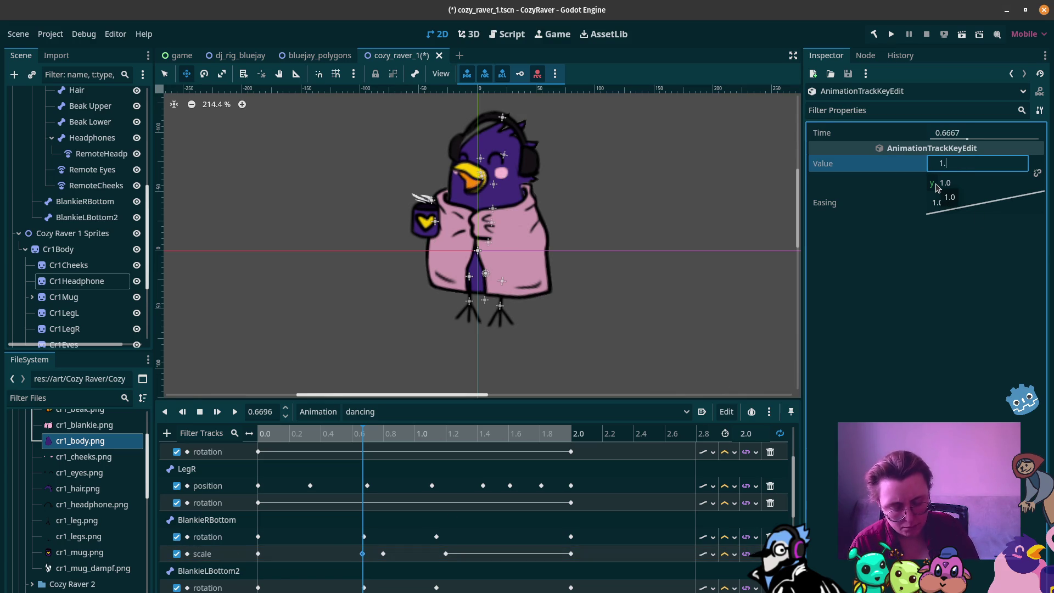
type("0")
key("Return")
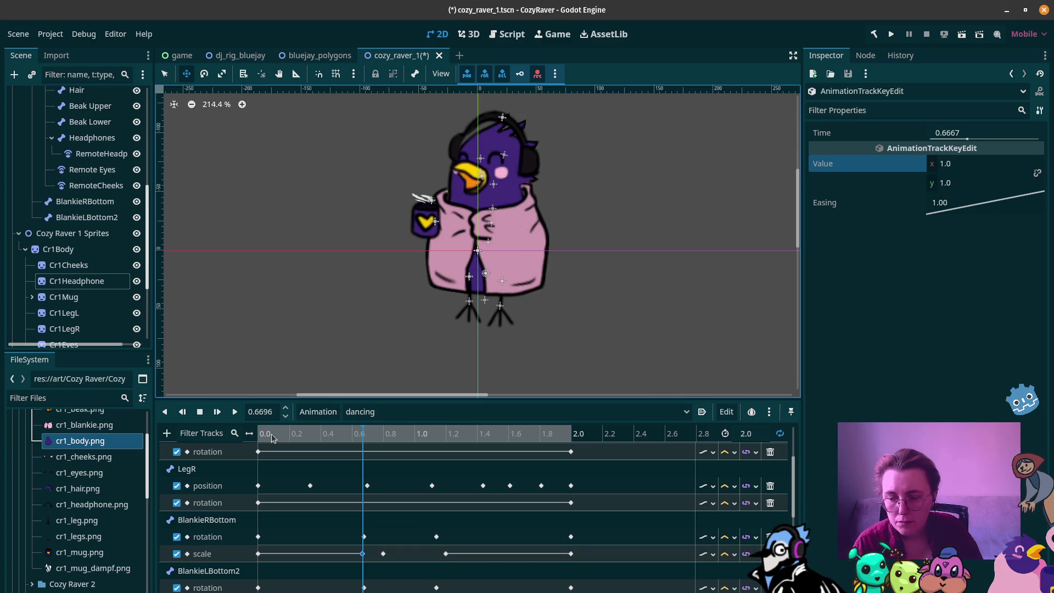
Step: Preview the dance and move the 1.2 s scale key later to 1.33 s
left_click(317, 434)
mouse_move(317, 433)
left_mouse_down()
mouse_move(423, 434)
mouse_move(384, 434)
left_mouse_up()
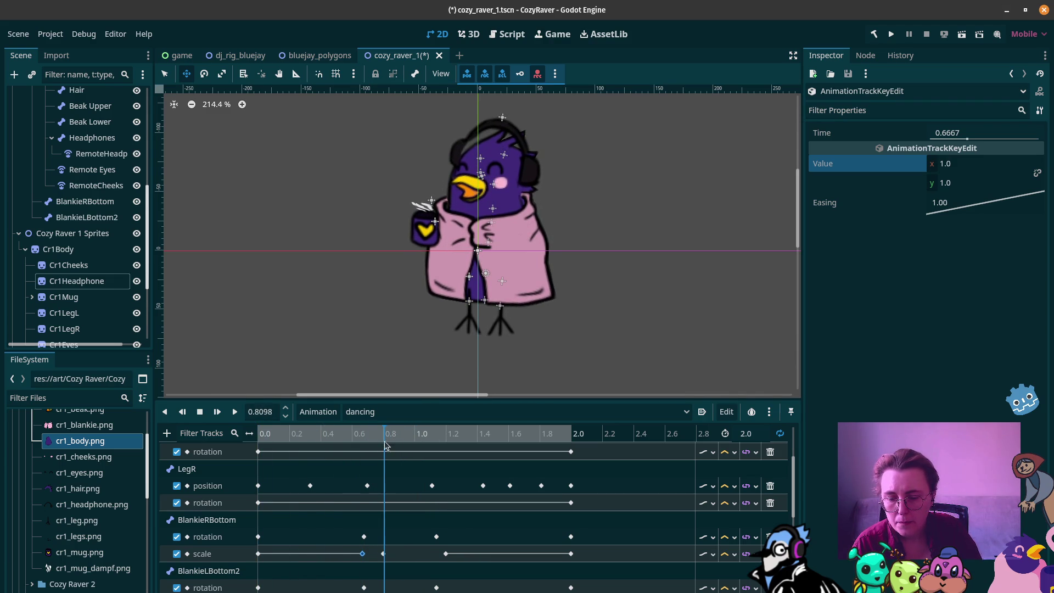
double_click(383, 553)
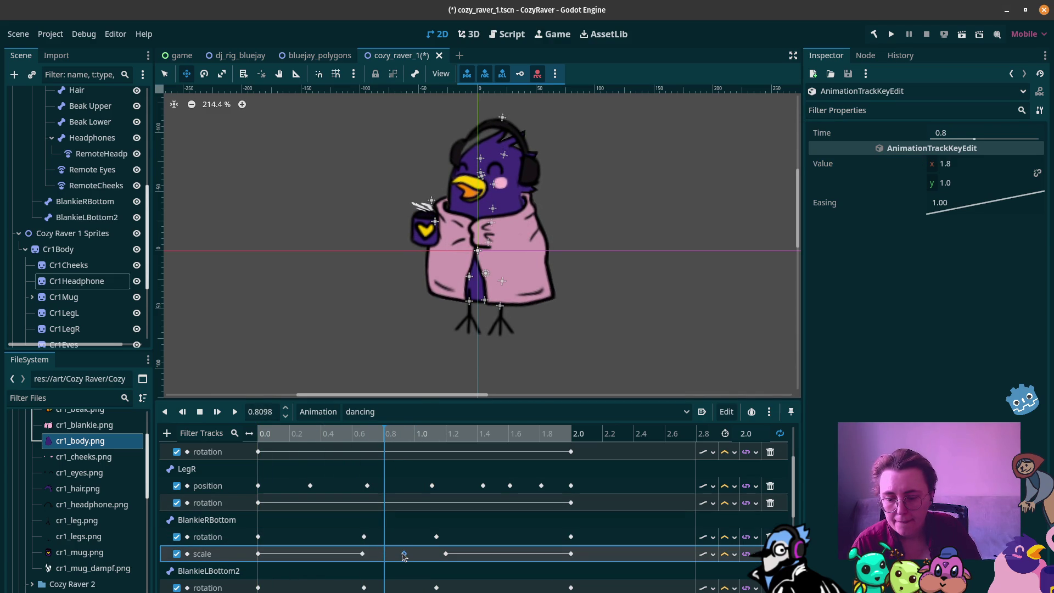
left_click(236, 413)
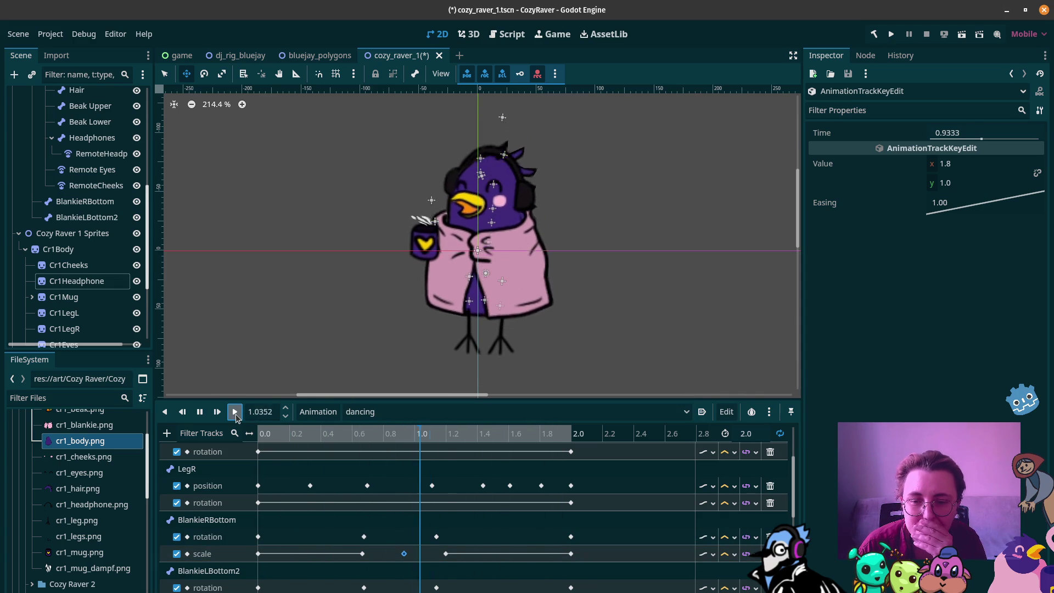
left_click(446, 553)
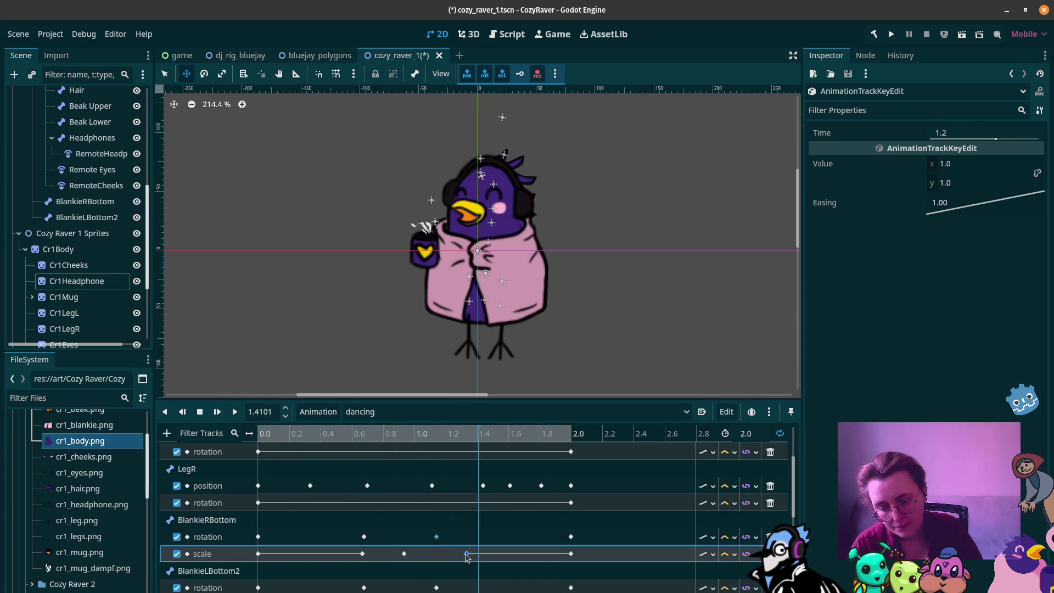
left_click_drag(466, 557, 466, 554)
scroll(392, 586, "down", 1)
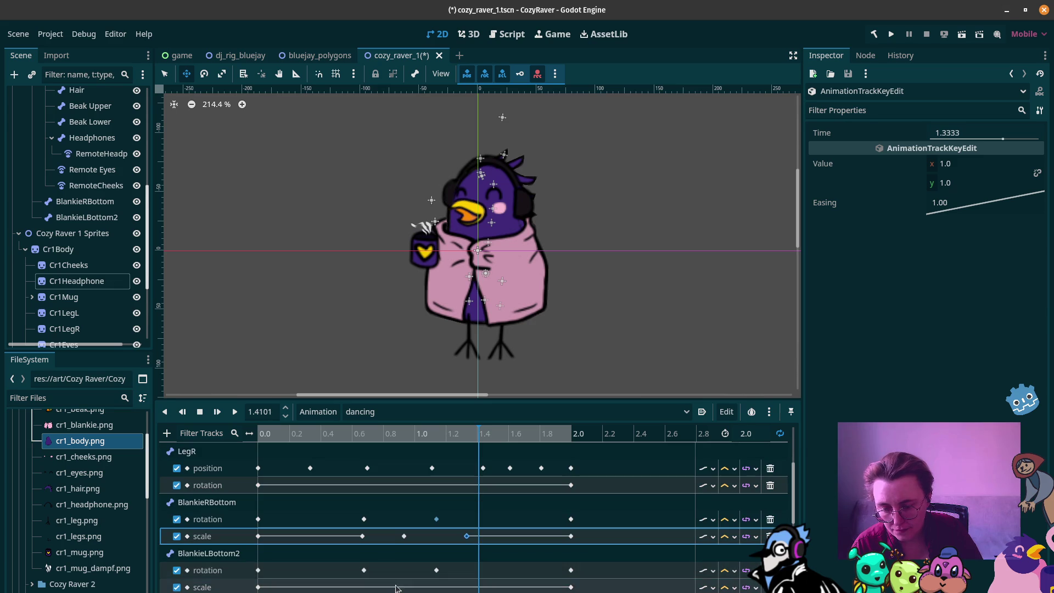
Step: Set the BlankieLBottom2 scale key near 0.97 s to x 1.8
left_click(362, 589)
left_click_drag(364, 434, 363, 434)
left_click(258, 588)
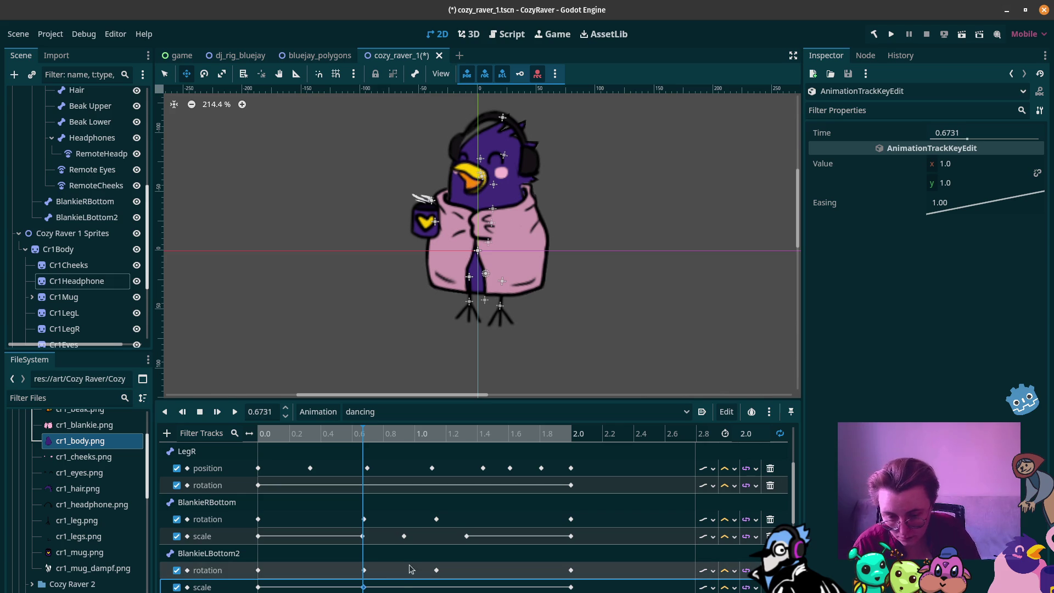
left_click(410, 588)
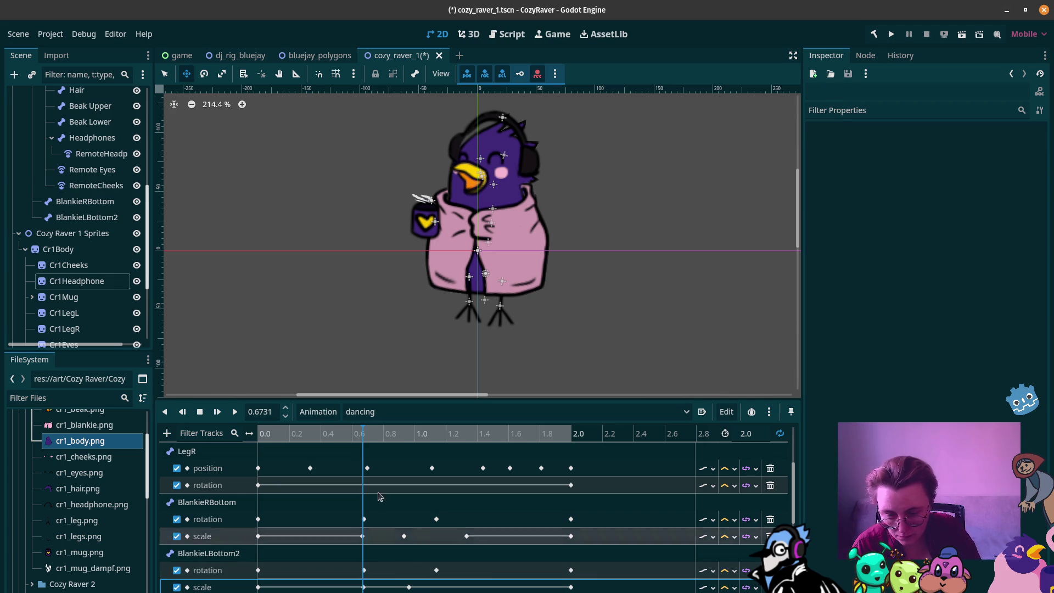
left_click(382, 442)
left_click_drag(392, 443, 406, 443)
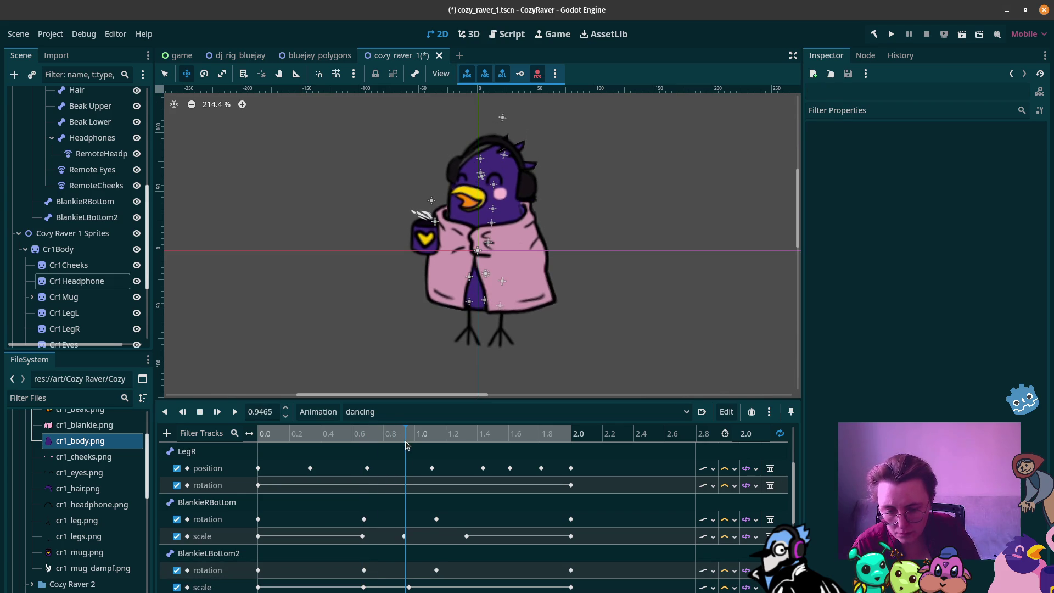
left_click(409, 588)
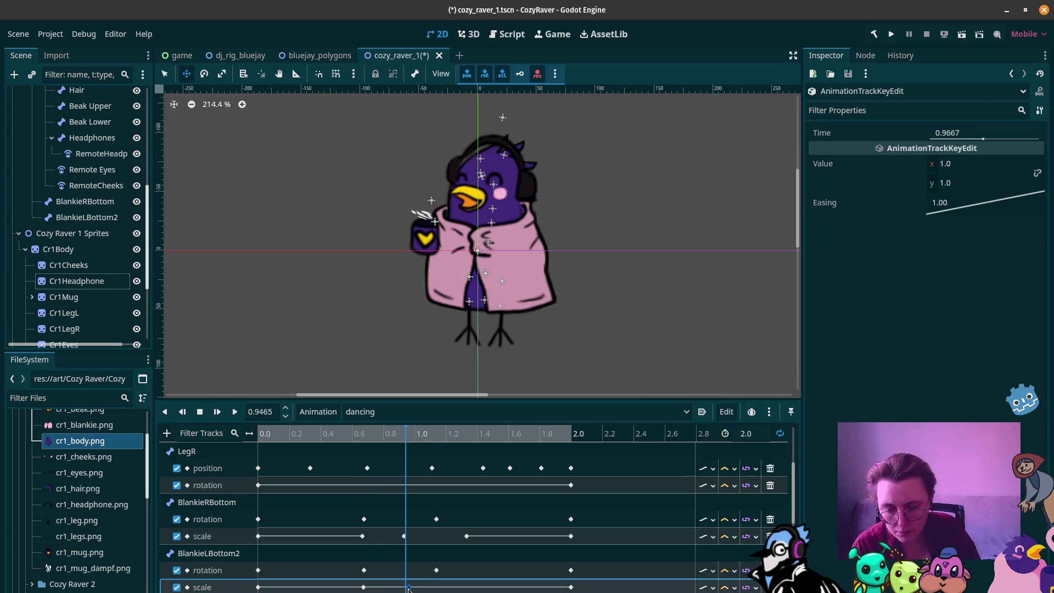
left_click(957, 164)
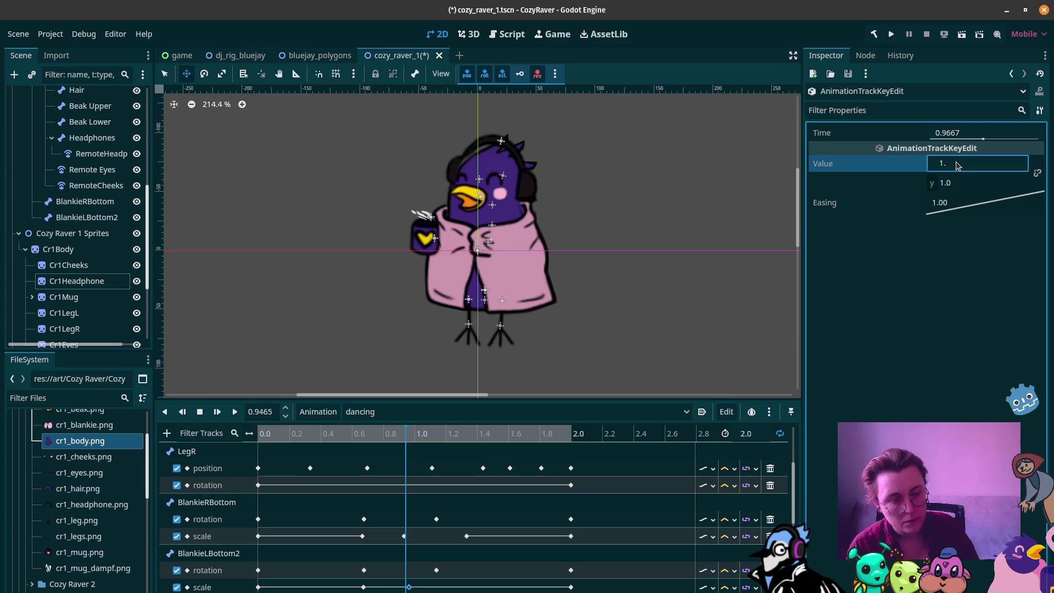
type("8")
key("Return")
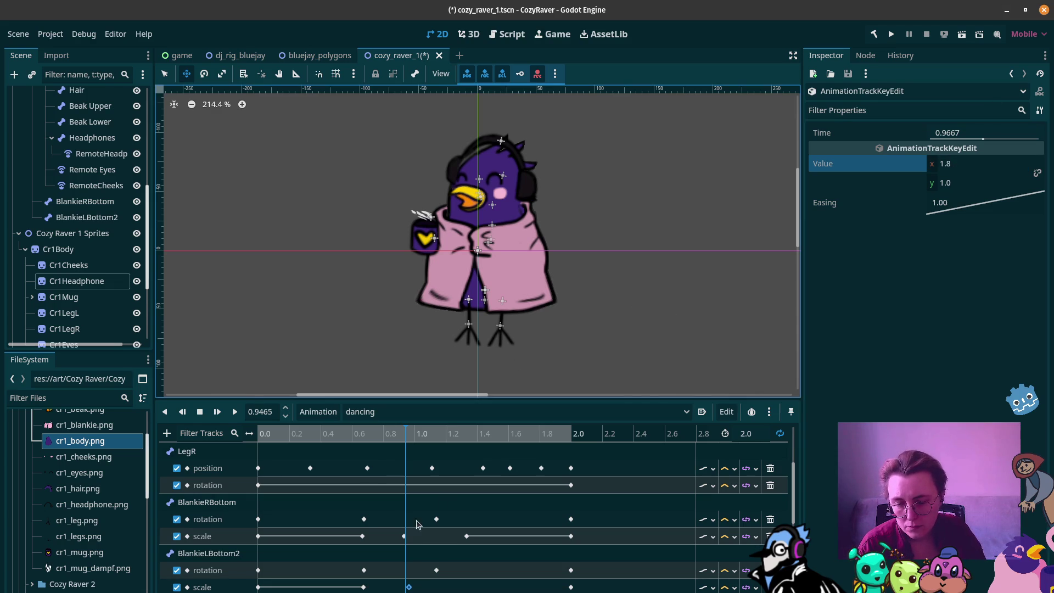
Step: Shift BlankieRBottom's 1.0 scale key earlier and BlankieLBottom2's 1.8 key to about 0.87 s, previewing playback
left_click(439, 434)
left_click_drag(453, 435, 466, 437)
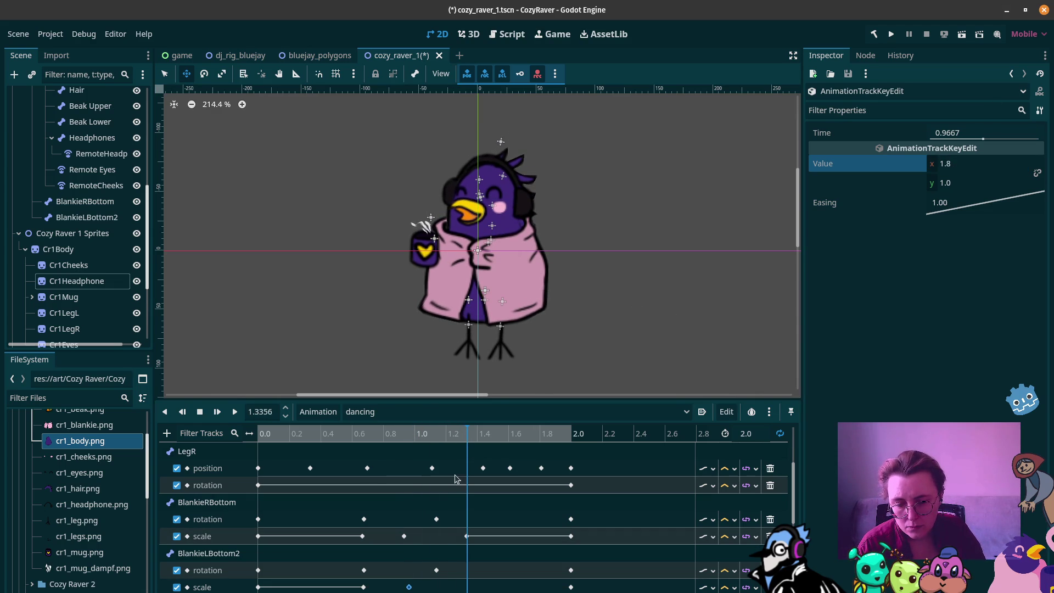
left_click(363, 587)
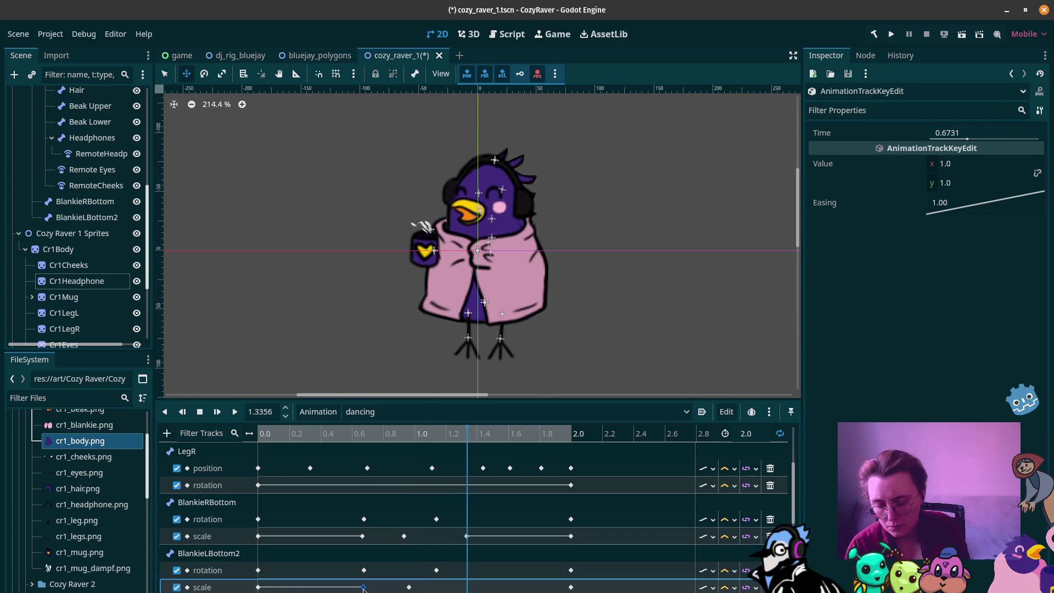
left_click(233, 412)
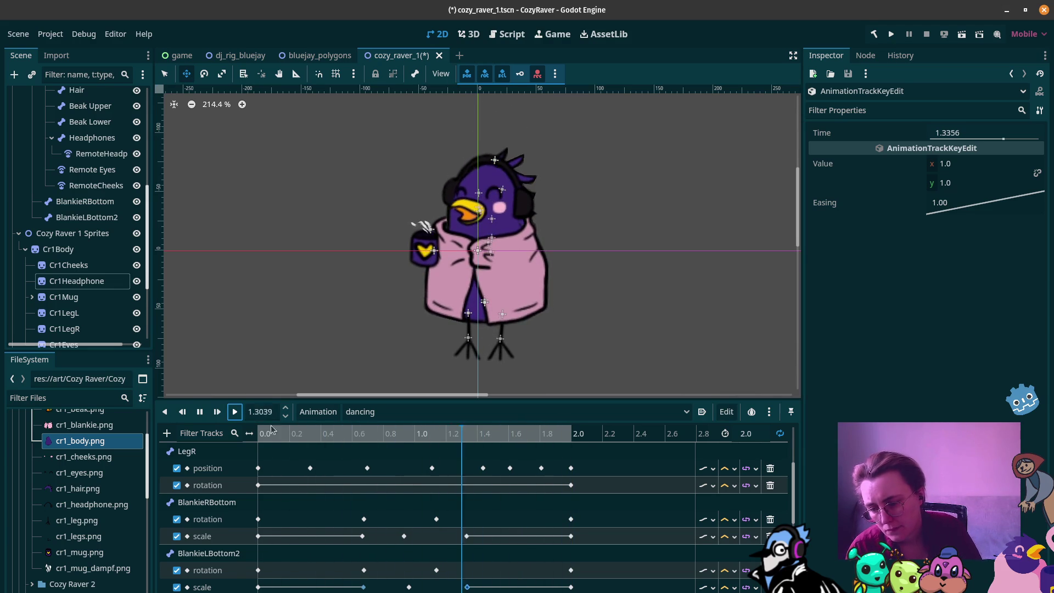
left_click(202, 416)
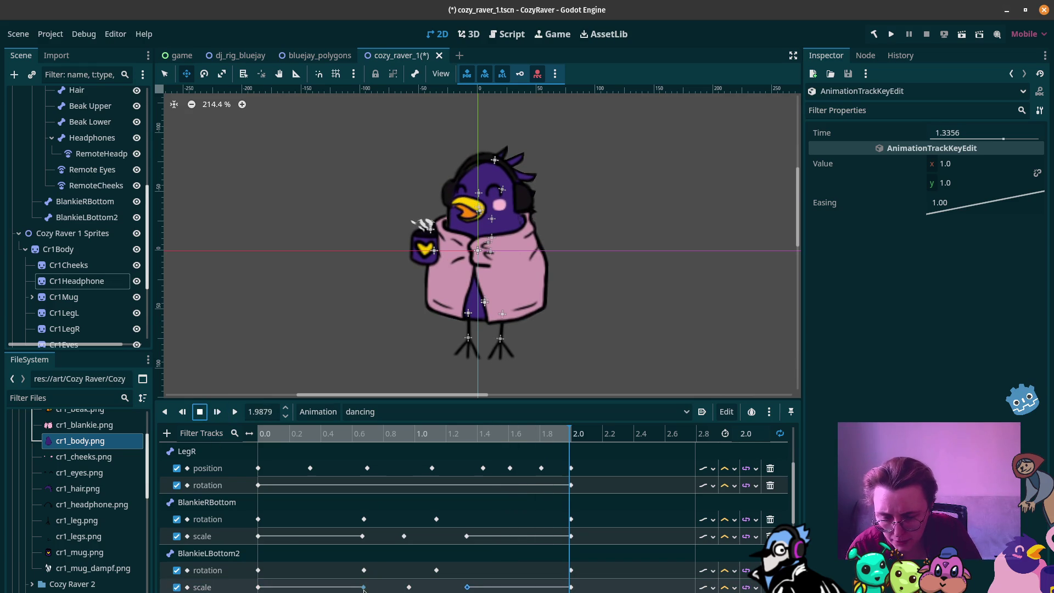
left_click_drag(356, 541, 344, 543)
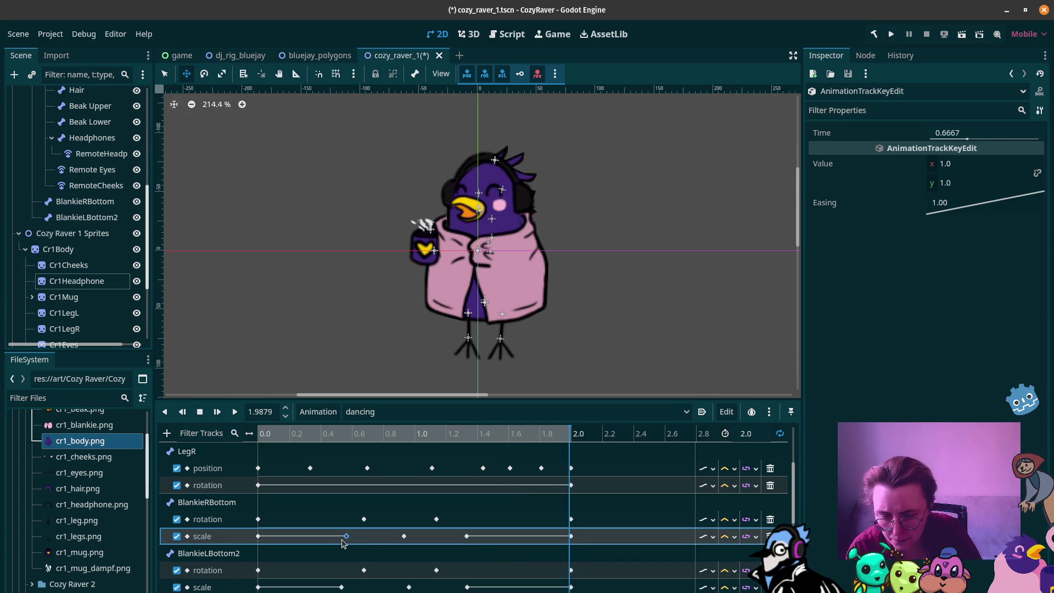
left_click_drag(408, 587, 390, 590)
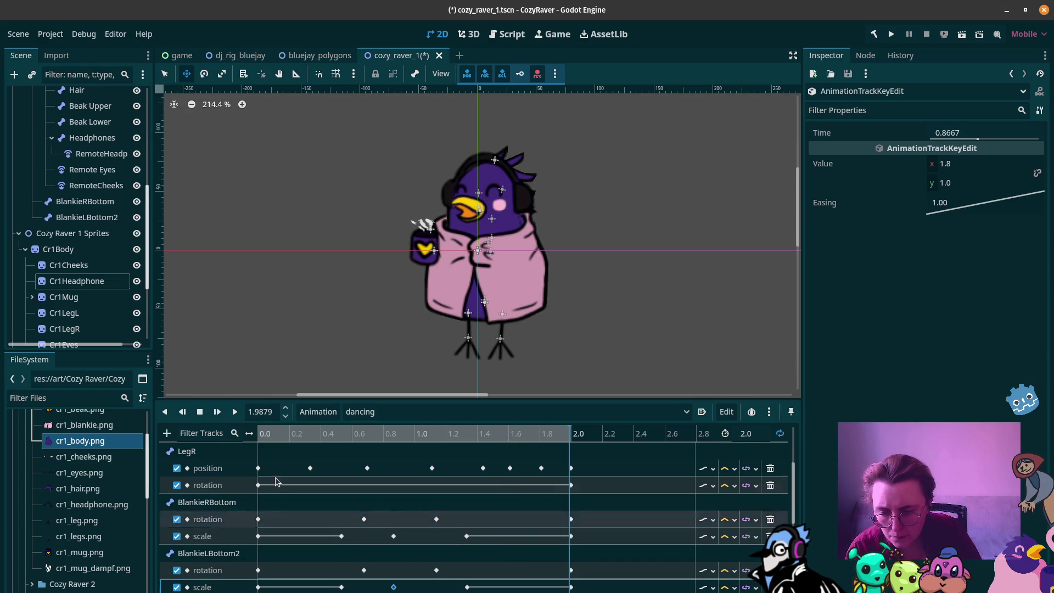
left_click(235, 412)
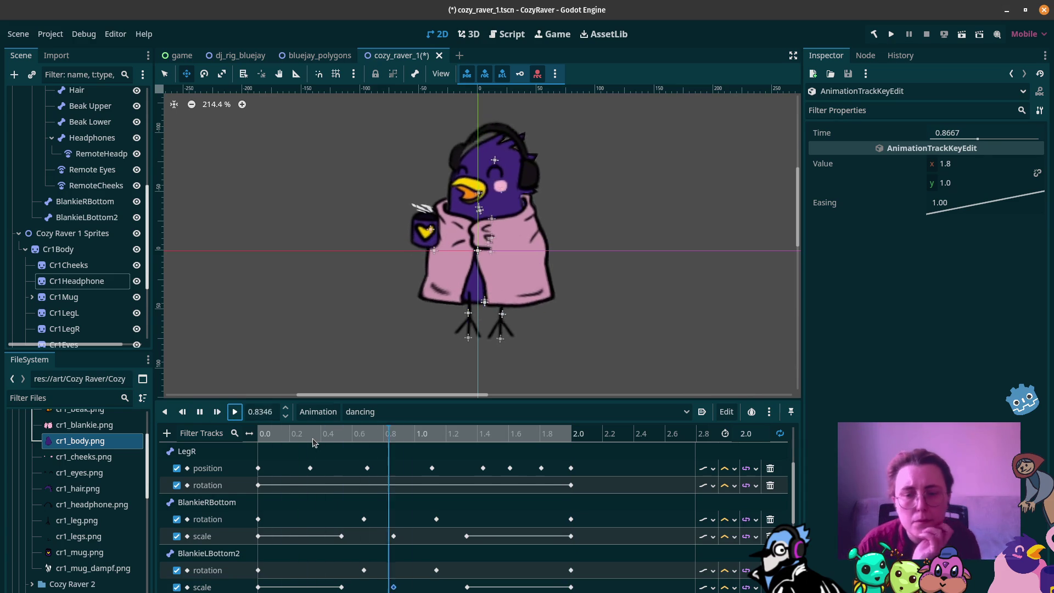
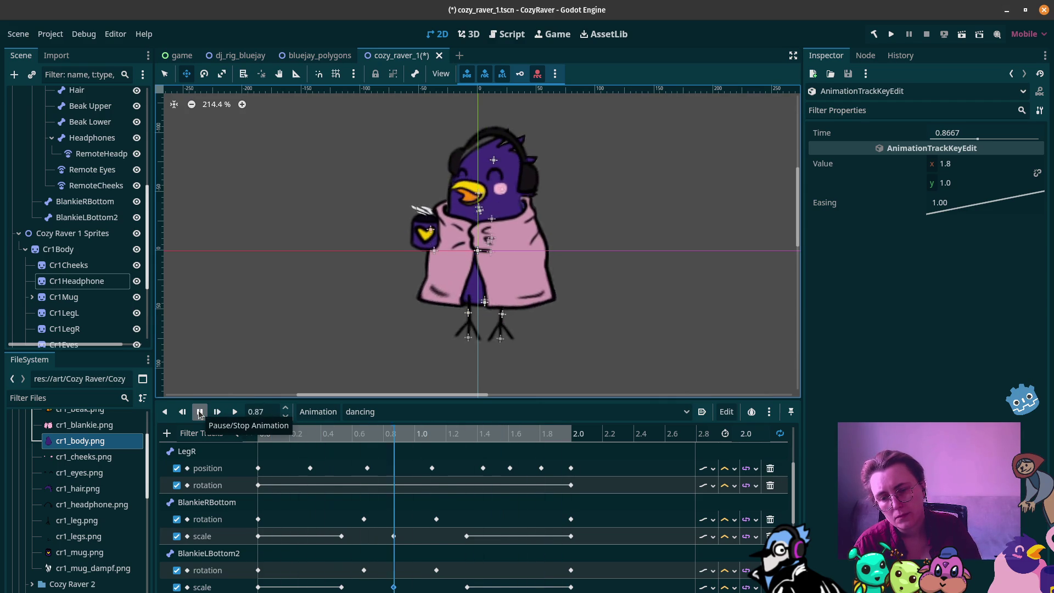
Step: Stop the dancing animation and select the ArmL position track in the track list
left_click(200, 413)
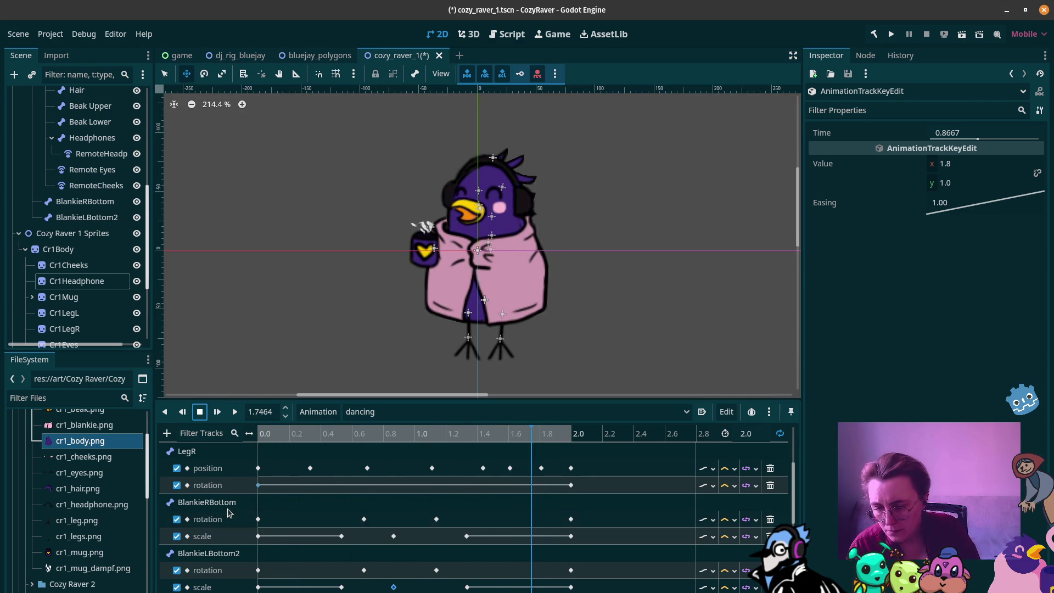
scroll(236, 502, "up", 3)
scroll(238, 500, "down", 5)
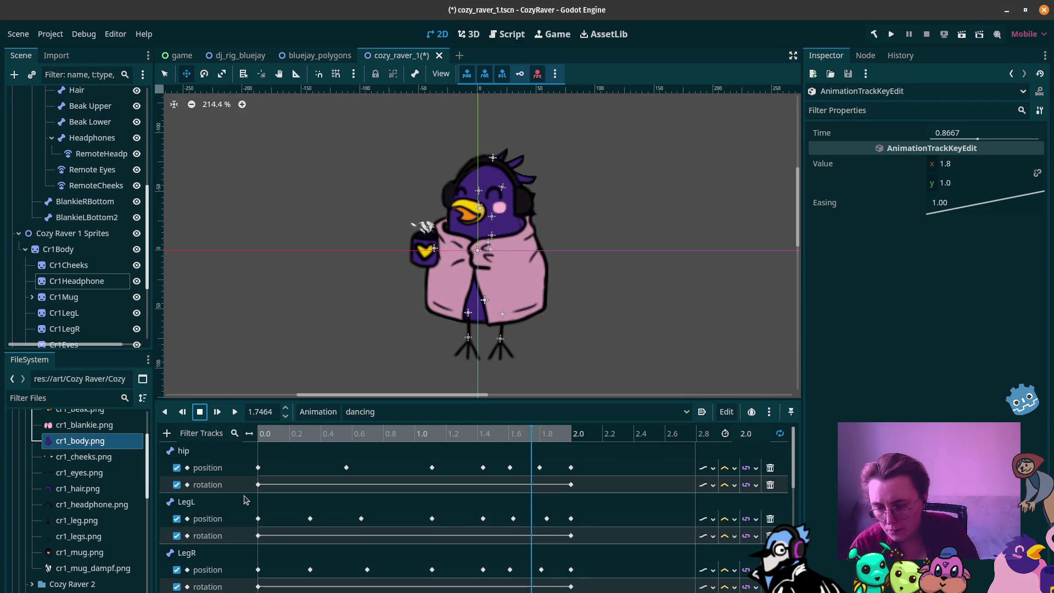
scroll(245, 500, "down", 2)
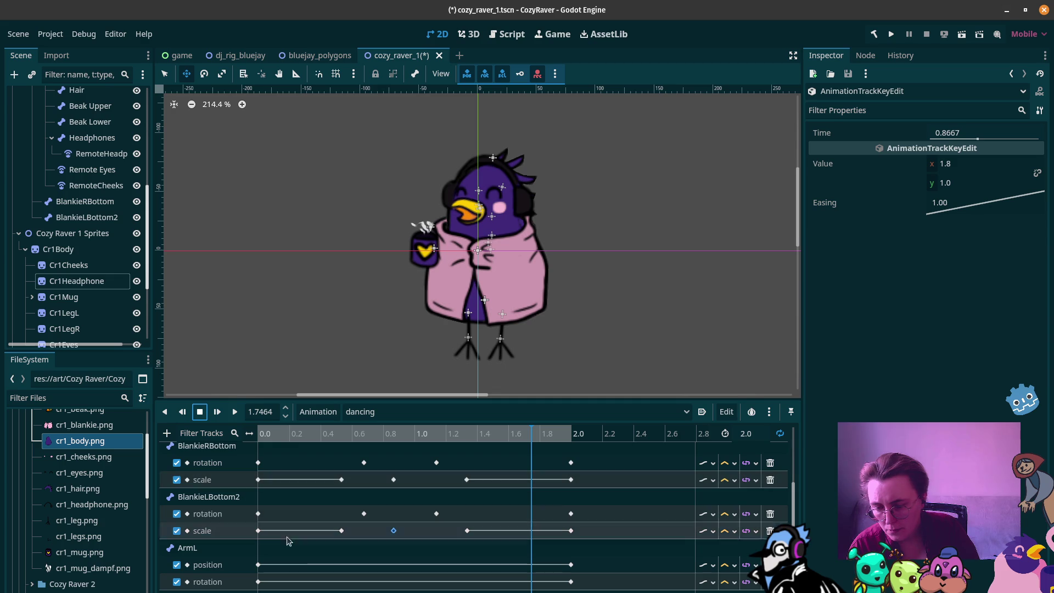
left_click(320, 550)
left_click(378, 566)
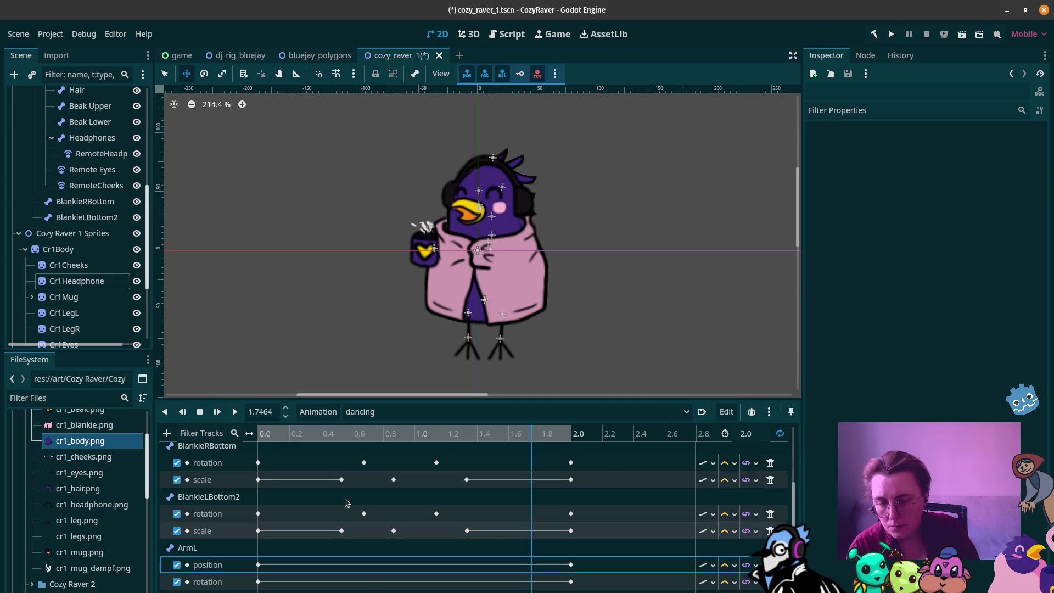
Step: Collapse the Cozy Raver 1 Sprites node and select the ArmL bone
left_click(19, 235)
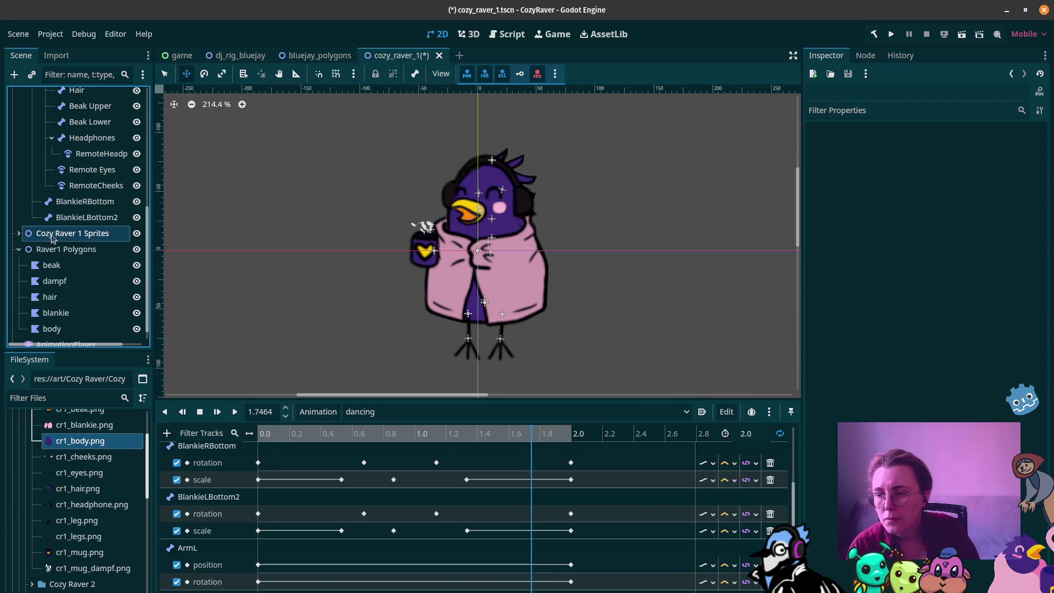
scroll(66, 220, "up", 4)
left_click(65, 119)
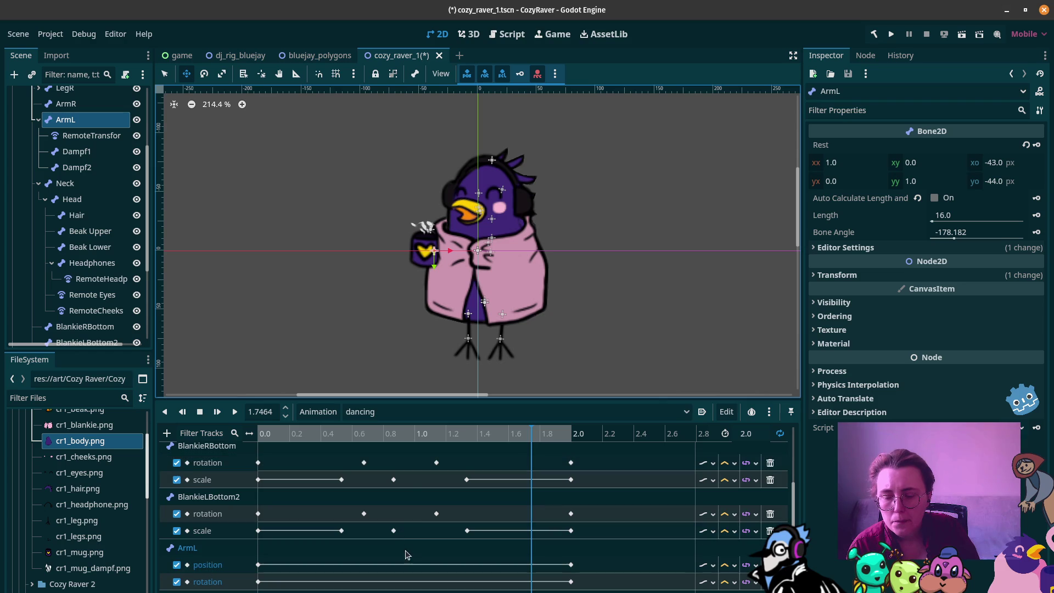
Step: Key the mug arm lowered near 0.89 s and raised later in the dance
left_click_drag(412, 432, 397, 432)
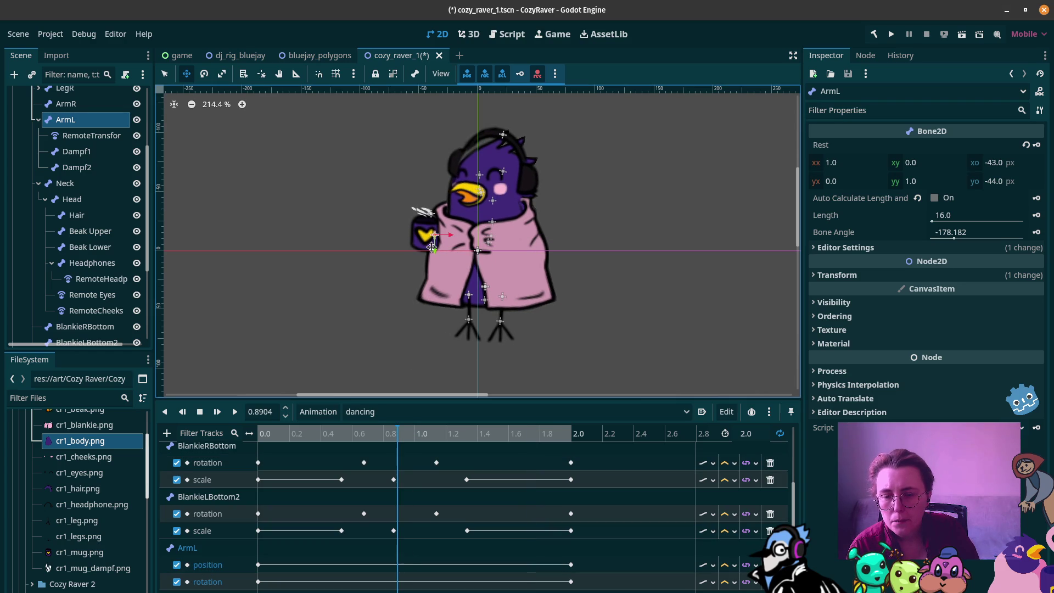
left_click_drag(420, 254, 422, 262)
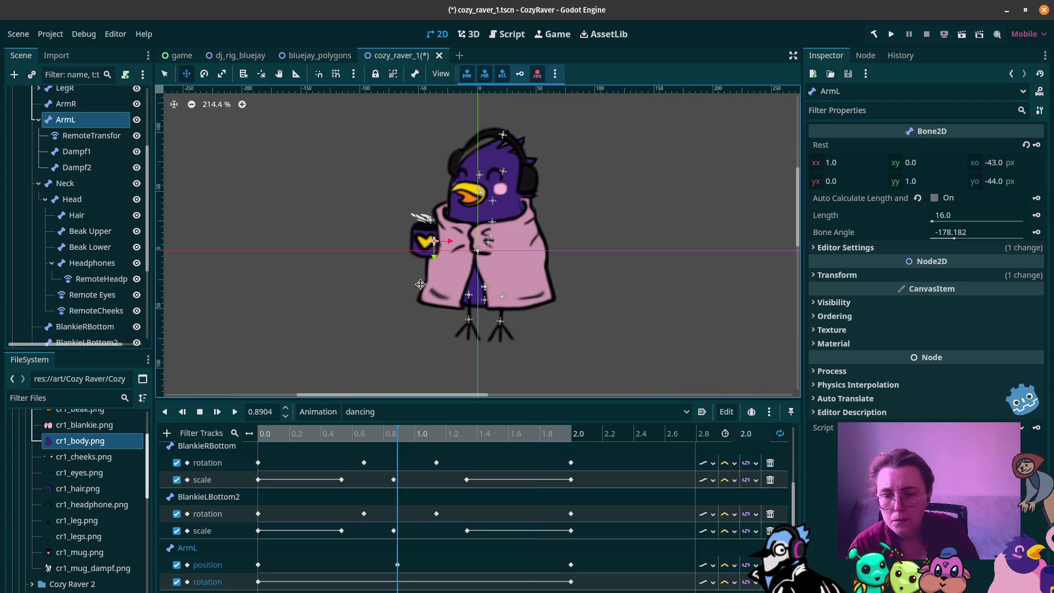
left_click_drag(401, 432, 475, 431)
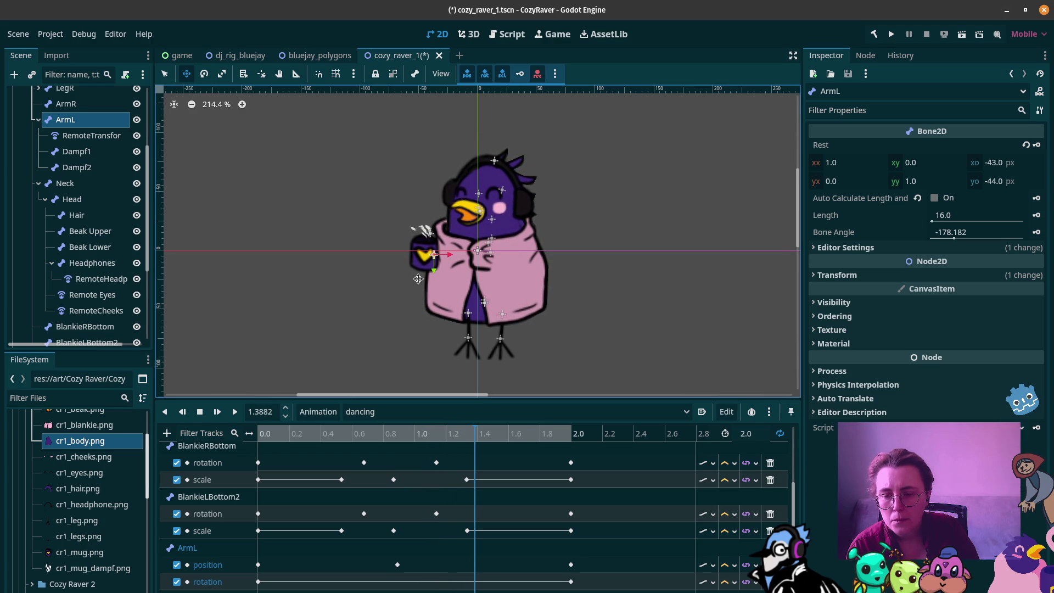
left_click_drag(411, 281, 408, 265)
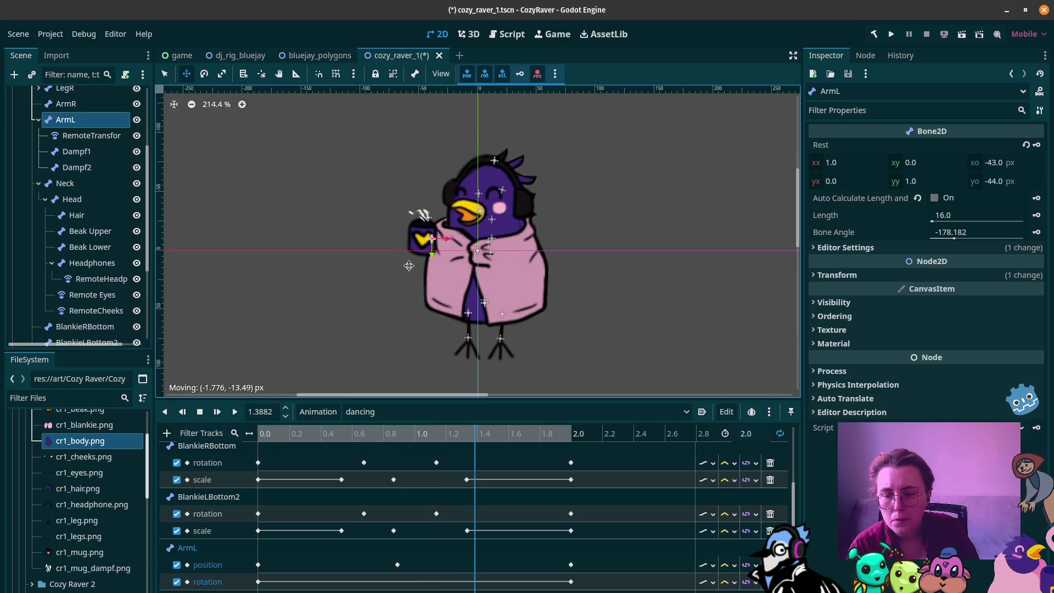
left_click_drag(259, 433, 474, 442)
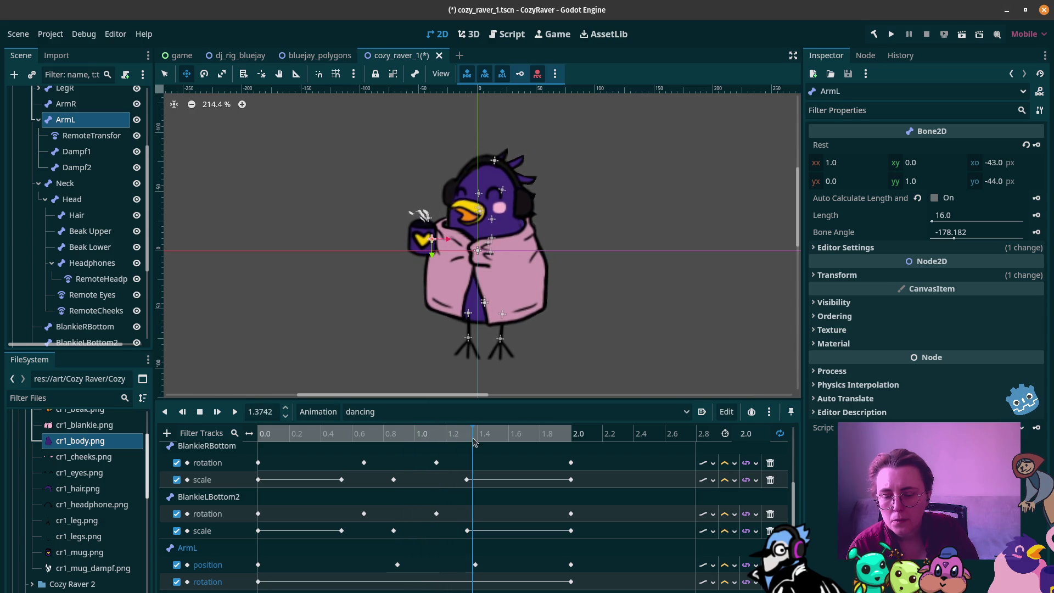
Step: Move the new ArmL position key from 0.7667 to 0.7 s and preview the arm motion
left_click_drag(397, 565, 387, 567)
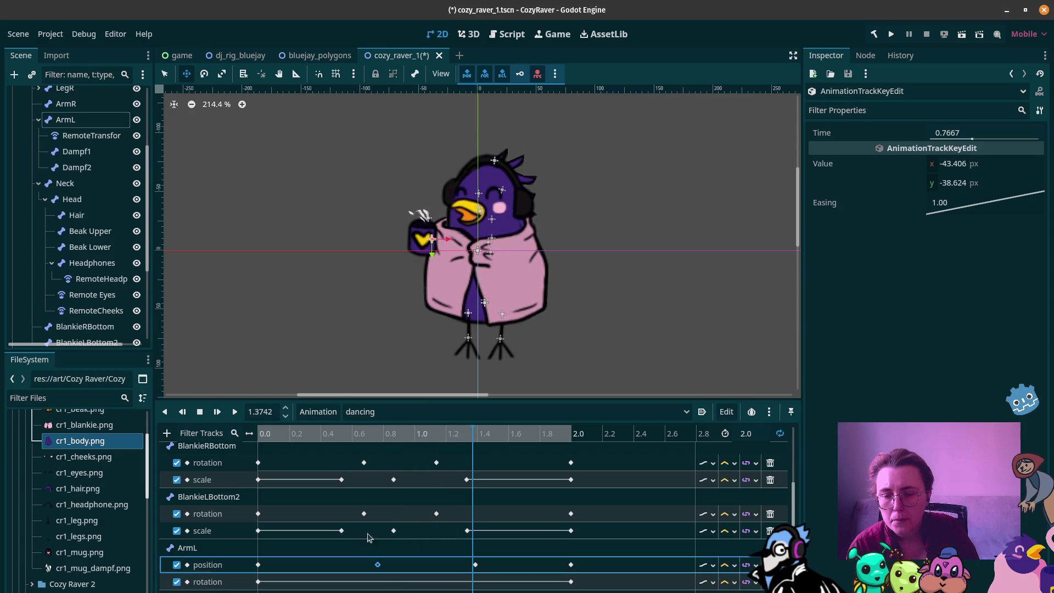
left_click(258, 434)
left_click_drag(265, 440, 377, 448)
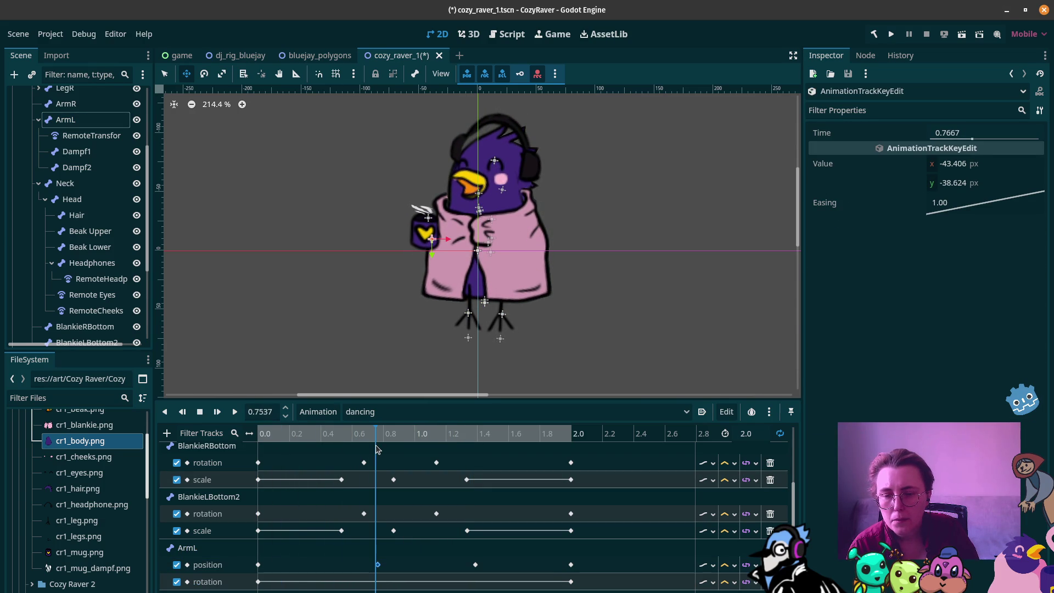
left_click(378, 566)
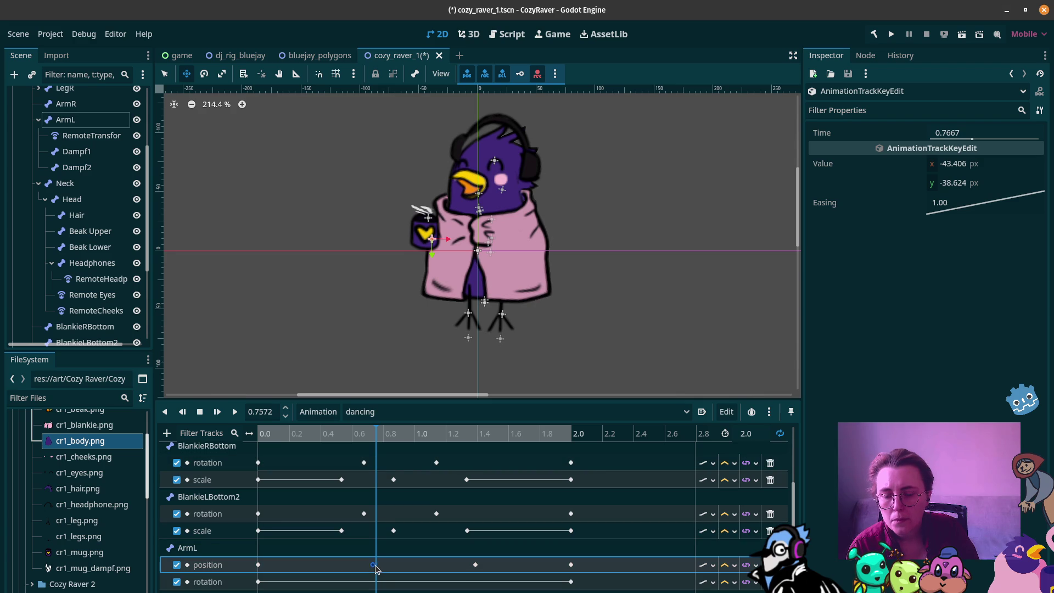
left_click_drag(369, 571, 368, 571)
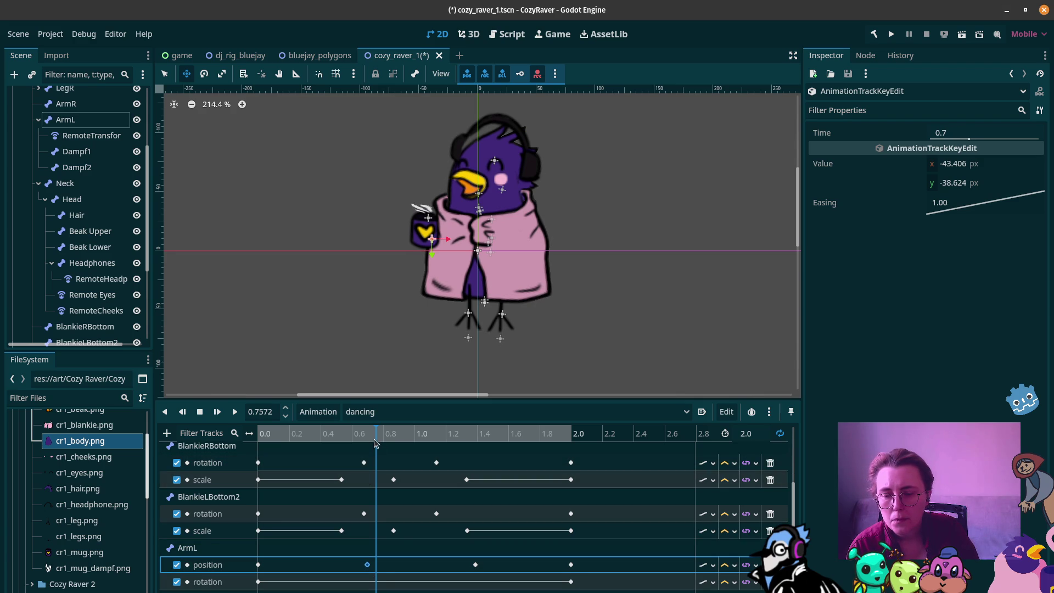
mouse_move(373, 439)
left_mouse_down()
mouse_move(269, 439)
mouse_move(388, 464)
left_mouse_up()
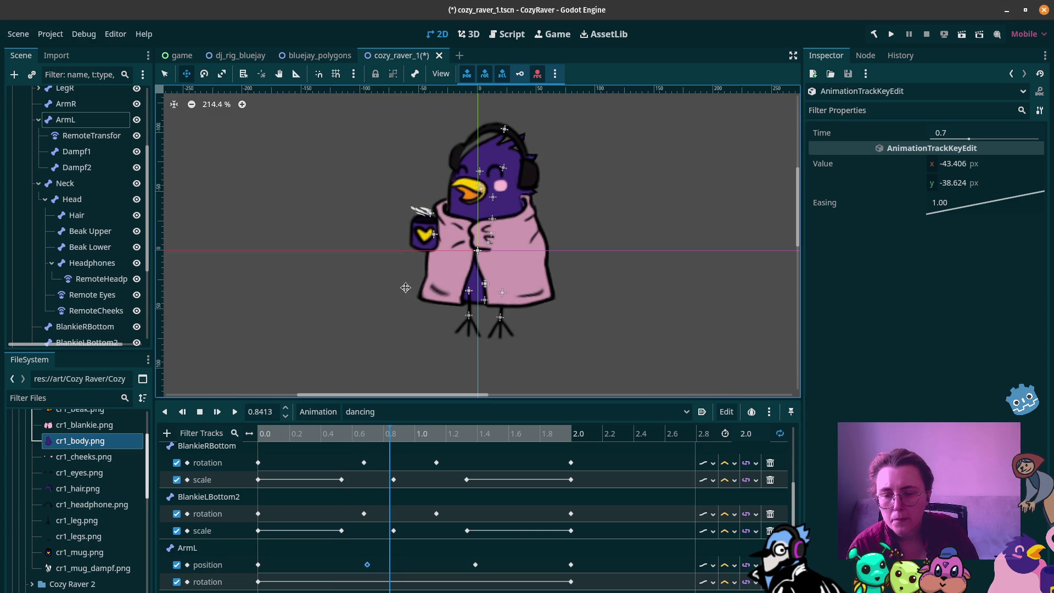
left_click(65, 120)
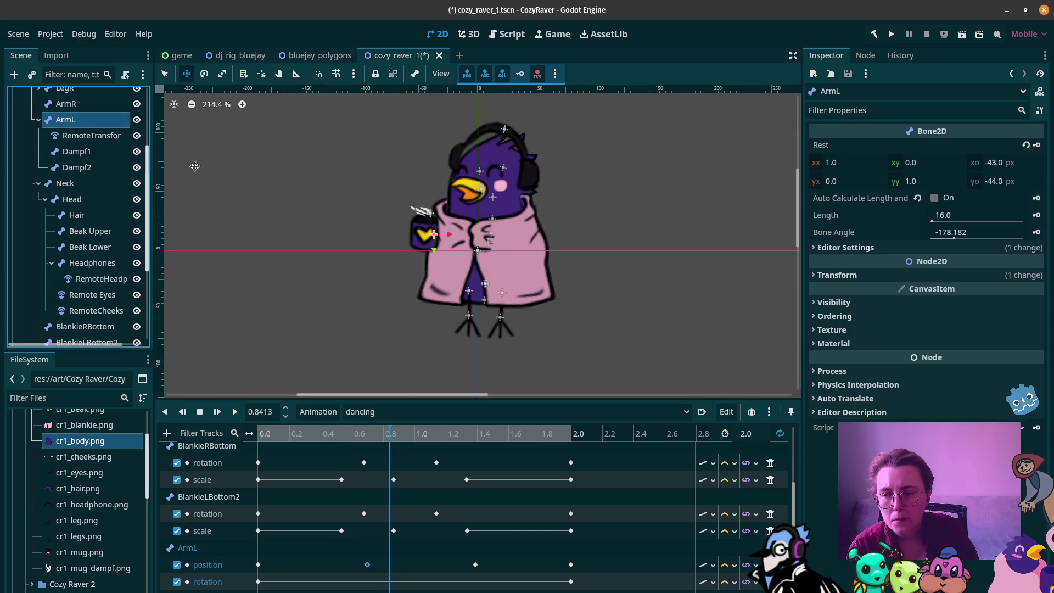
Step: Nudge the mug arm down, move the later key to 1.2667, and delete the extra key near 0.84
left_click_drag(373, 250, 376, 258)
mouse_move(271, 435)
left_mouse_down()
mouse_move(250, 434)
mouse_move(468, 458)
left_mouse_up()
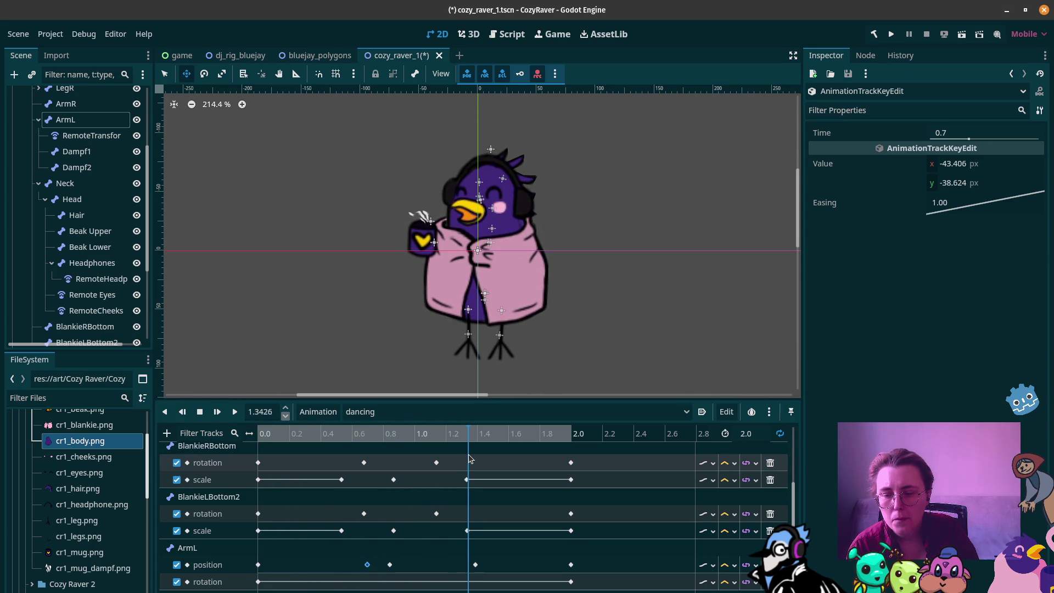
left_click_drag(475, 564, 466, 566)
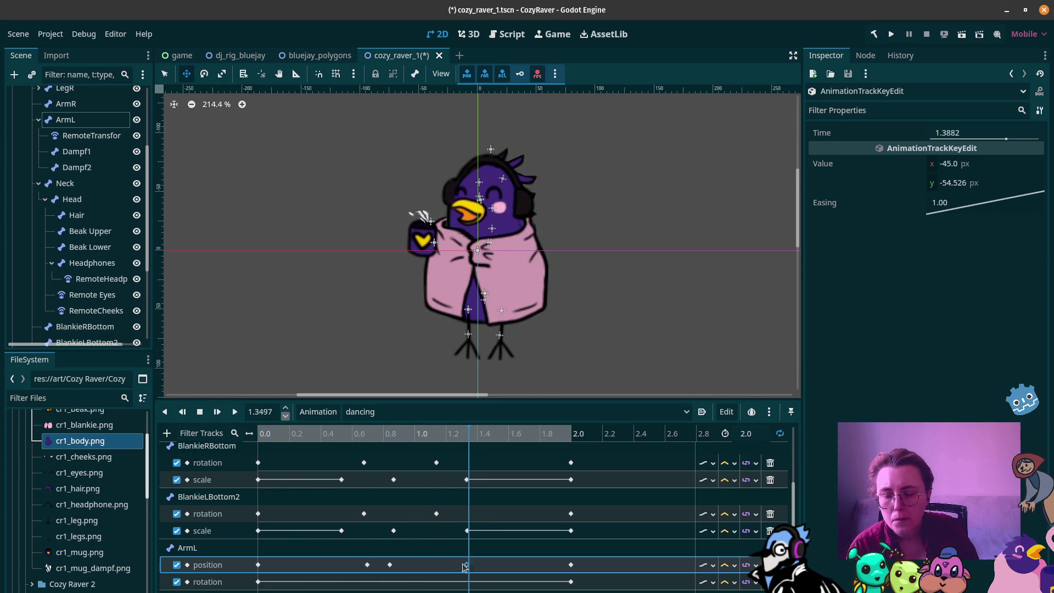
mouse_move(468, 445)
left_mouse_down()
mouse_move(346, 457)
mouse_move(366, 457)
left_mouse_up()
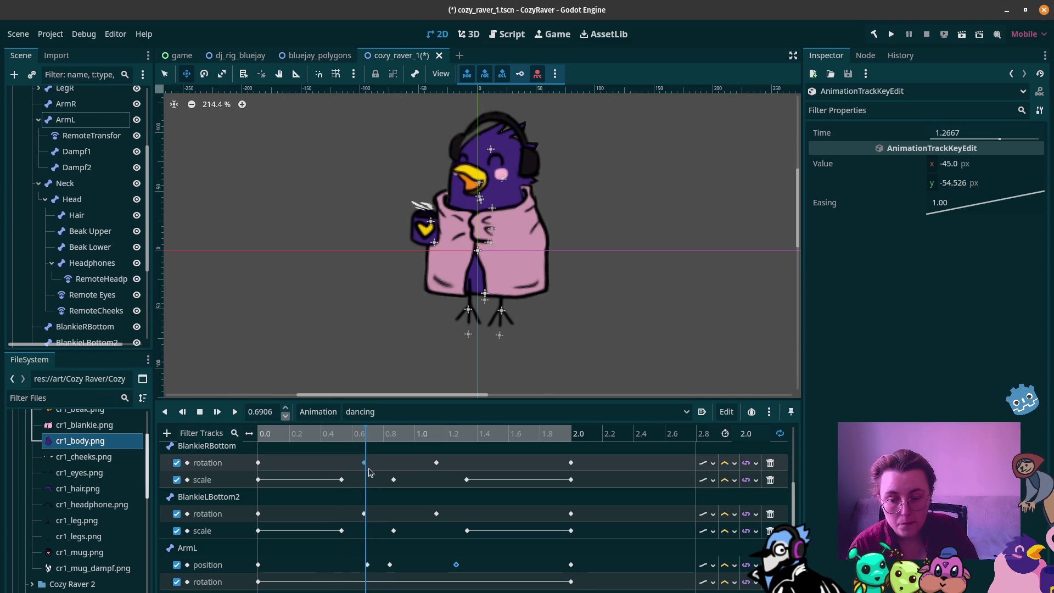
left_click(375, 567)
left_click(391, 565)
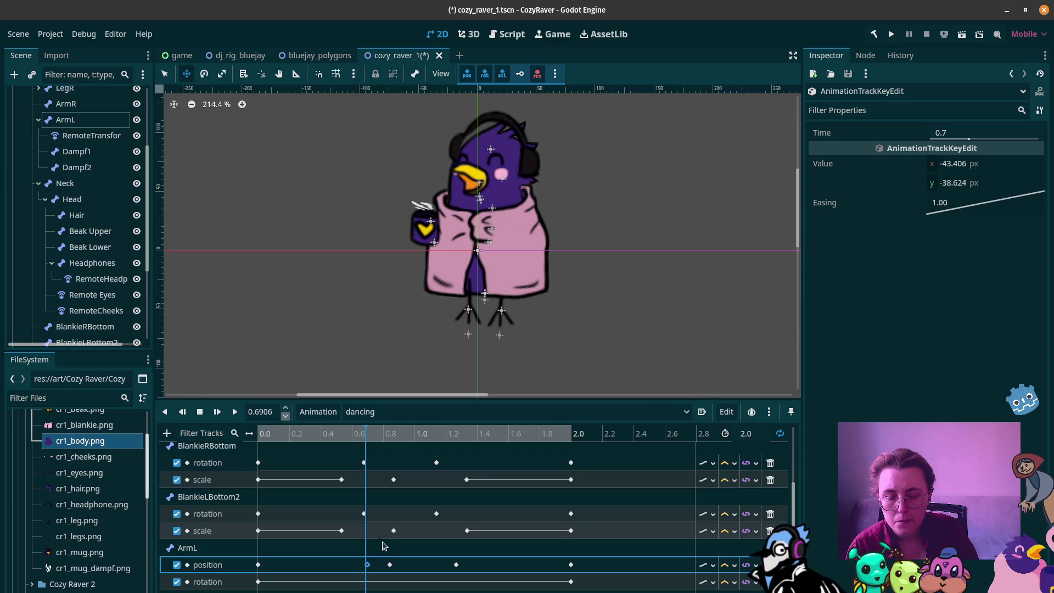
key("Delete")
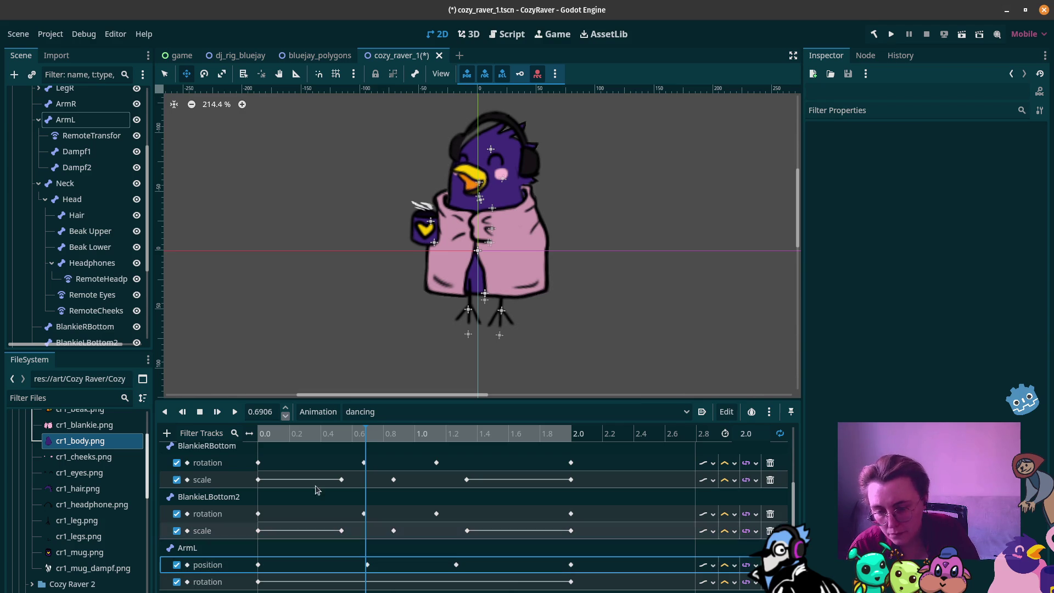
Step: Shift an ArmL position key to about 0.63 and fine-tune its y position
mouse_move(366, 439)
left_mouse_down()
mouse_move(333, 436)
mouse_move(358, 436)
mouse_move(395, 459)
mouse_move(462, 464)
mouse_move(369, 488)
left_mouse_up()
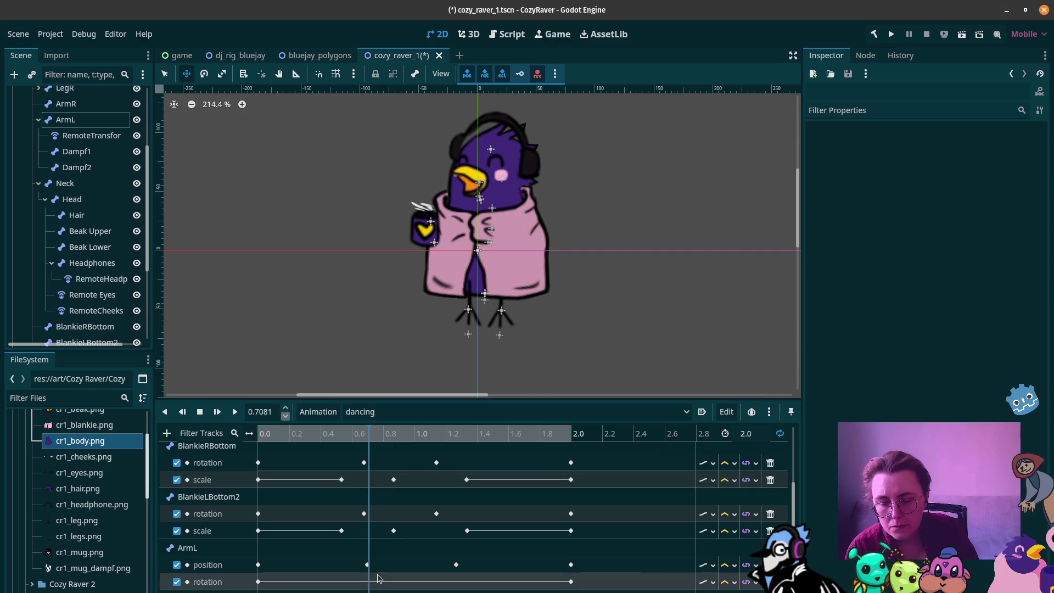
mouse_move(366, 564)
left_mouse_down()
mouse_move(354, 563)
mouse_move(367, 566)
left_mouse_up()
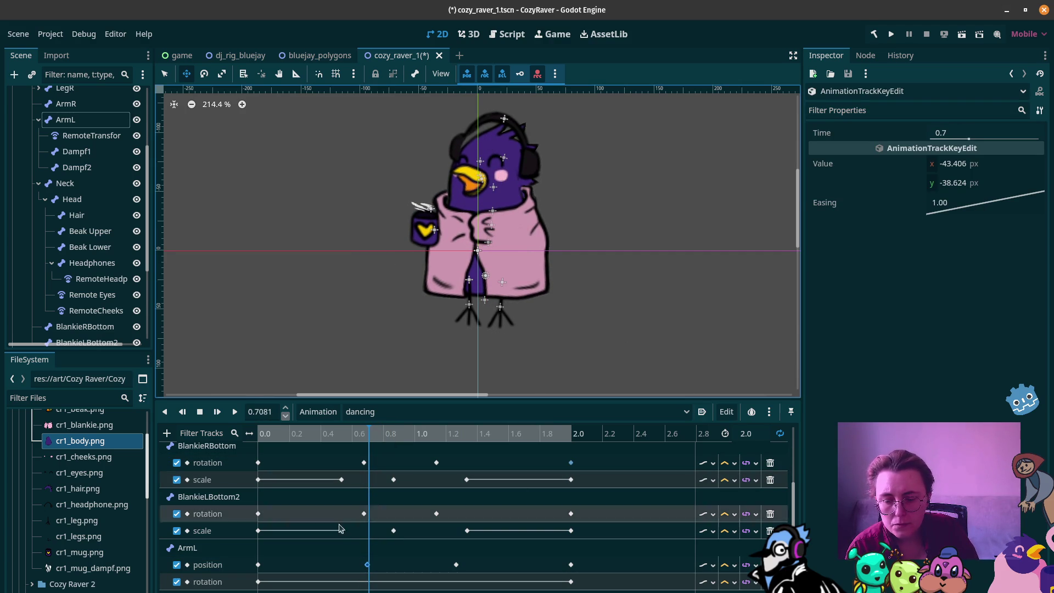
left_click(366, 565)
left_click(370, 438)
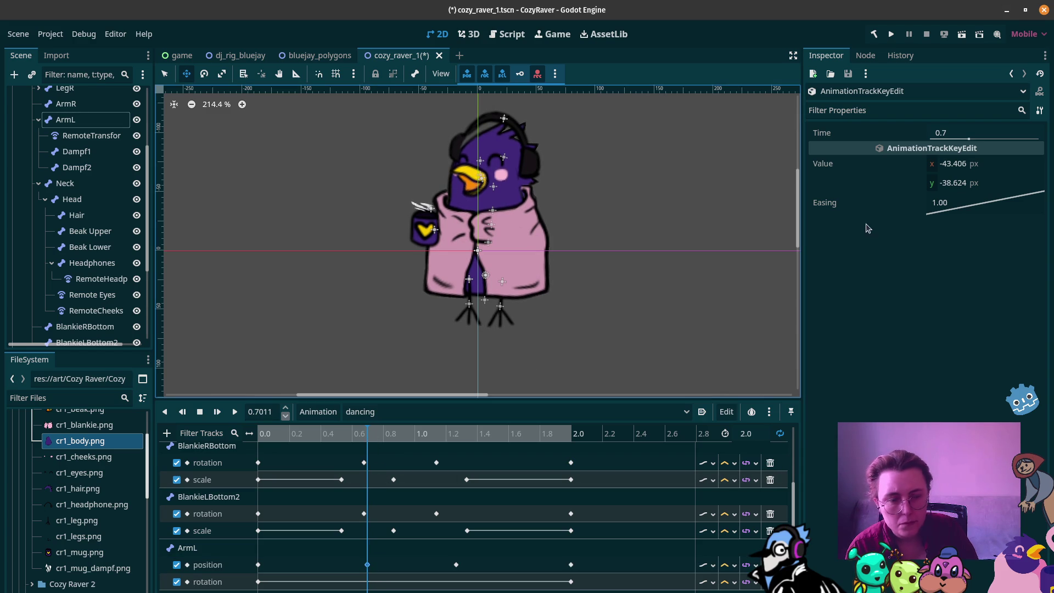
left_click_drag(928, 190, 925, 189)
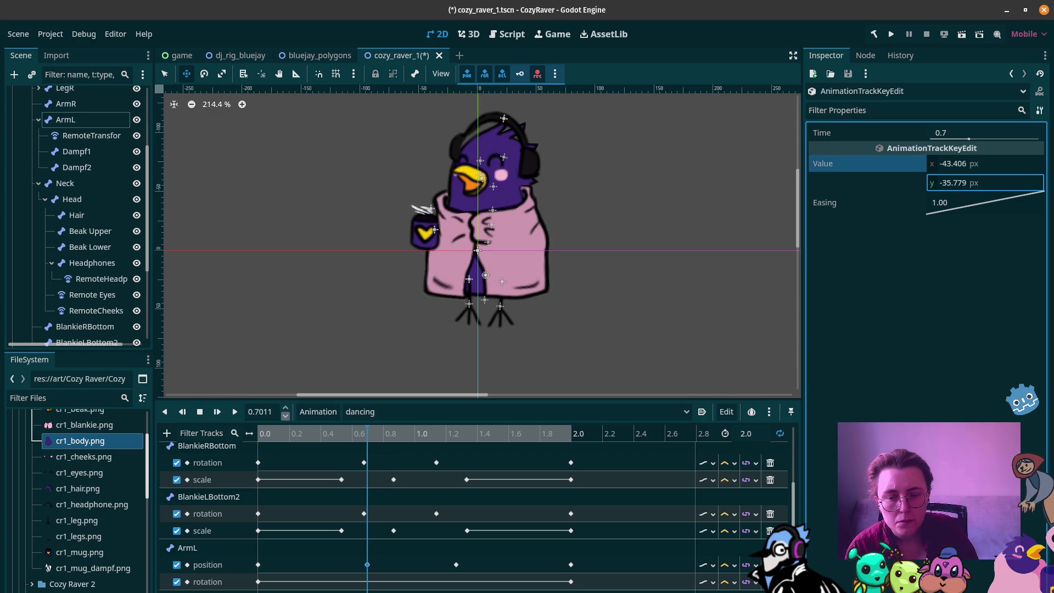
Step: Preview the dancing animation from 1.255 s and show the ArmL track's interpolation choices
mouse_move(280, 433)
left_mouse_down()
mouse_move(262, 431)
mouse_move(339, 430)
left_mouse_up()
left_click_drag(412, 427, 456, 427)
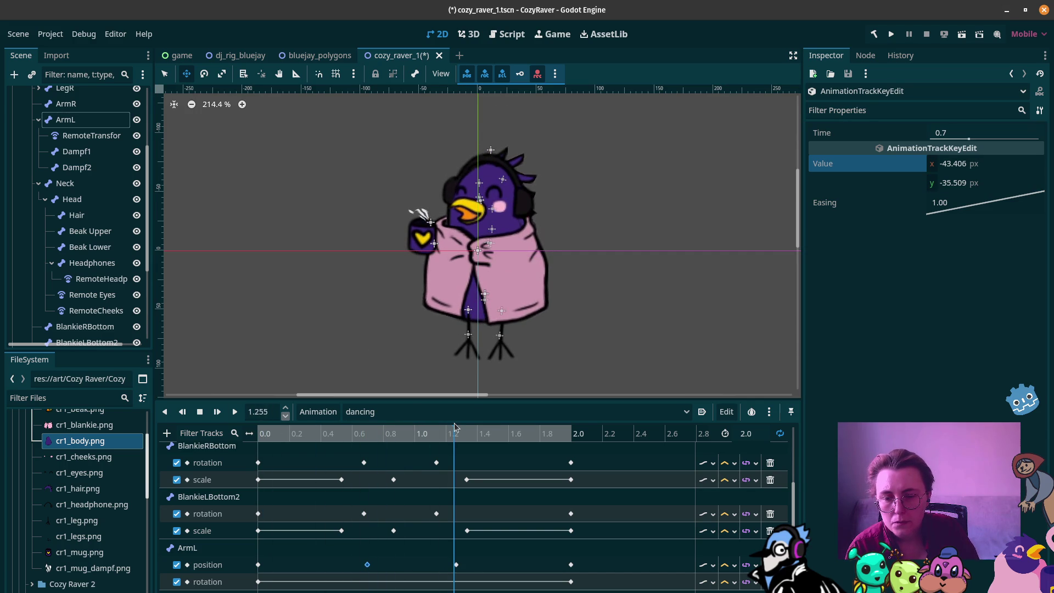
key("d")
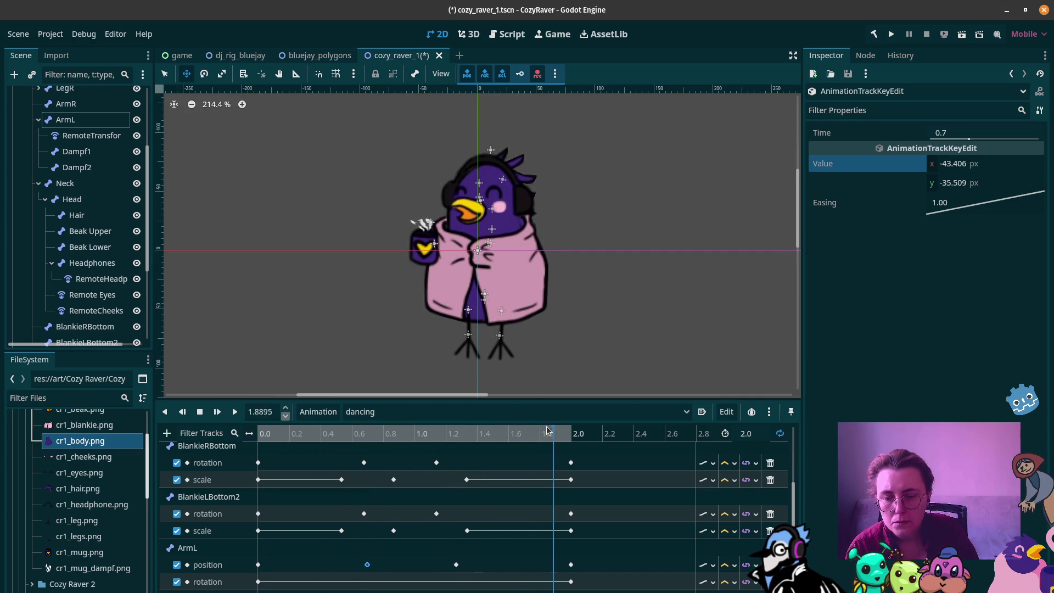
mouse_move(455, 432)
left_mouse_down()
mouse_move(271, 432)
mouse_move(441, 435)
left_mouse_up()
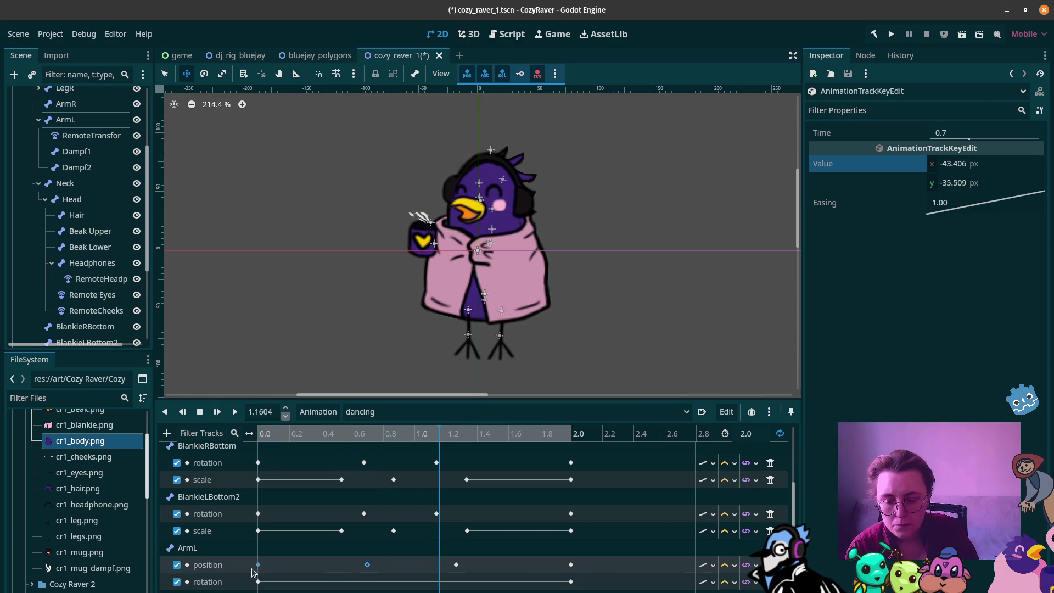
left_click(728, 566)
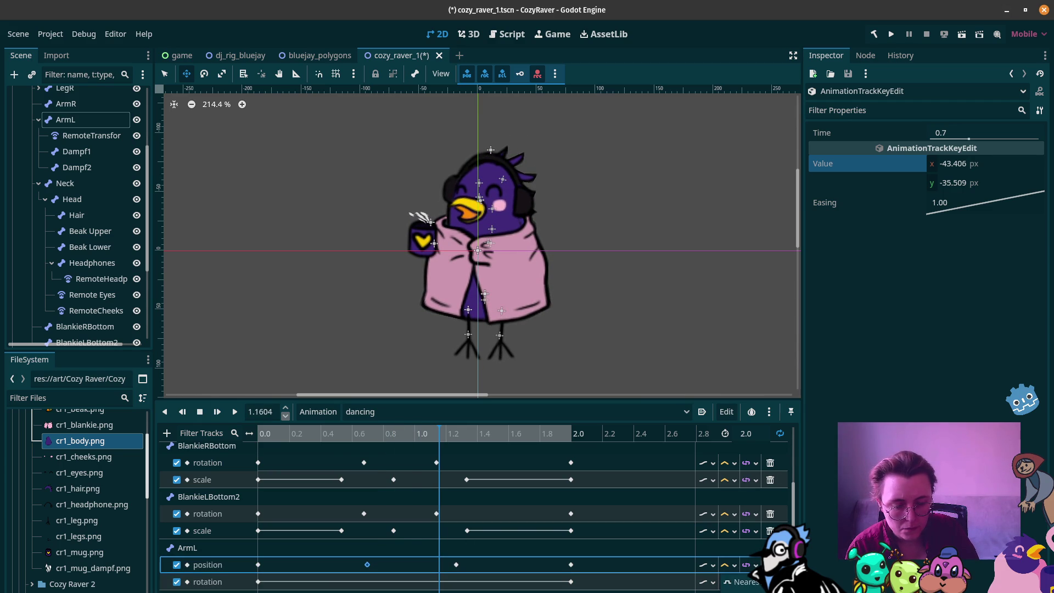
Step: Change the ArmL position track's interpolation and play the dance to check it
left_click(741, 582)
left_click(235, 411)
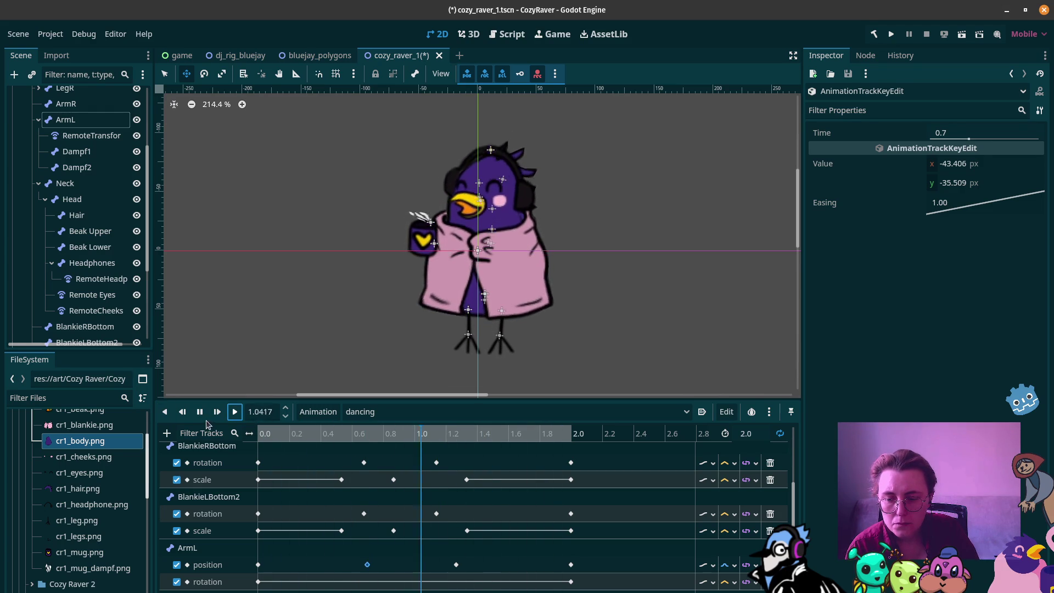
left_click(199, 411)
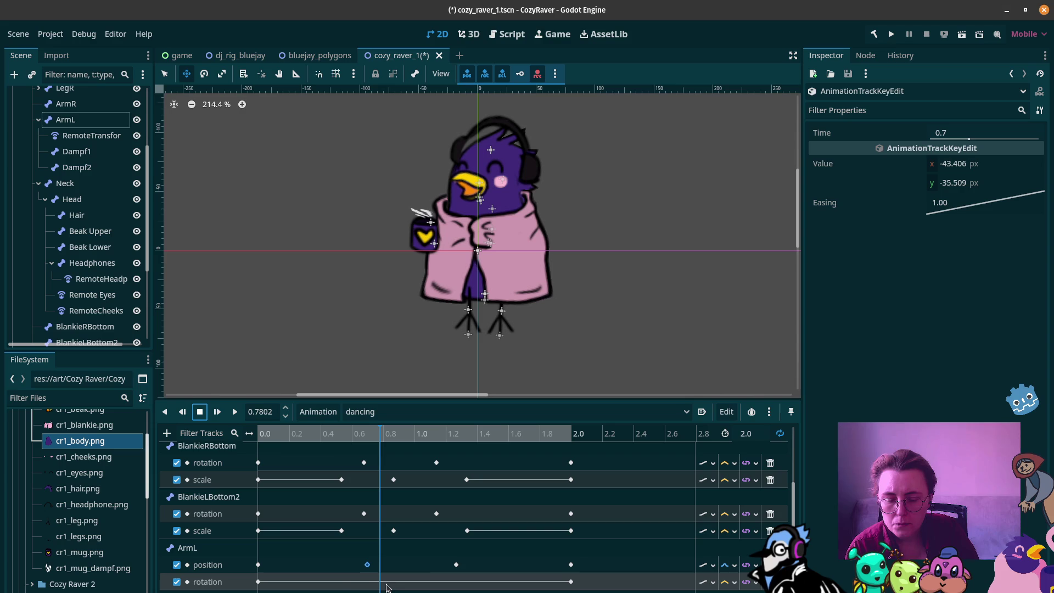
Step: Key an ArmL rotation at 0.70 s by tilting the mug arm with the Rotate tool
left_click(365, 586)
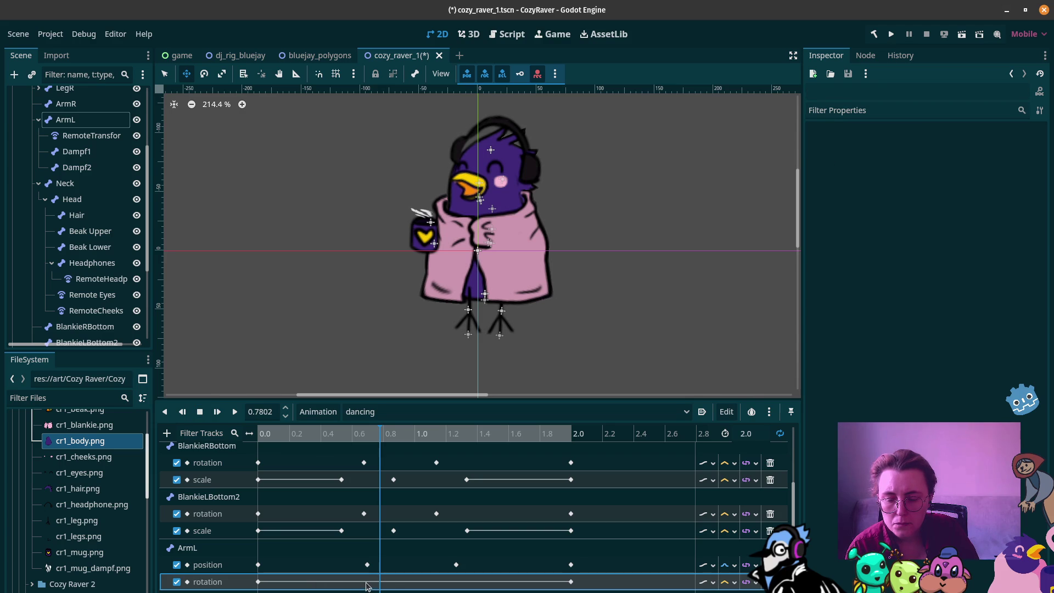
left_click(369, 434)
left_click(204, 74)
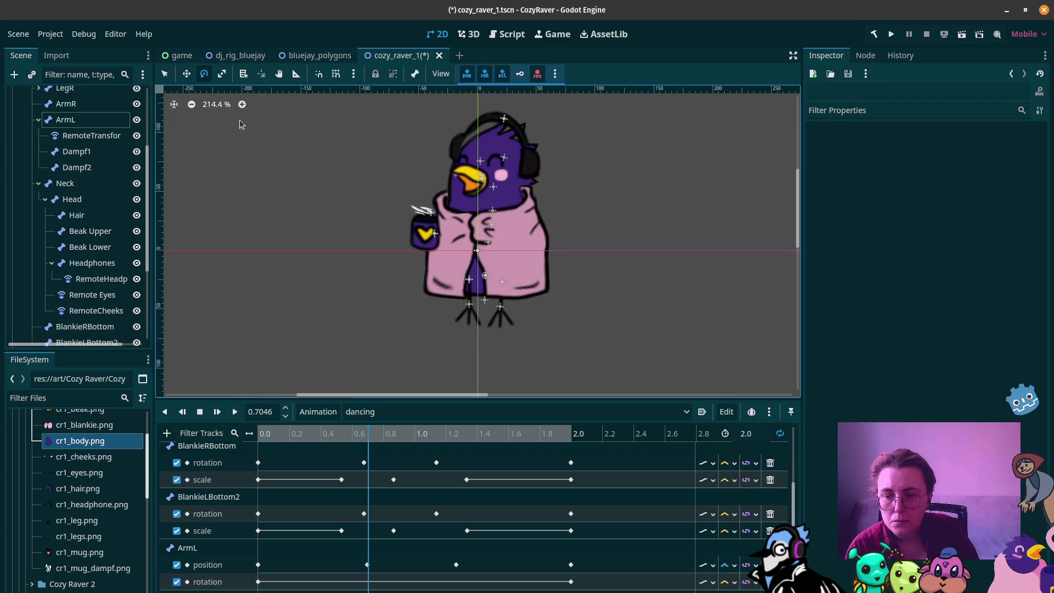
left_click(399, 228)
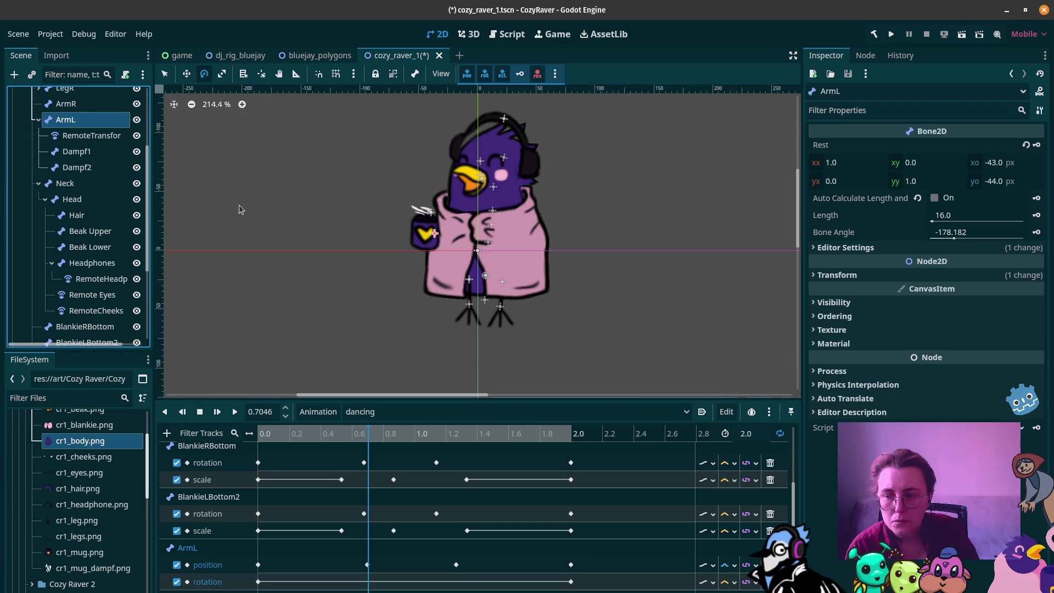
left_click_drag(399, 228, 406, 221)
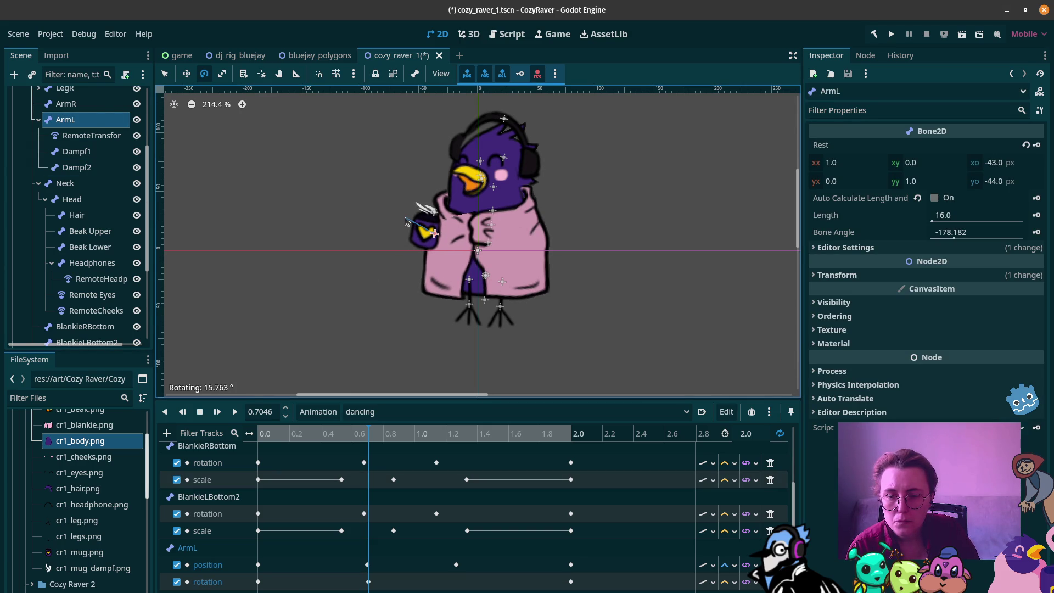
left_click_drag(403, 222, 404, 222)
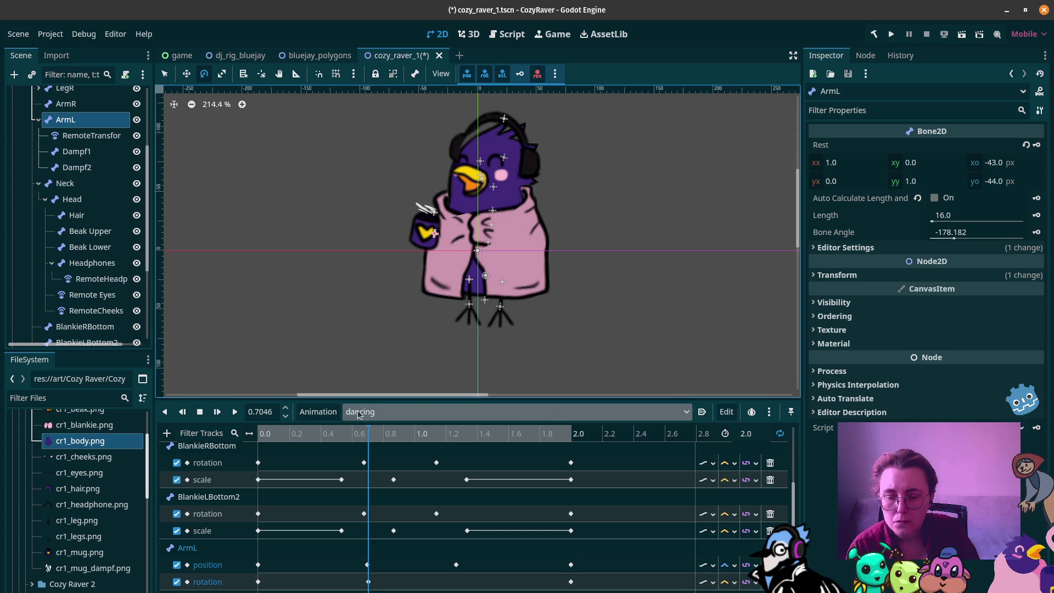
Step: Tilt the mug arm down to -9.3° at 1.269 s and replay the animation to check
left_click_drag(368, 433, 456, 430)
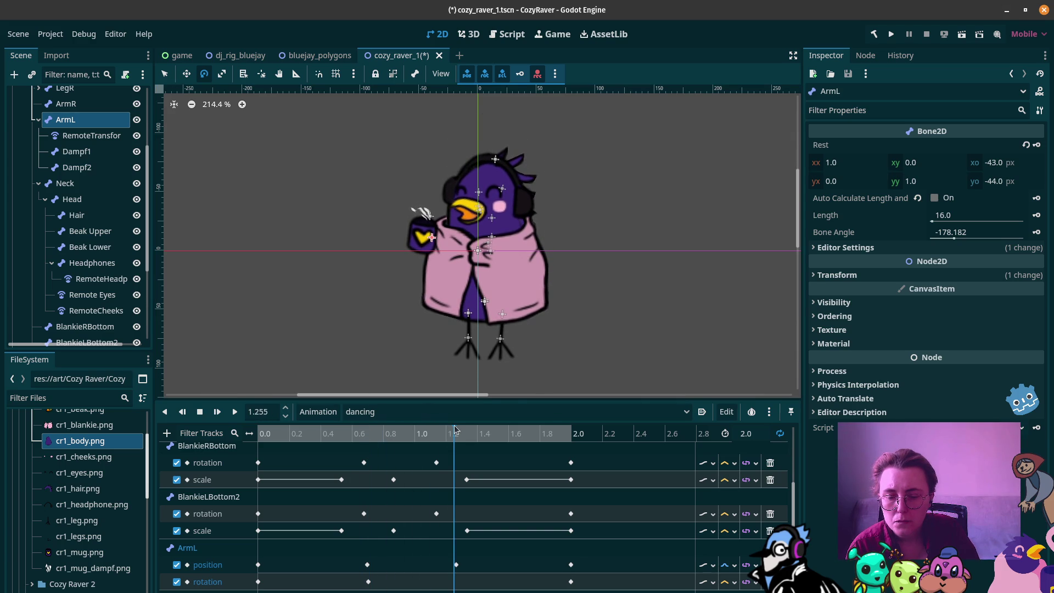
left_click_drag(388, 228, 372, 231)
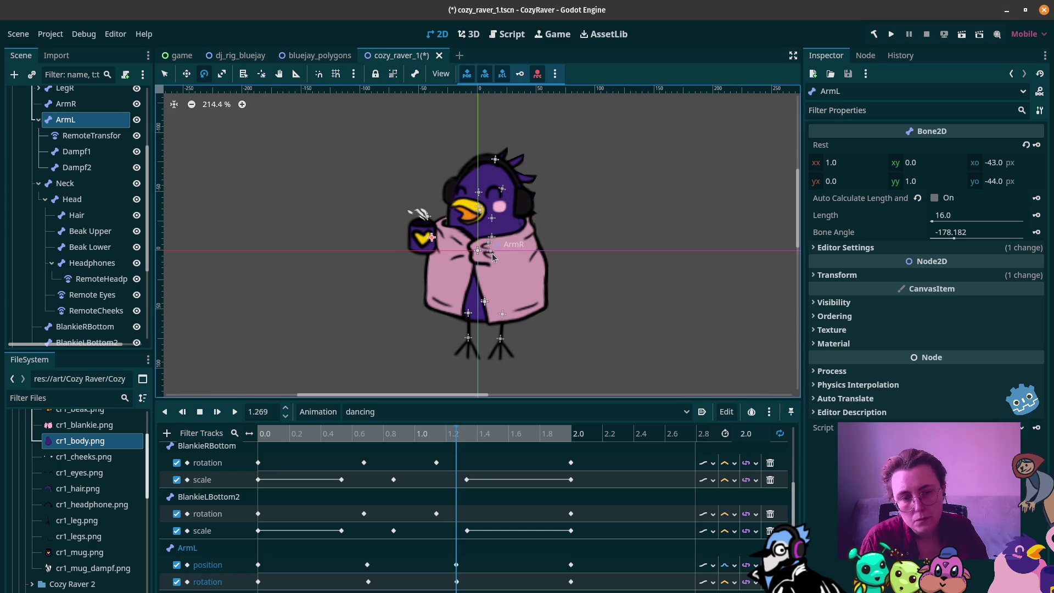
left_click(234, 411)
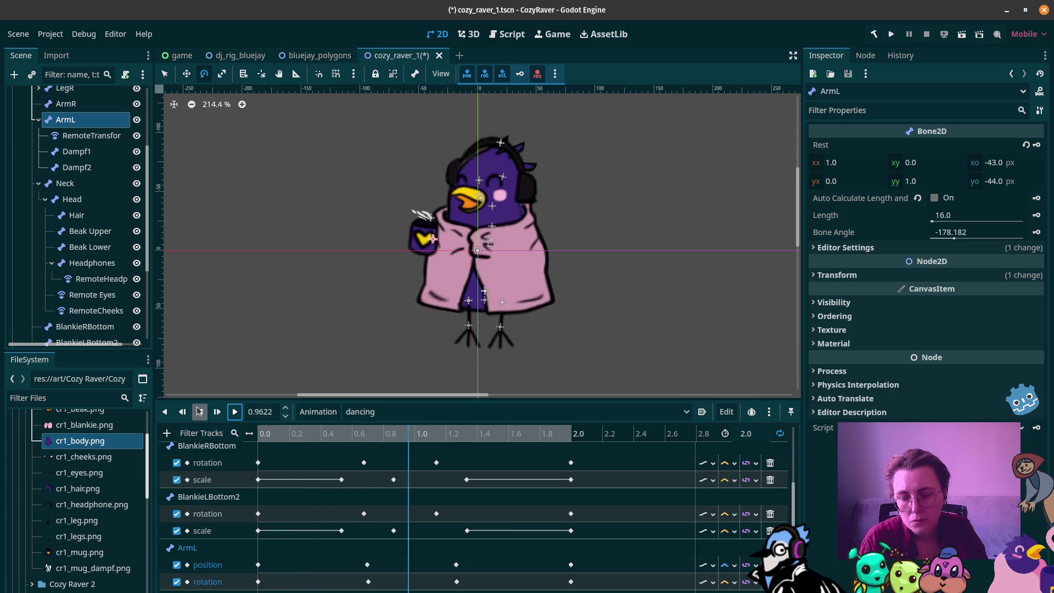
key("s")
left_click(456, 582)
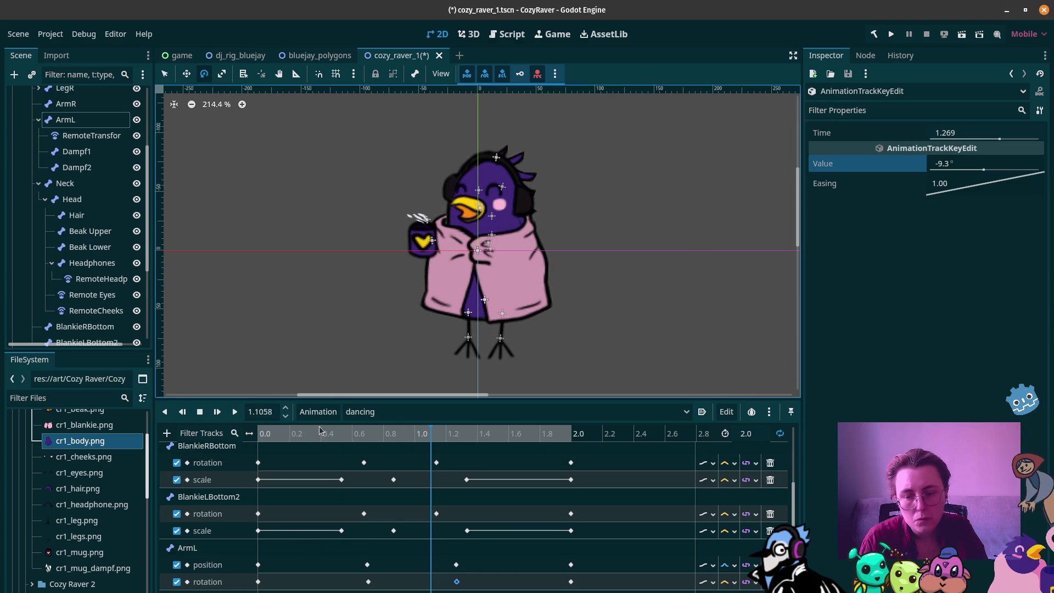
left_click(235, 411)
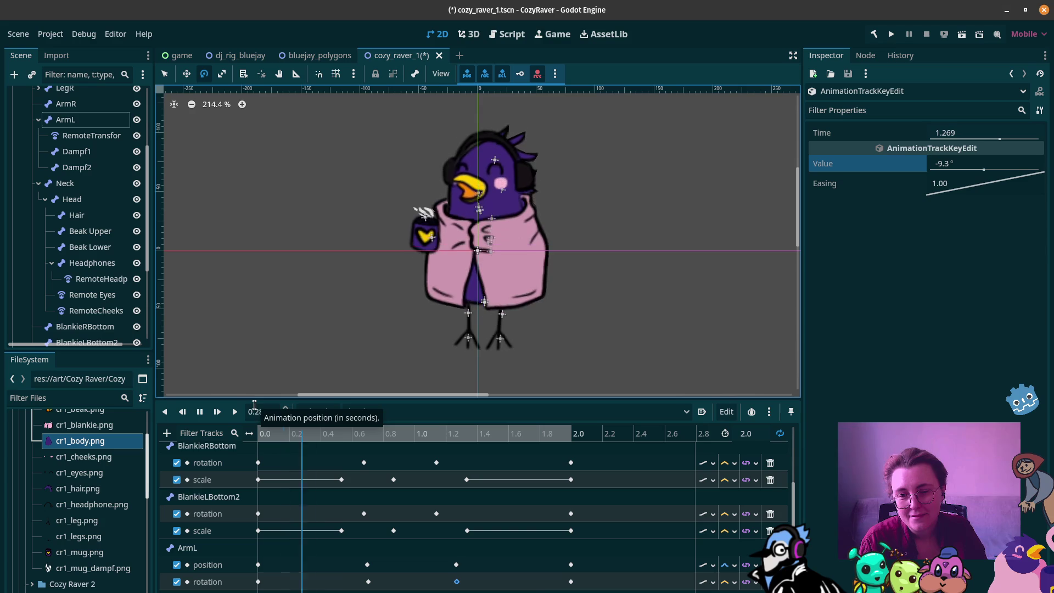
left_click(201, 412)
Step: Save the cozy_raver_1 scene and switch to the dj_rig_bluejay scene
scroll(269, 511, "down", 8)
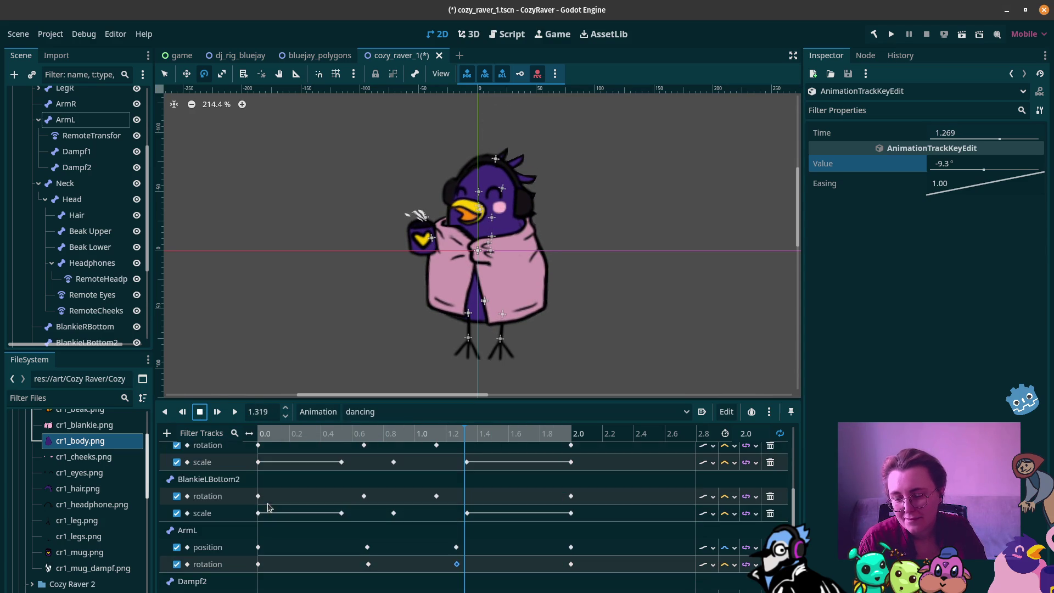
scroll(269, 505, "down", 2)
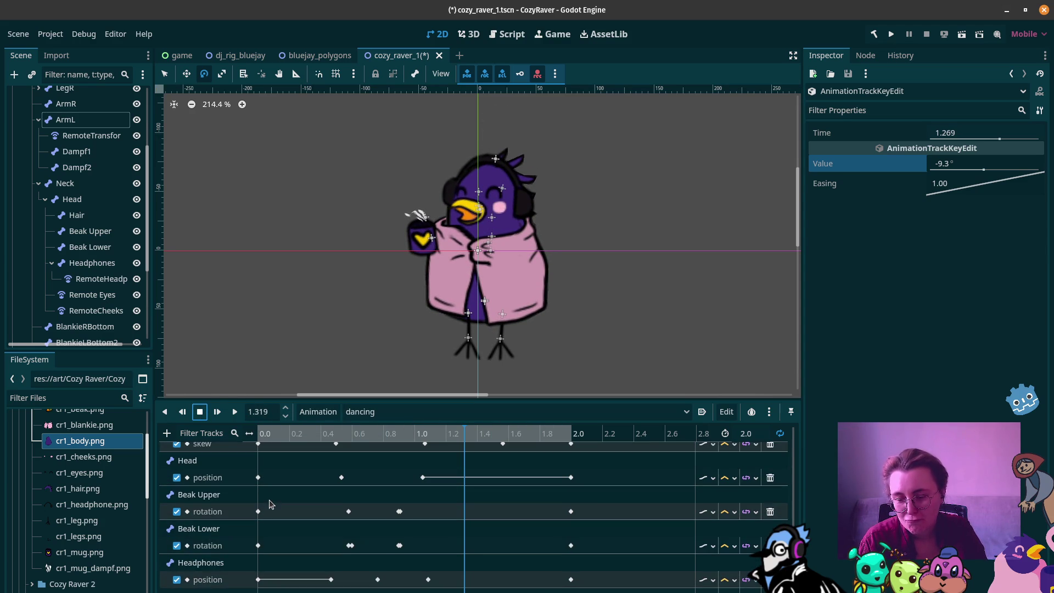
scroll(270, 505, "up", 10)
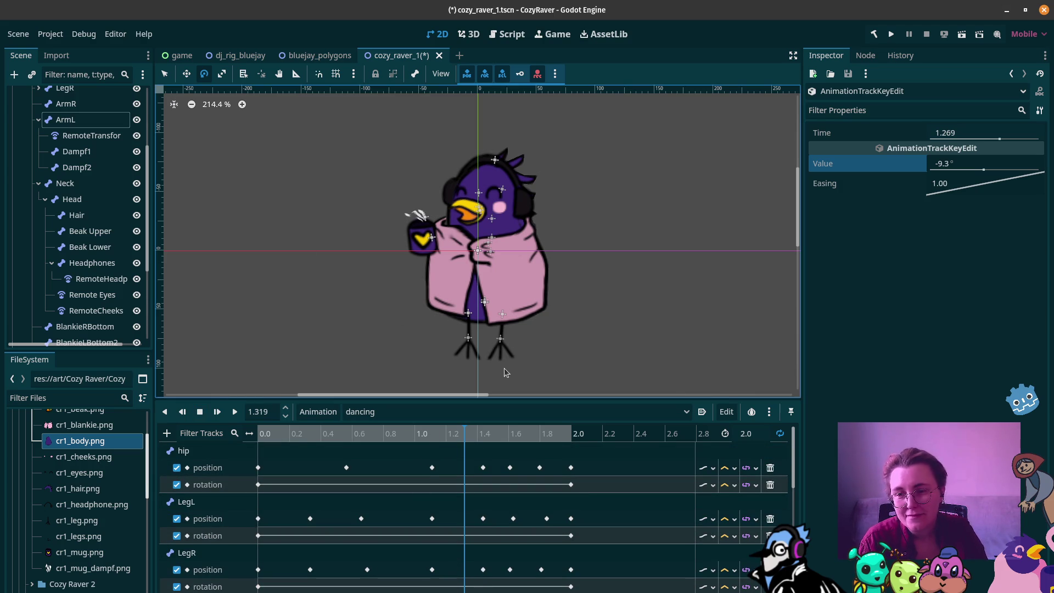
key("ctrl+s")
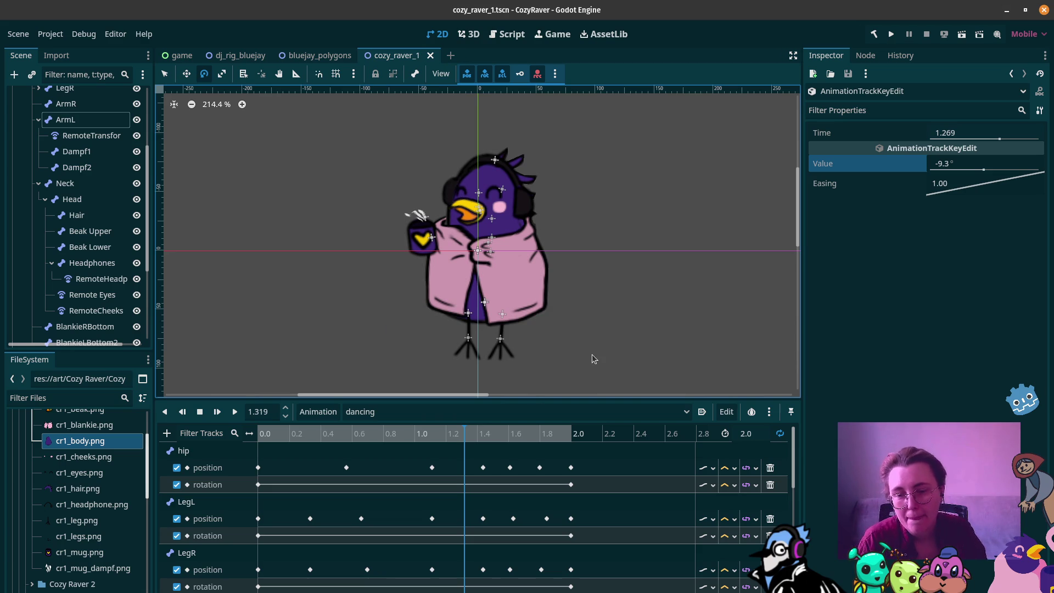
left_click(257, 54)
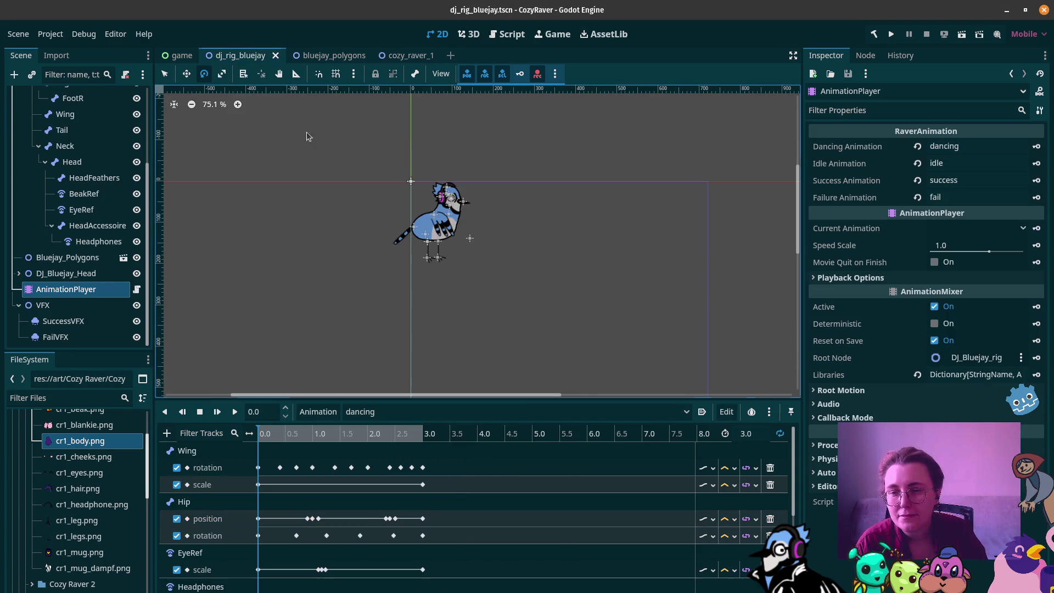
Step: Attach RaverAnimation.cs to the Cozy Raver 1 root node and open the script for editing
left_click(186, 56)
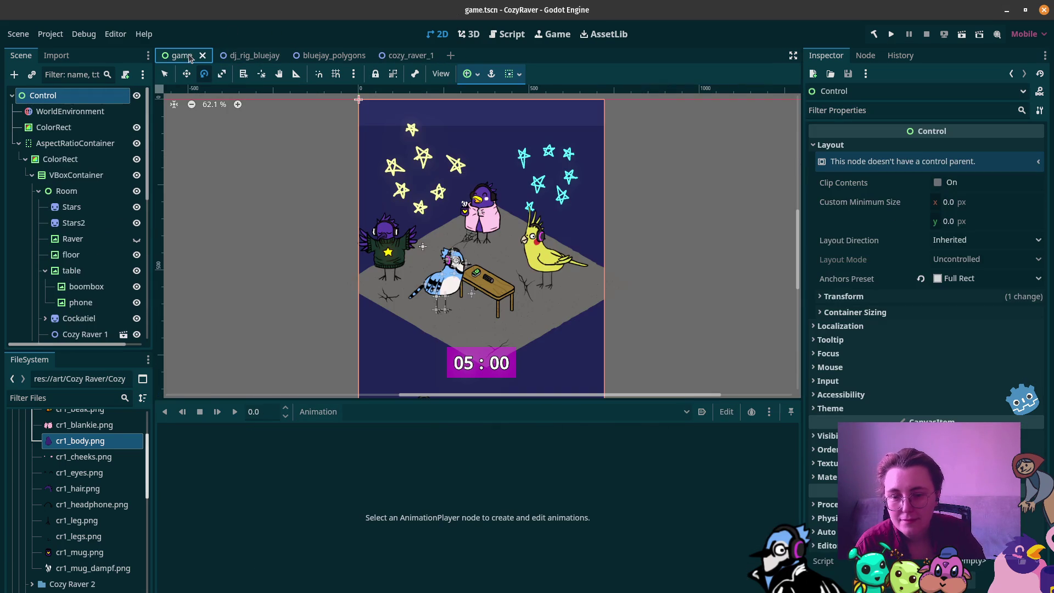
left_click(396, 56)
scroll(82, 209, "down", 5)
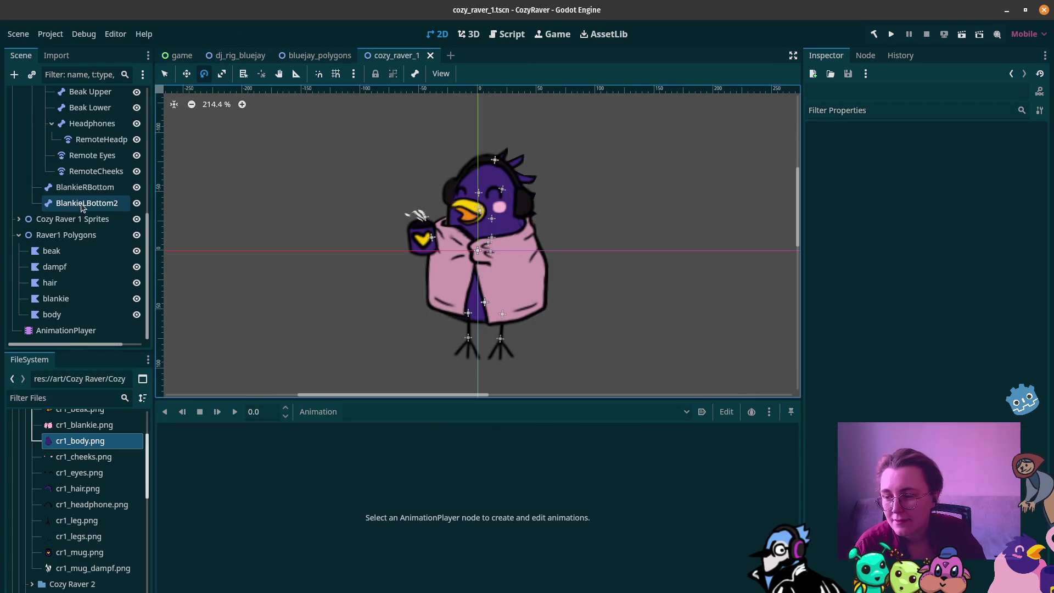
left_click(71, 330)
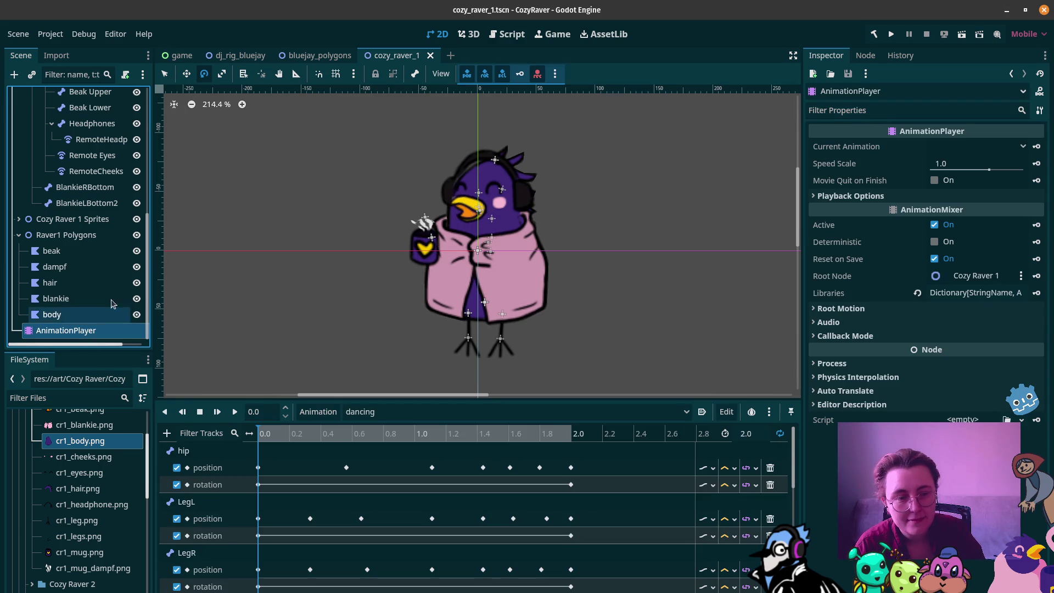
scroll(57, 243, "up", 5)
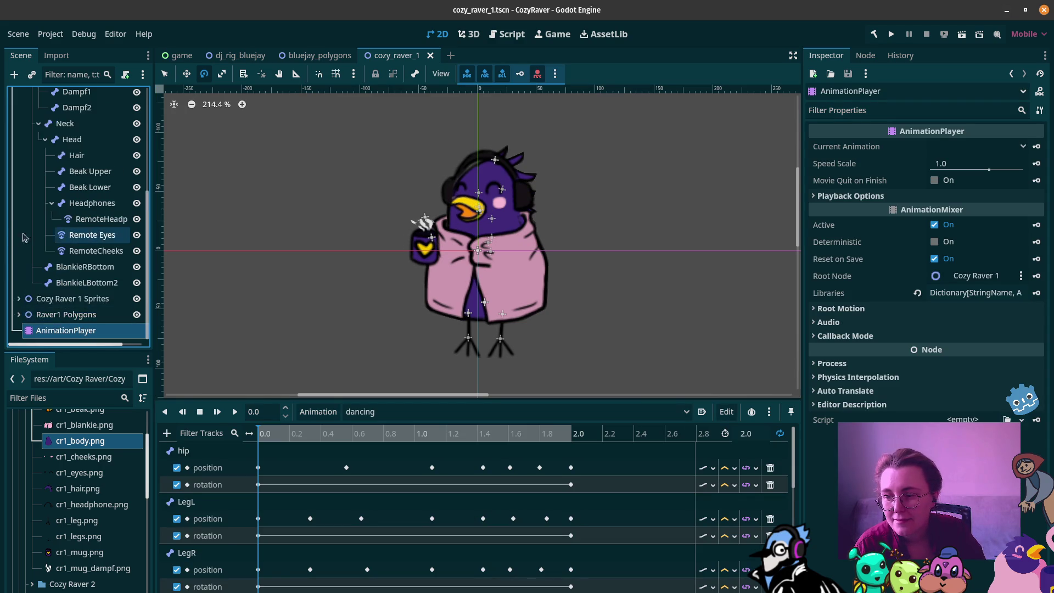
left_click(50, 96)
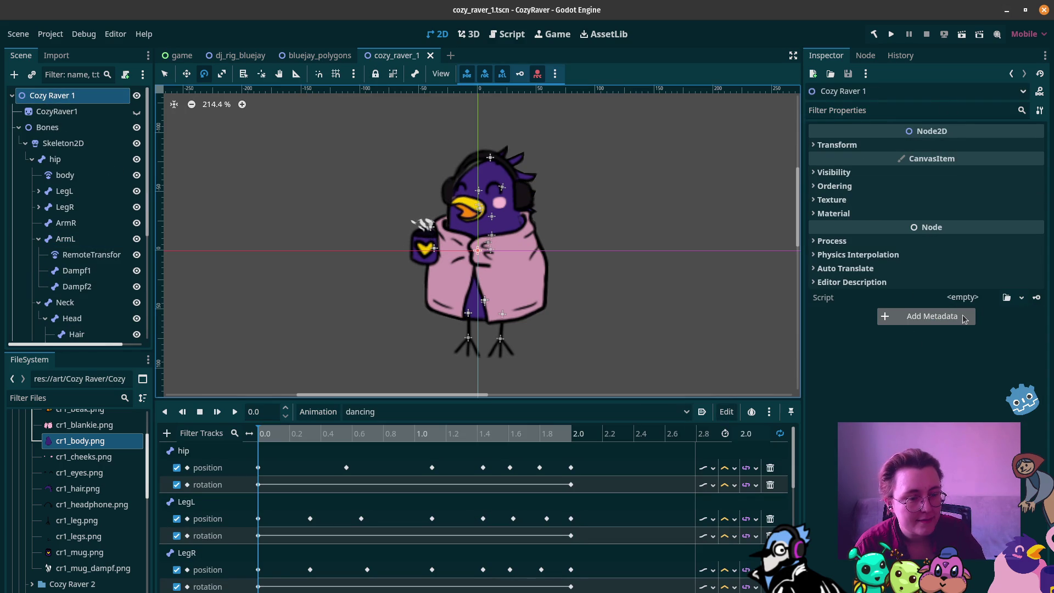
left_click(1006, 297)
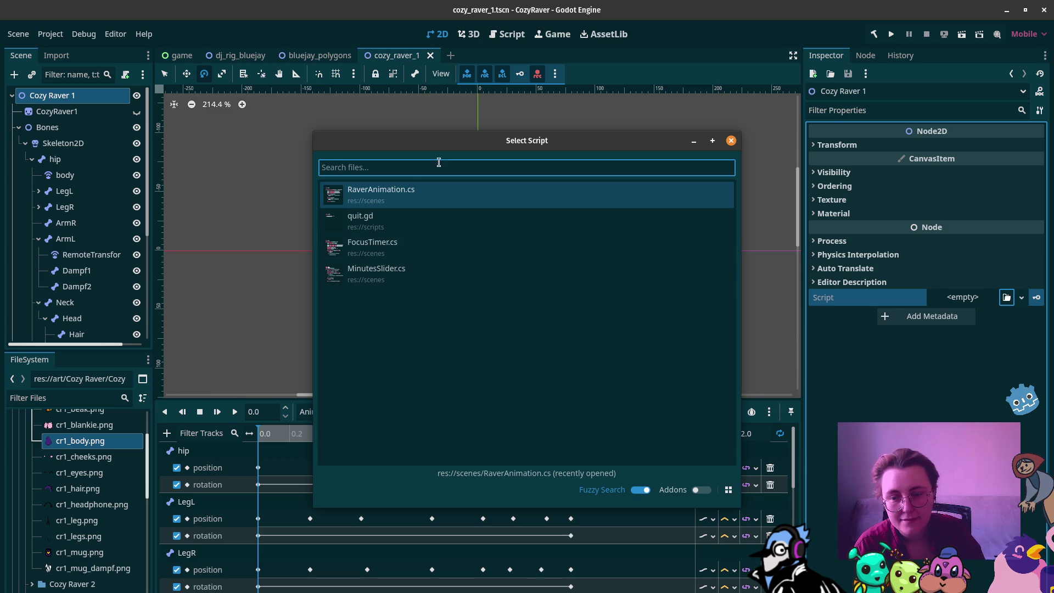
double_click(421, 198)
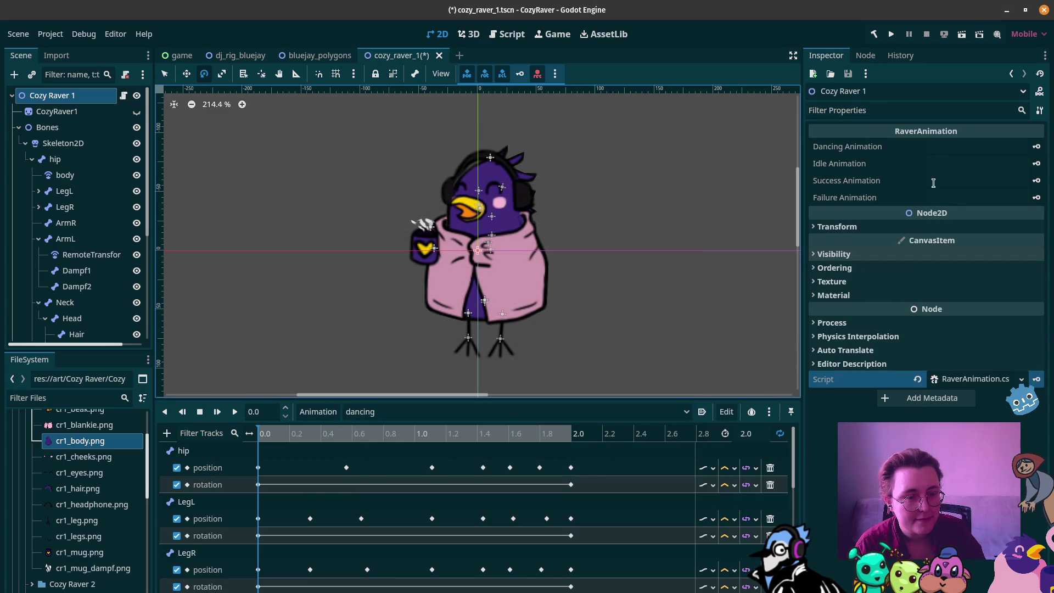
left_click(982, 378)
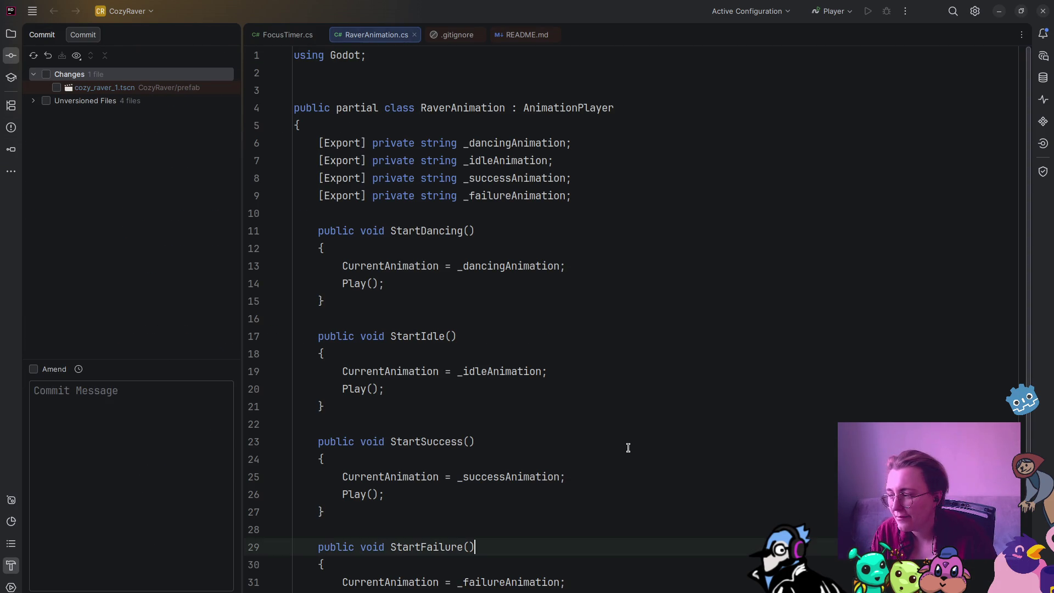
Step: Scroll to the top of RaverAnimation.cs and select the AnimationPlayer base class name
mouse_move(15, 97)
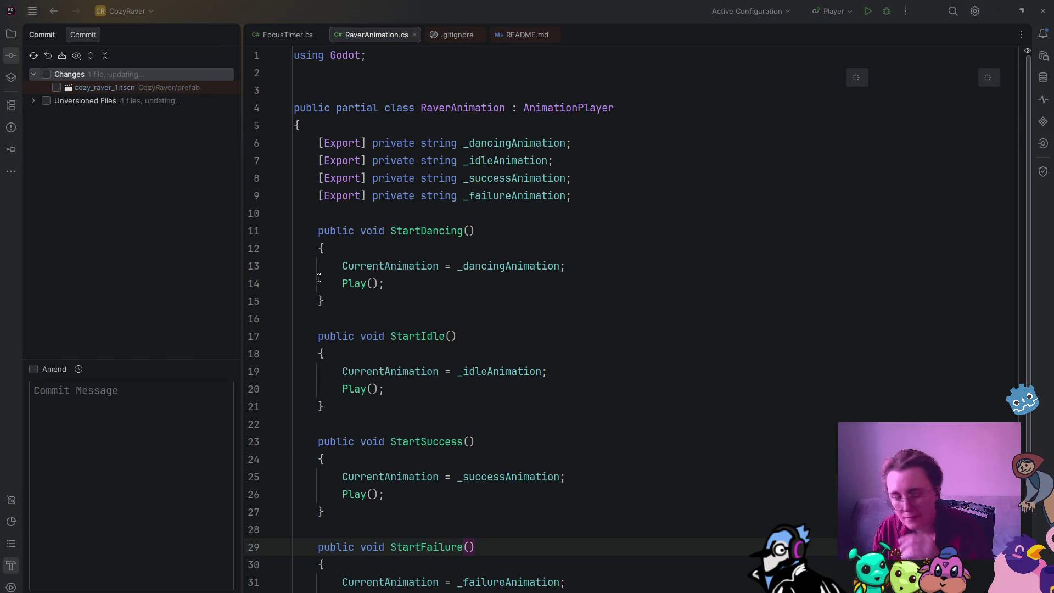
scroll(589, 140, "up", 2)
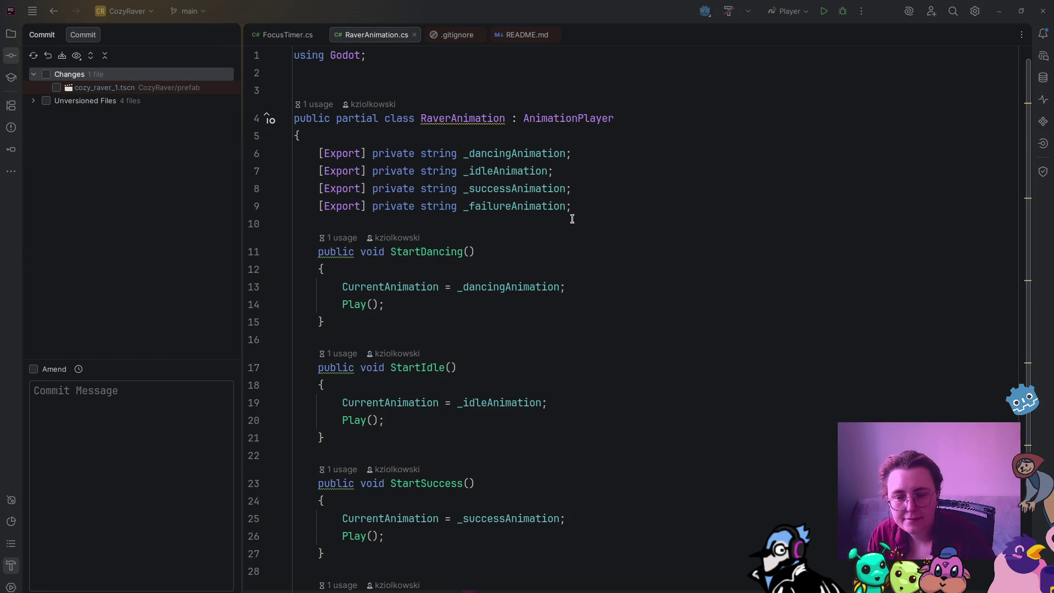
double_click(576, 118)
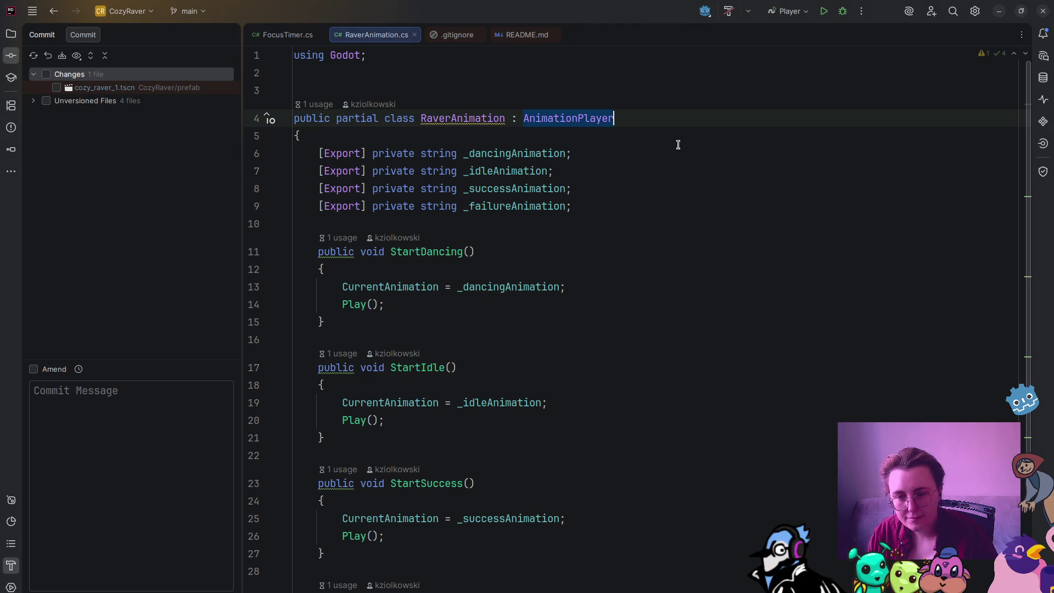
Step: Make RaverAnimation extend Node2D and add an [Export] private AnimationPlayer _animationPlayer field
type("Node2D")
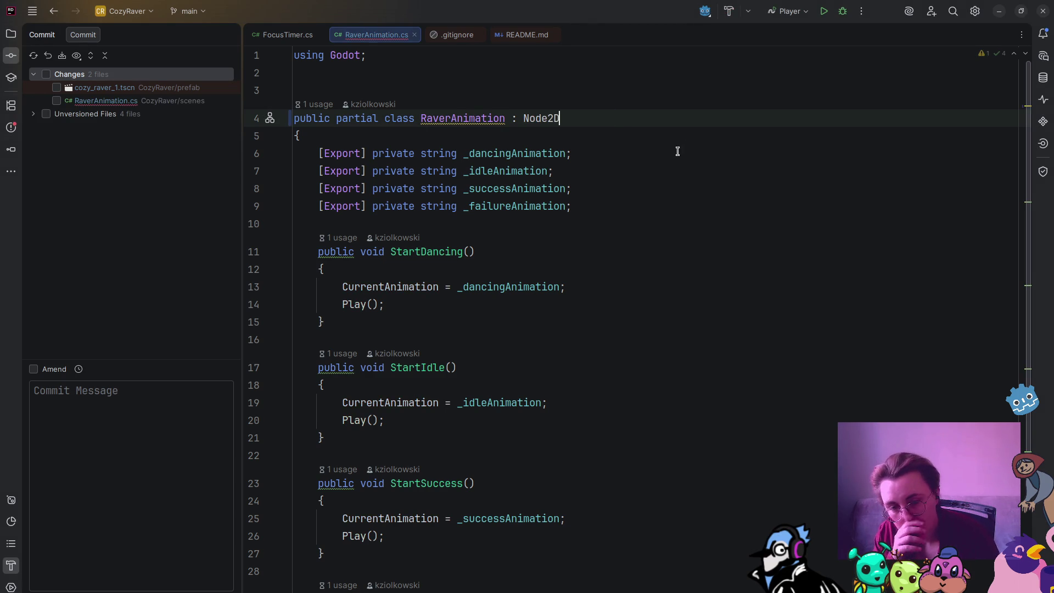
left_click(546, 236)
left_click(419, 135)
key("Return")
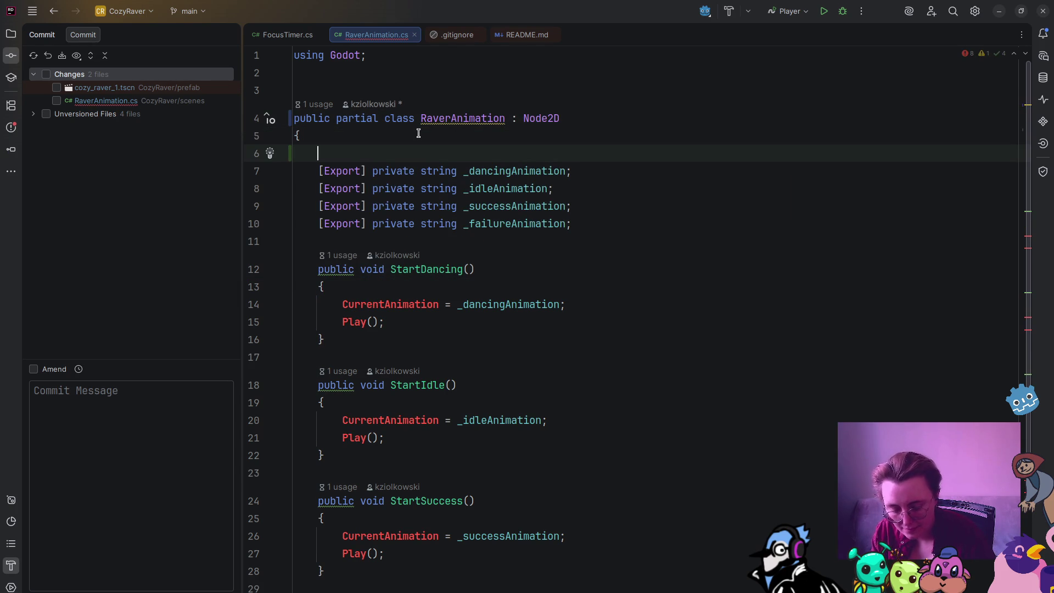
type("[Export] ")
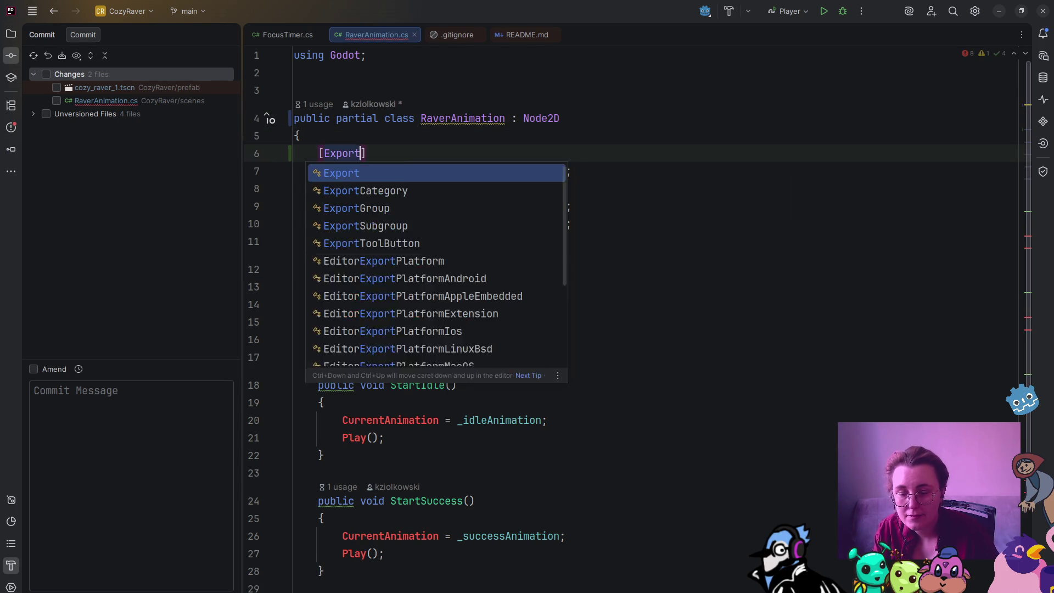
type("private ")
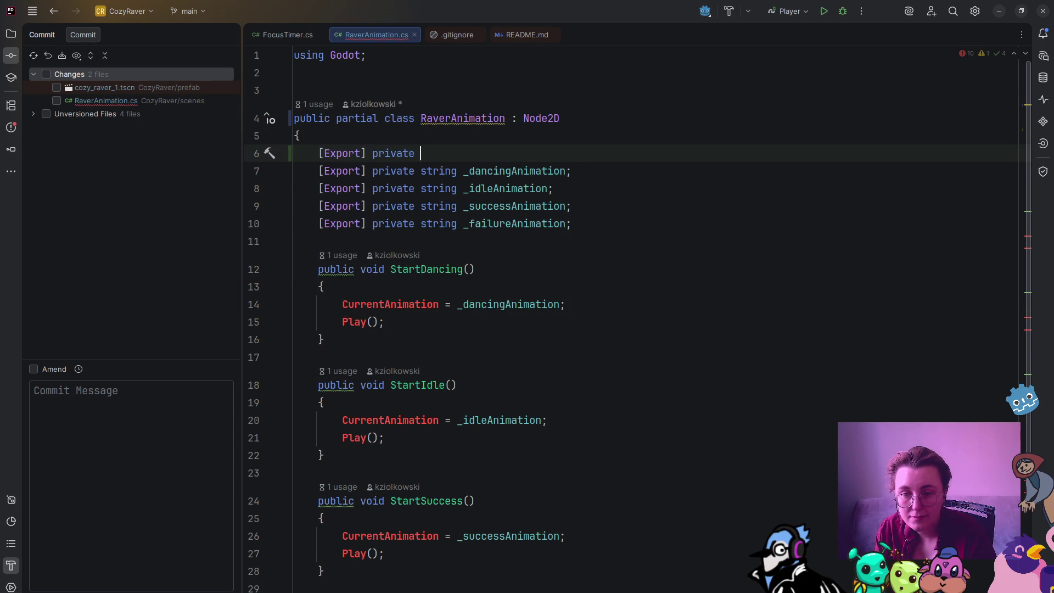
type("Animation")
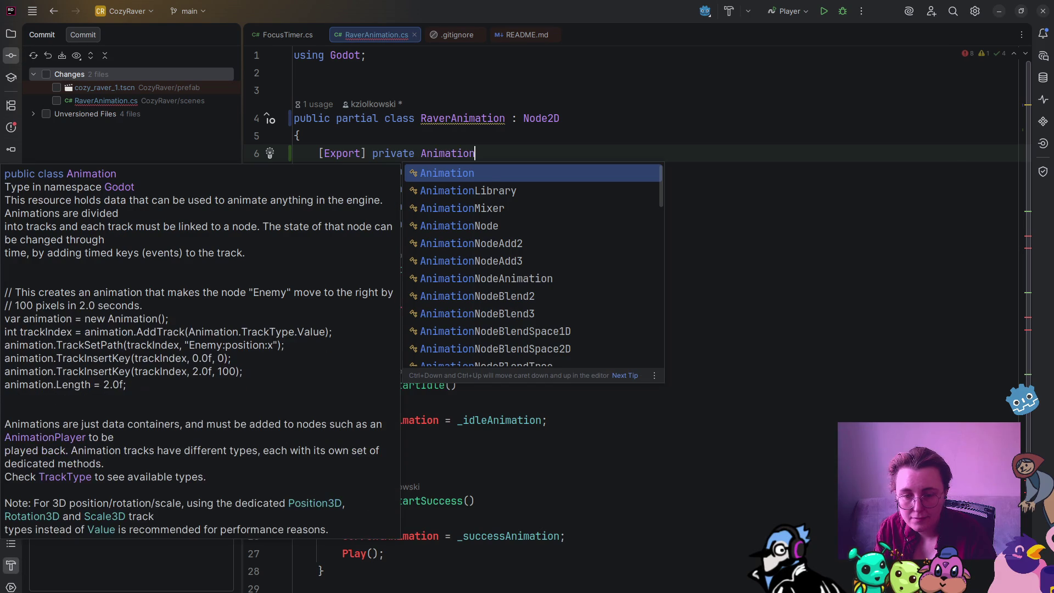
type("Player")
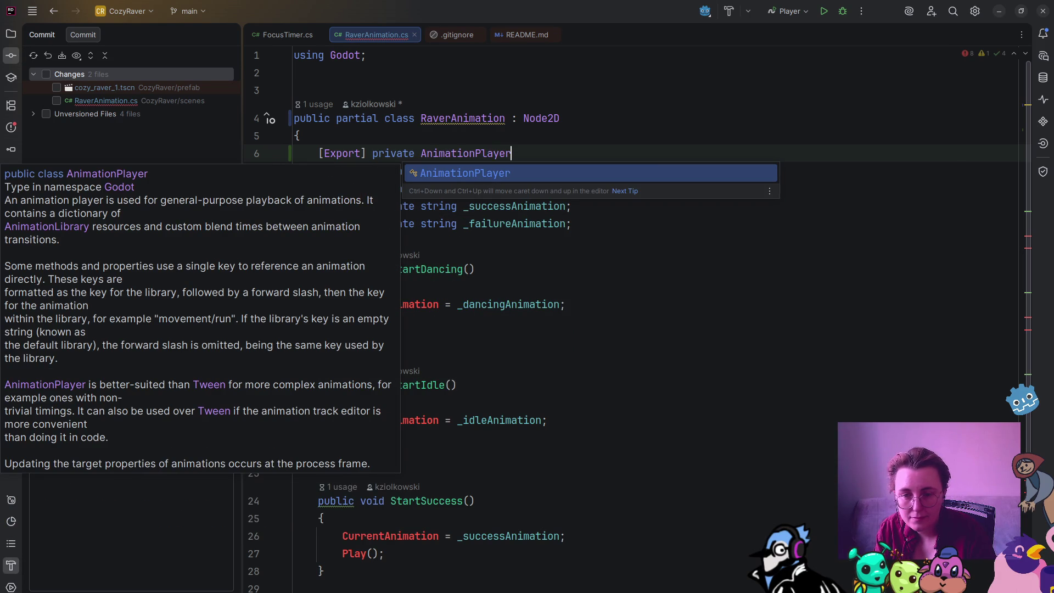
type(" _anim")
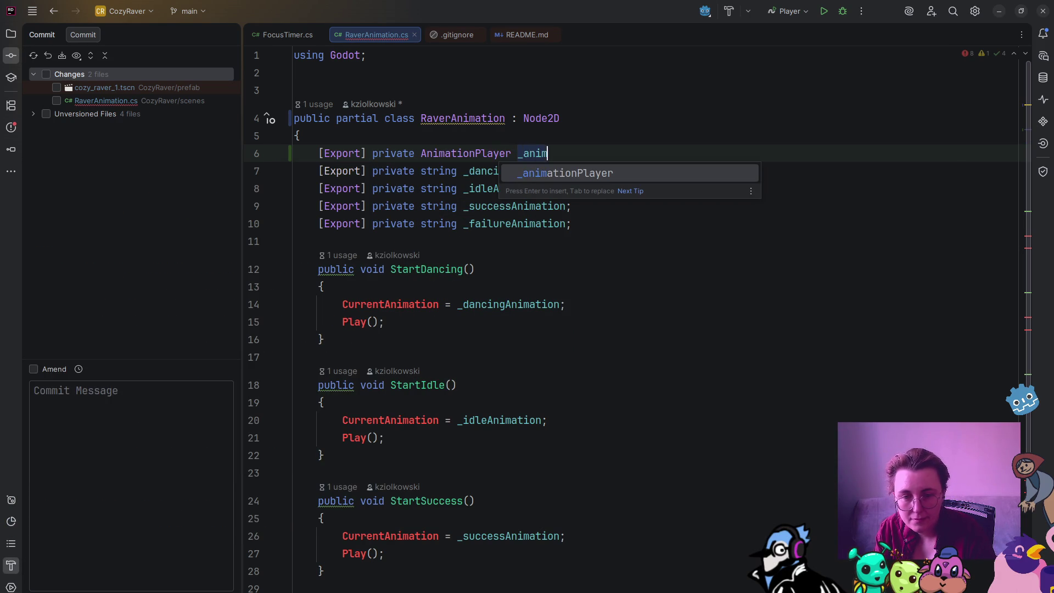
key("Return")
type(";;")
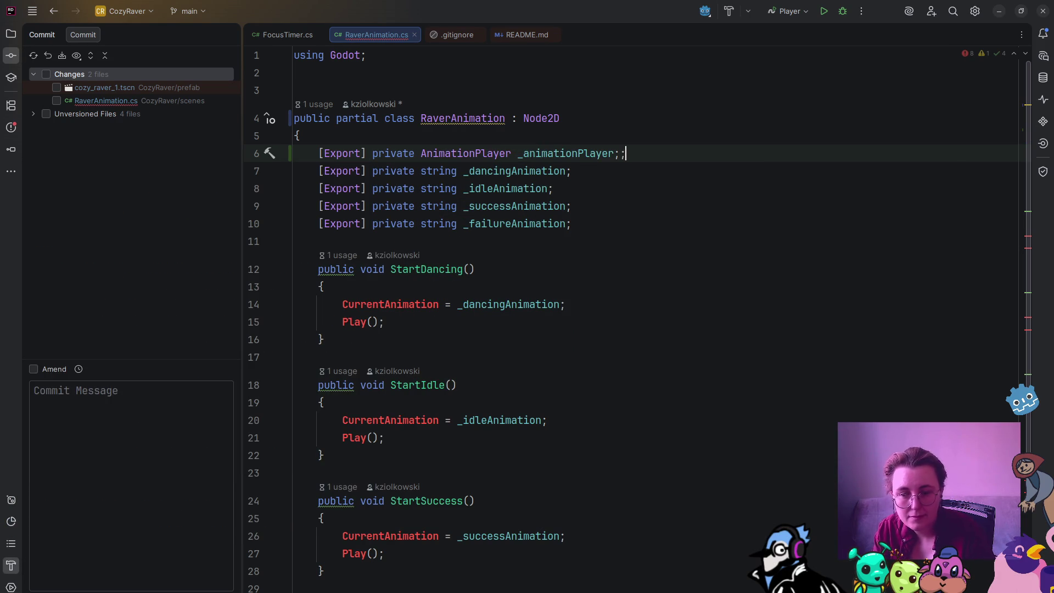
key("BackSpace")
Step: Prefix CurrentAnimation and Play() in StartDancing with _animationPlayer
double_click(599, 154)
key("ctrl+c")
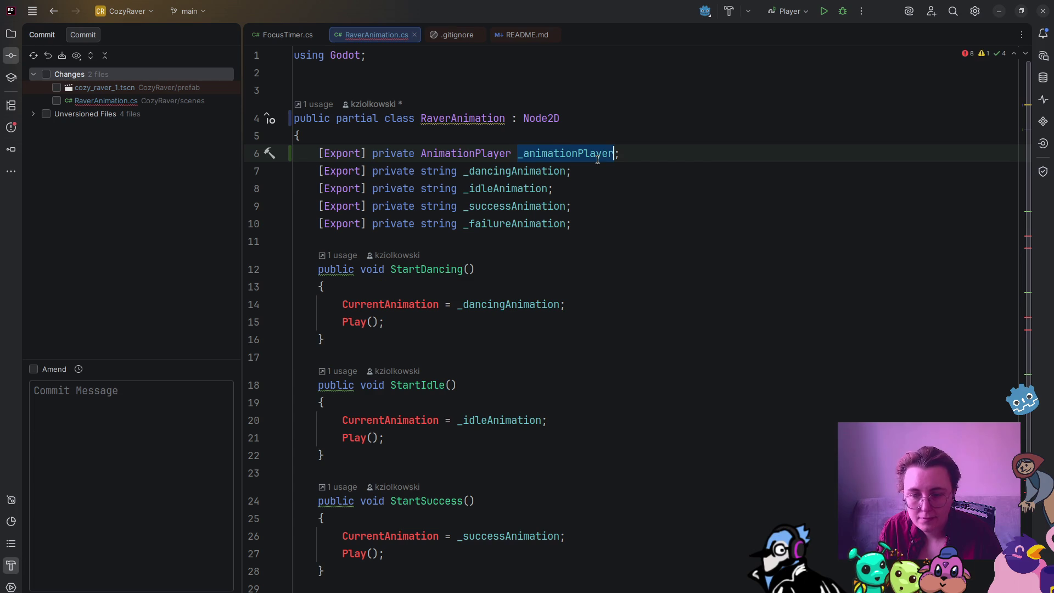
left_click(342, 303)
key("ctrl+v")
type(".")
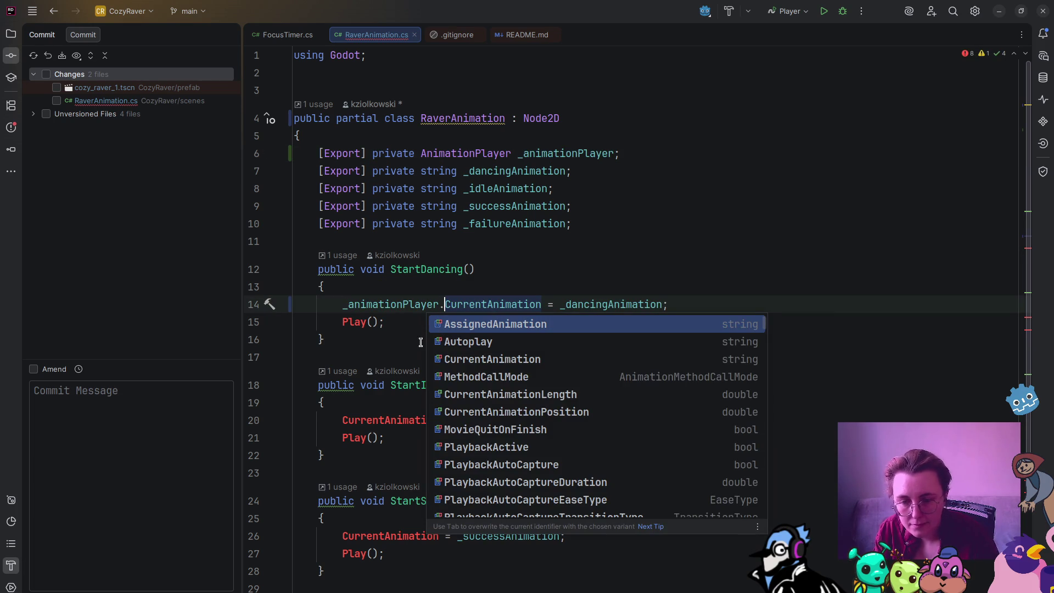
key("Escape")
key("Home")
key("Down")
key("ctrl+v")
type(".")
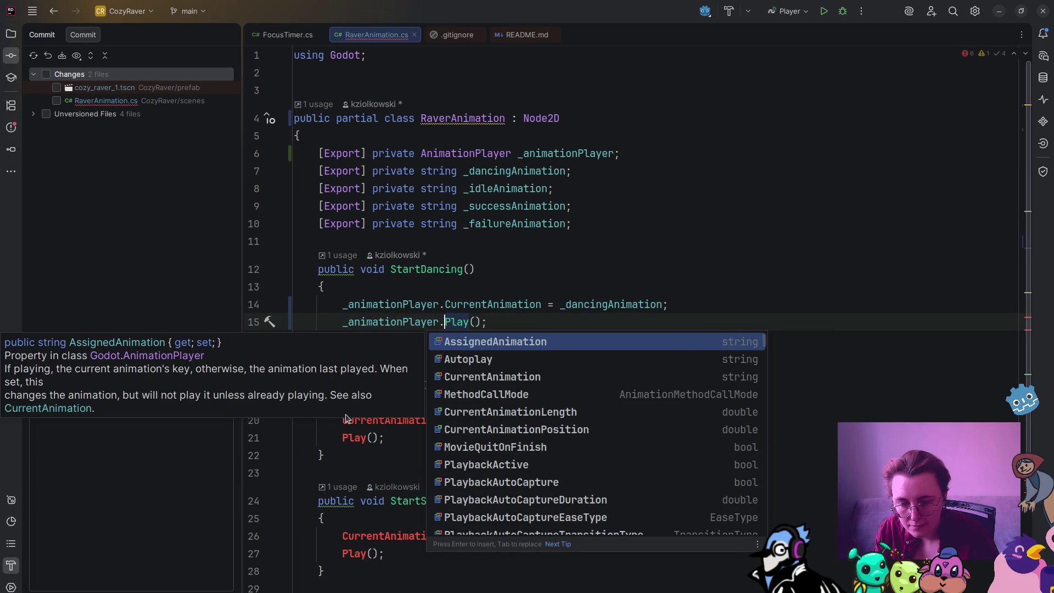
Step: Prefix CurrentAnimation and Play() in StartIdle and StartSuccess with _animationPlayer
left_click(341, 420)
key("ctrl+v")
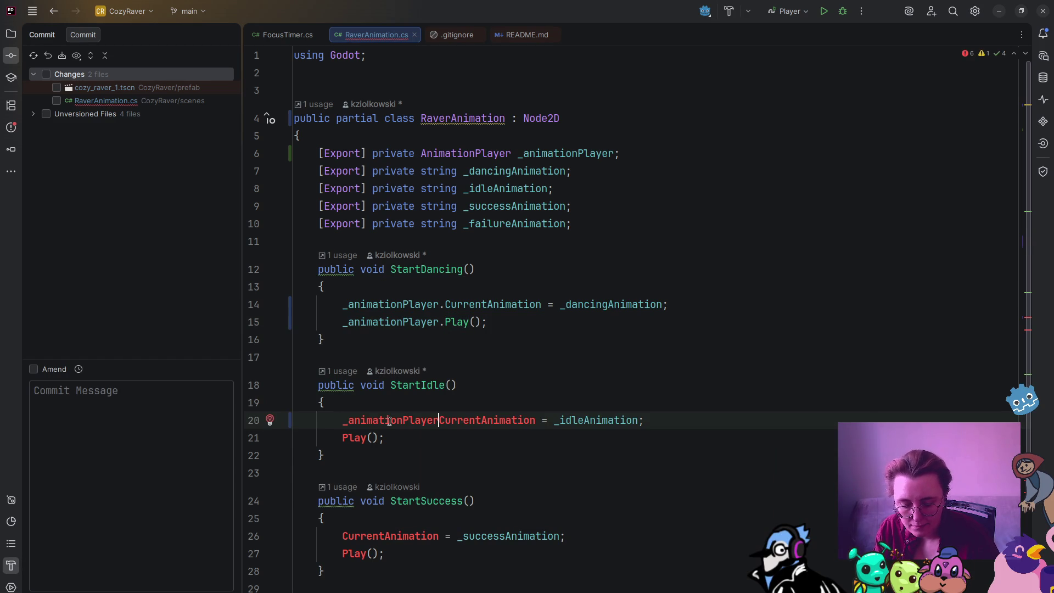
type(".")
left_click(341, 421)
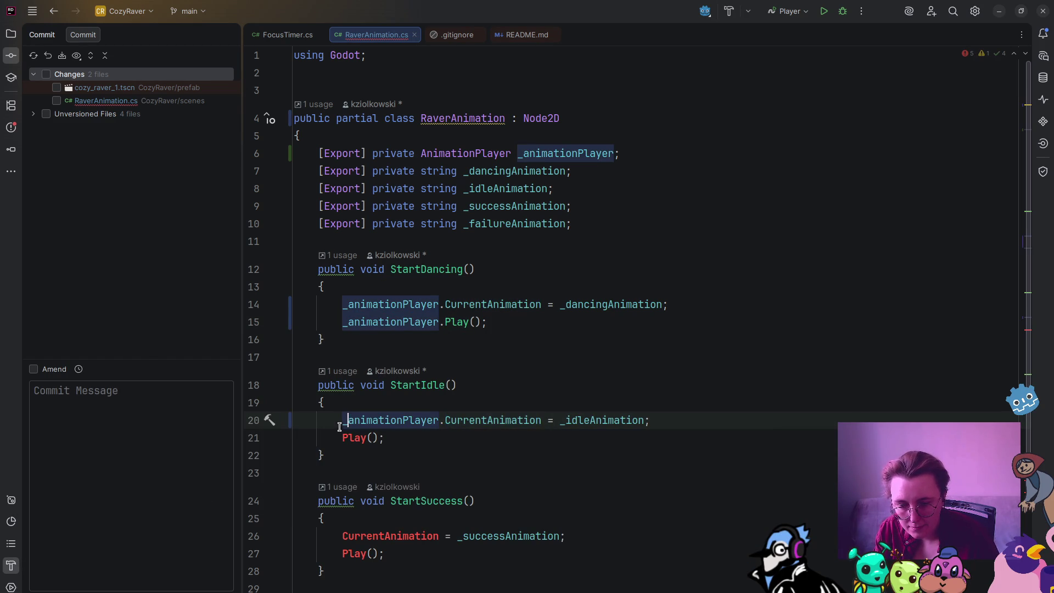
left_click(342, 437)
key("ctrl+v")
type(".")
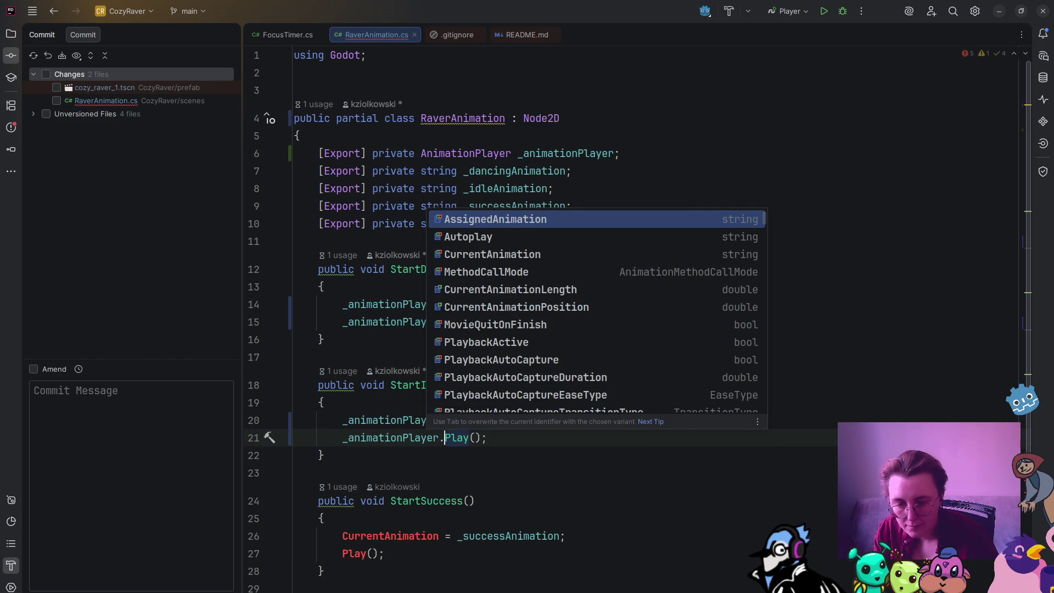
left_click(339, 533)
key("ctrl+v")
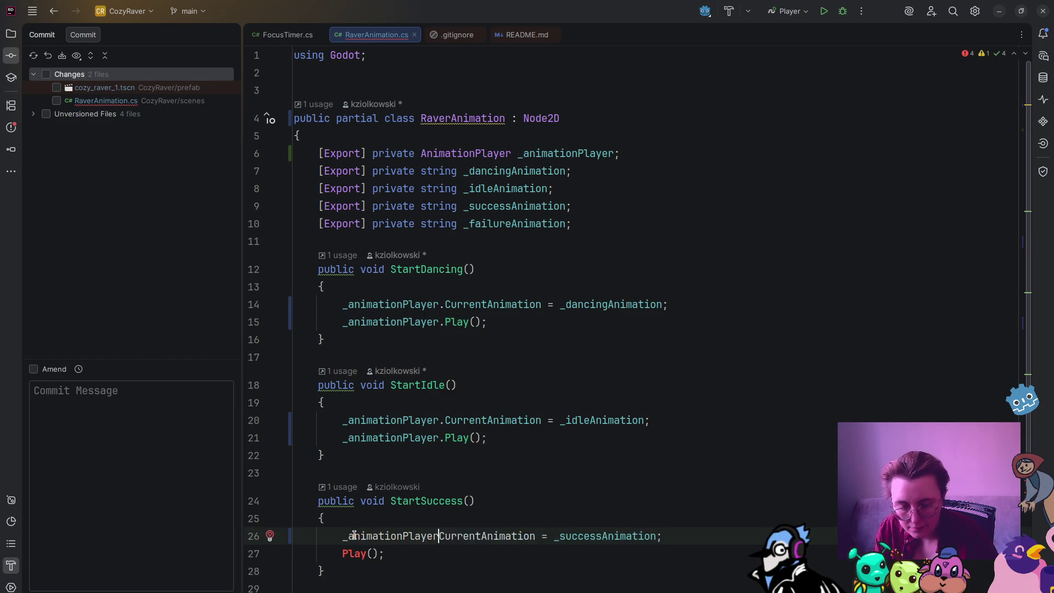
type(".")
left_click(337, 553)
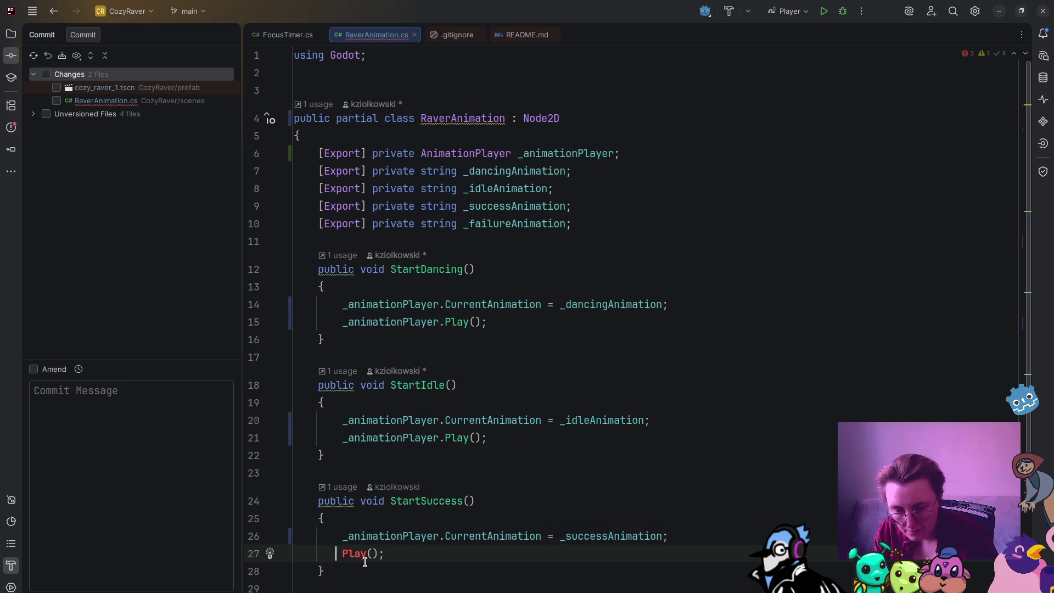
key("ctrl+v")
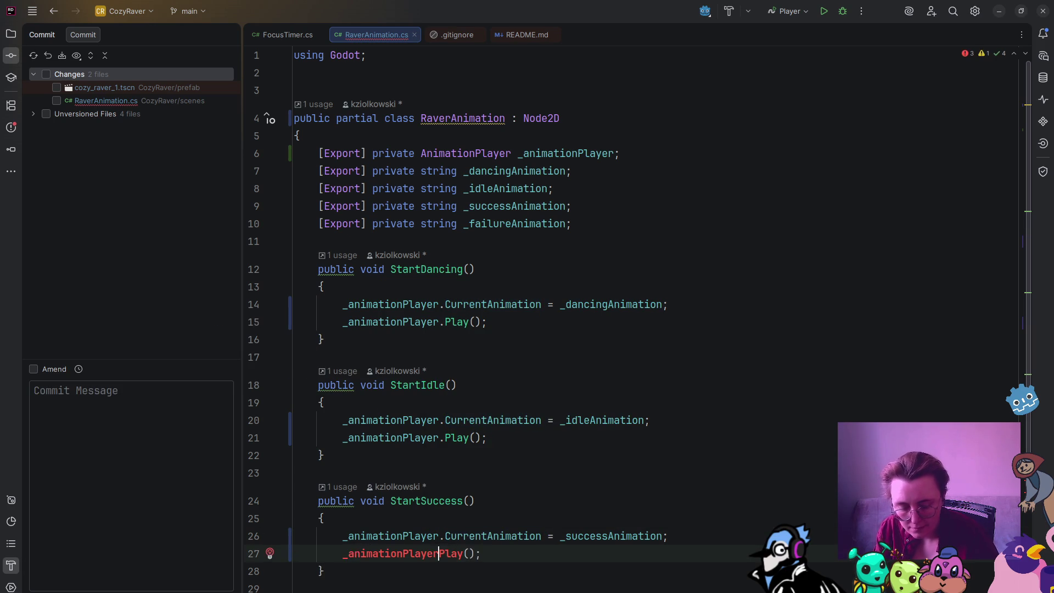
type(".")
Step: Prefix CurrentAnimation and Play() in StartFailure with _animationPlayer, then return to Godot
scroll(396, 514, "down", 3)
left_click(343, 493)
key("ctrl+v")
type(".")
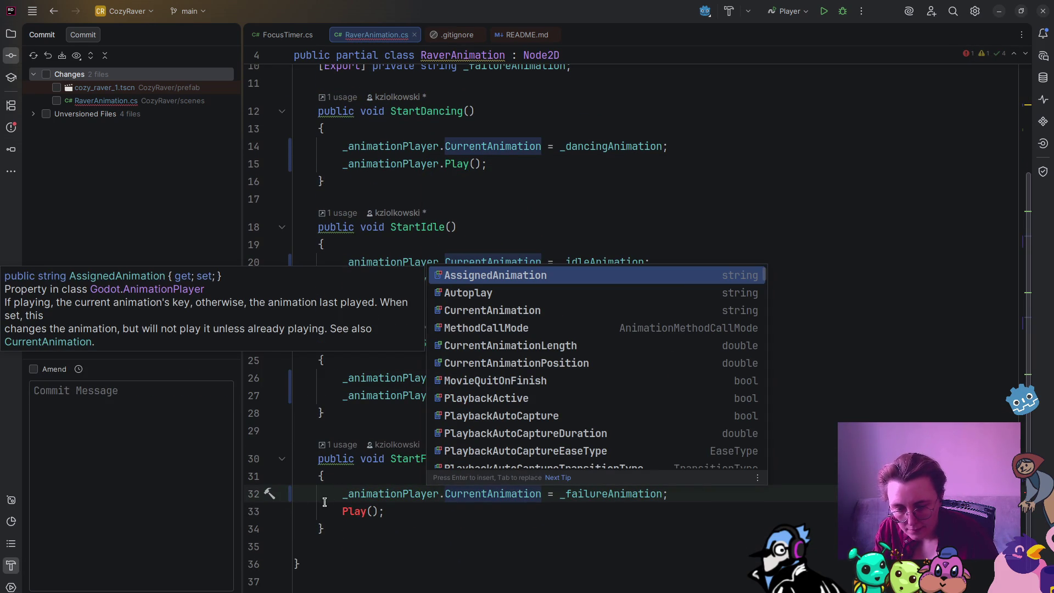
left_click(345, 511)
key("ctrl+v")
type(".")
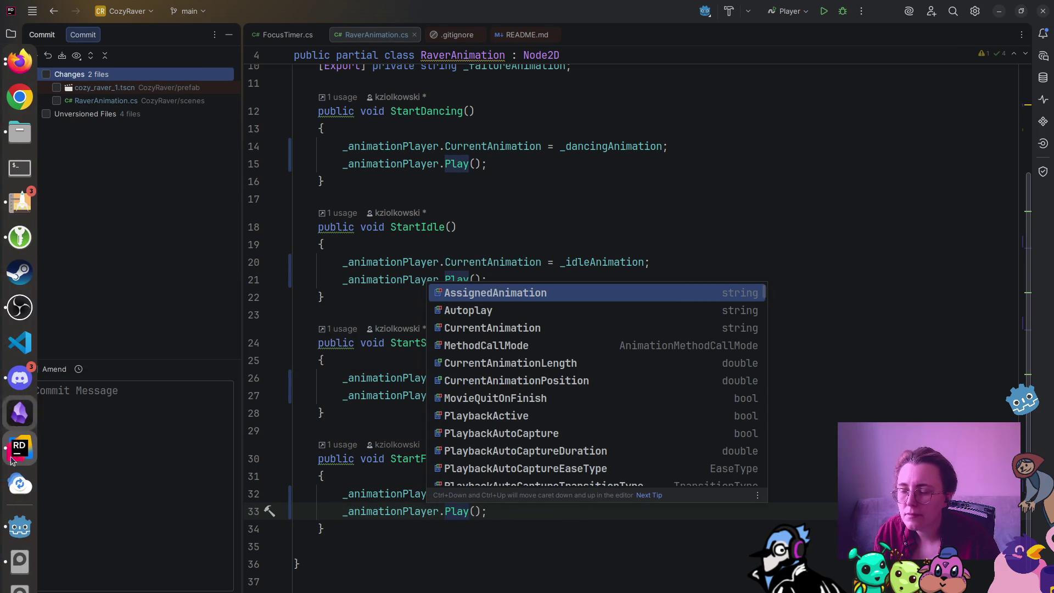
left_click(20, 527)
left_click(845, 295)
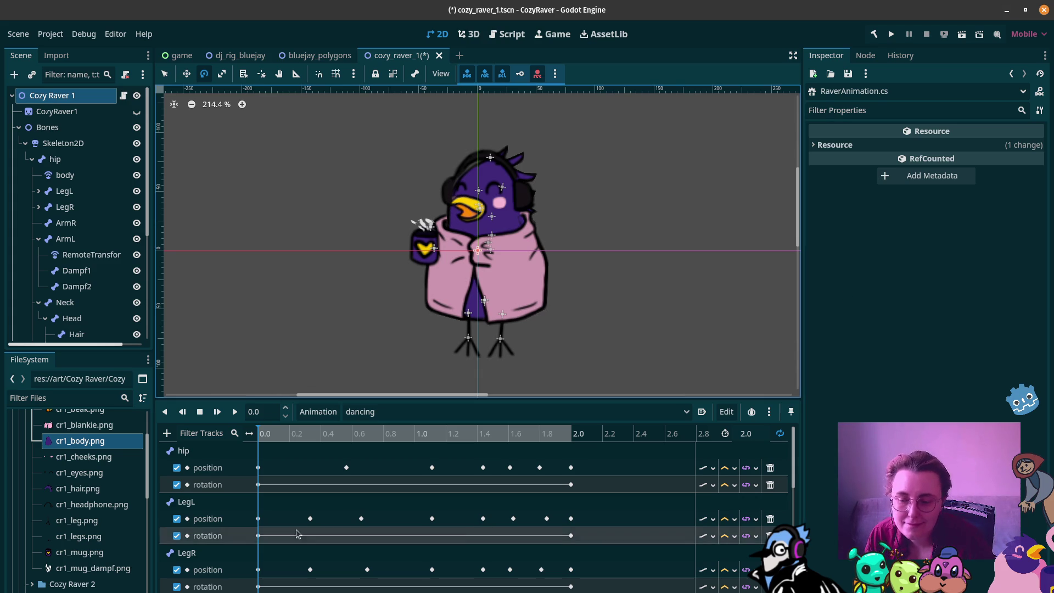
Step: Box-select the dancing animation's keyframes and add RESET values for them
scroll(291, 535, "down", 8)
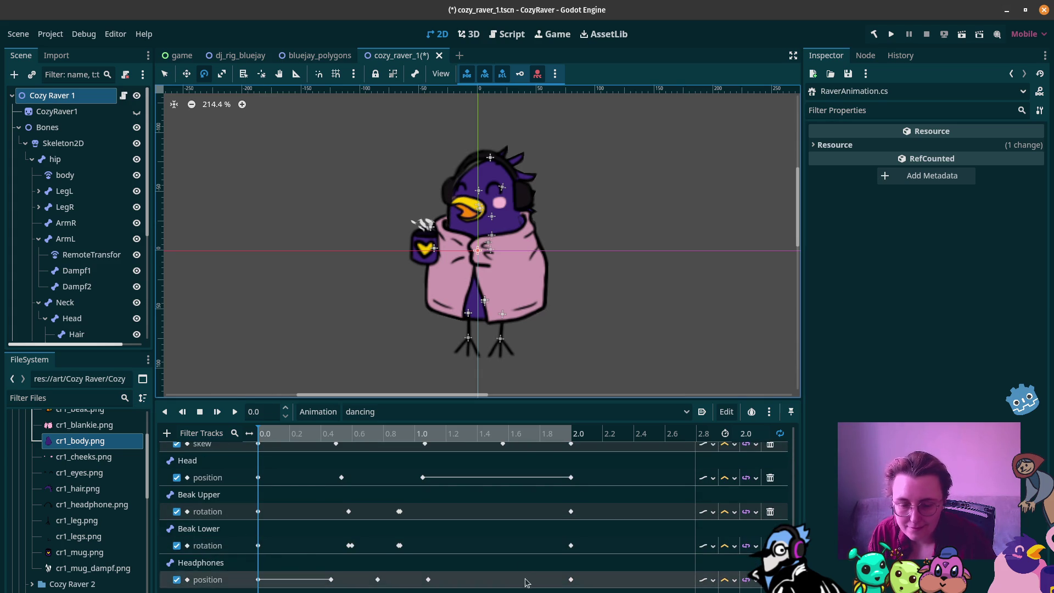
mouse_move(605, 590)
left_mouse_down()
mouse_move(360, 447)
mouse_move(247, 439)
left_mouse_up()
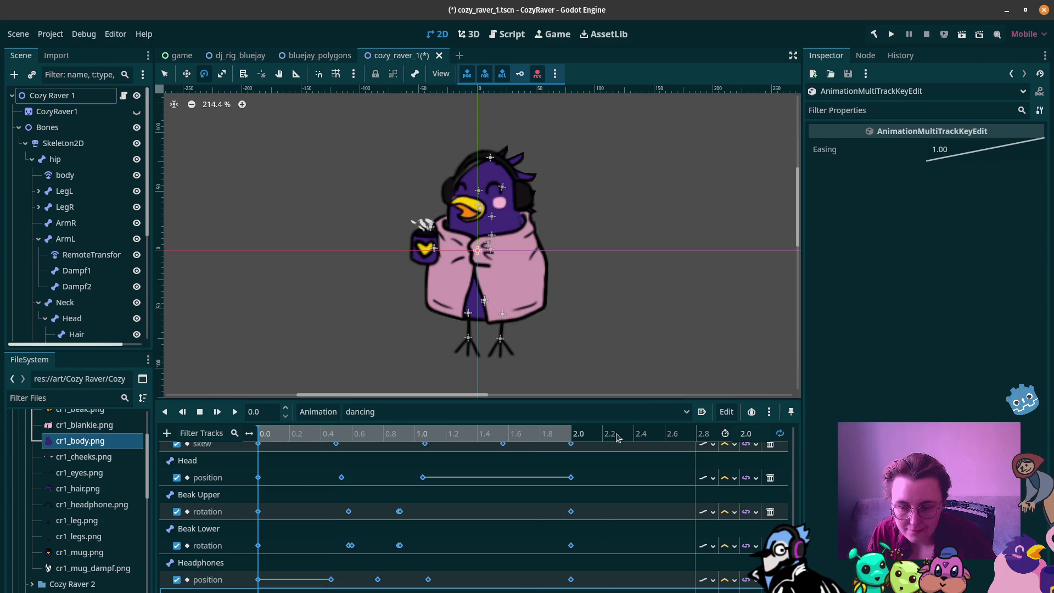
left_click(726, 411)
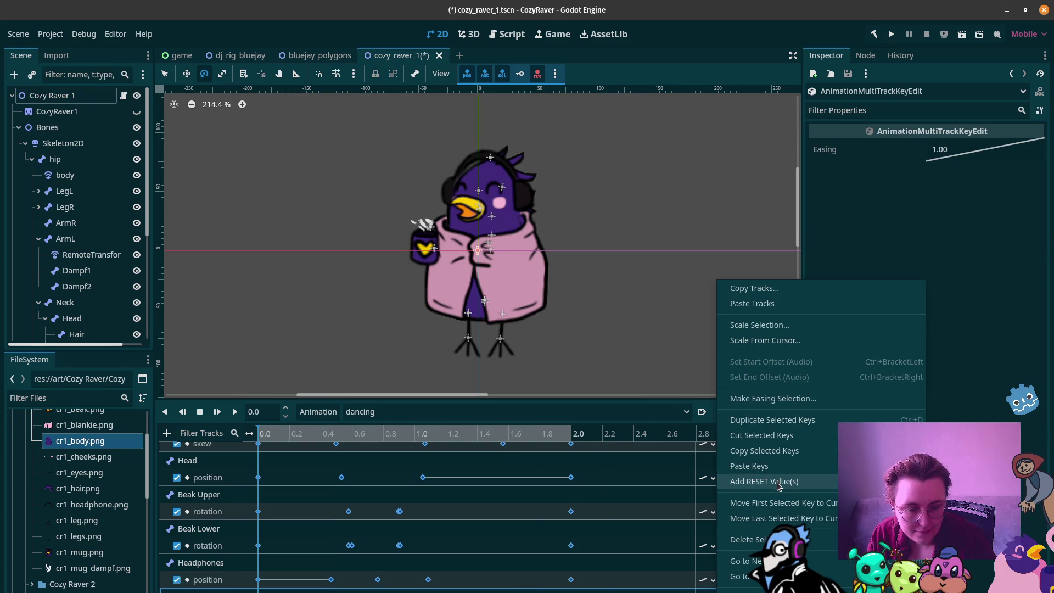
left_click(735, 478)
scroll(563, 549, "up", 5)
mouse_move(602, 547)
left_mouse_down()
mouse_move(501, 492)
mouse_move(200, 453)
left_mouse_up()
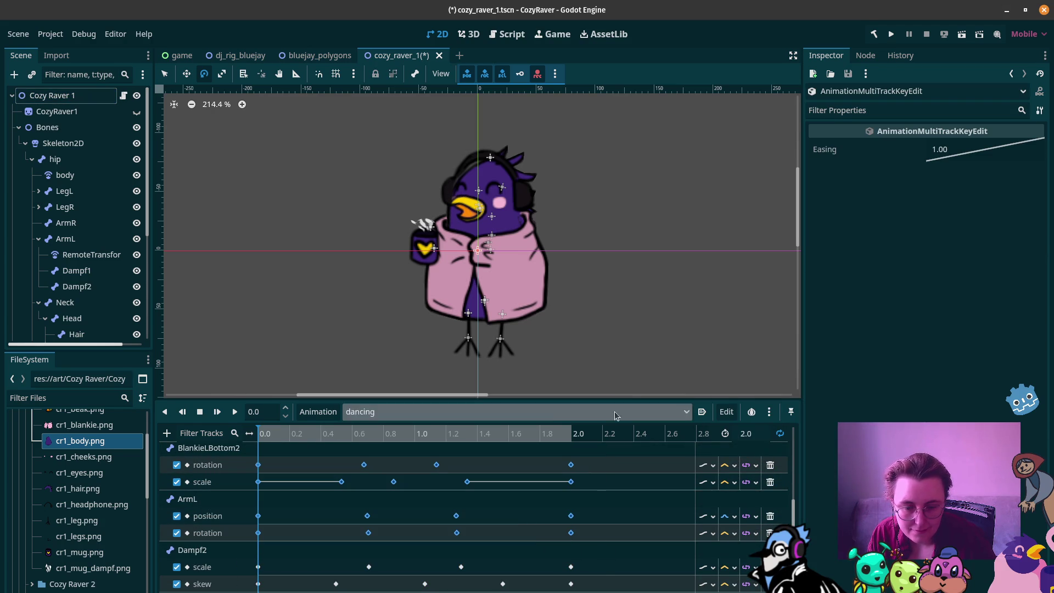
Step: Set idle as the autoplay-on-load animation, then return to dancing
left_click(702, 412)
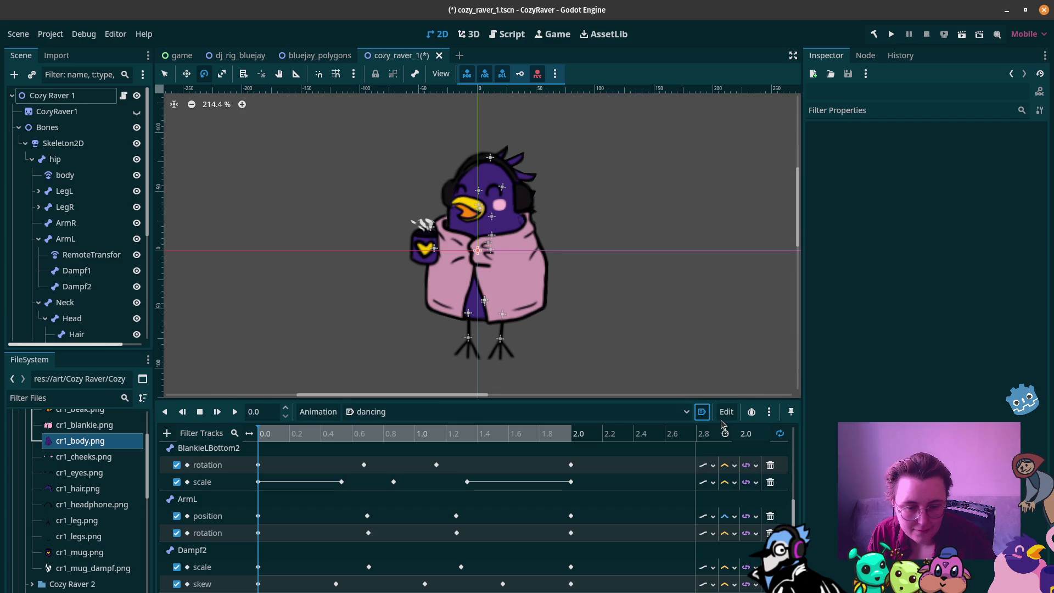
left_click(549, 411)
left_click(511, 462)
left_click(702, 412)
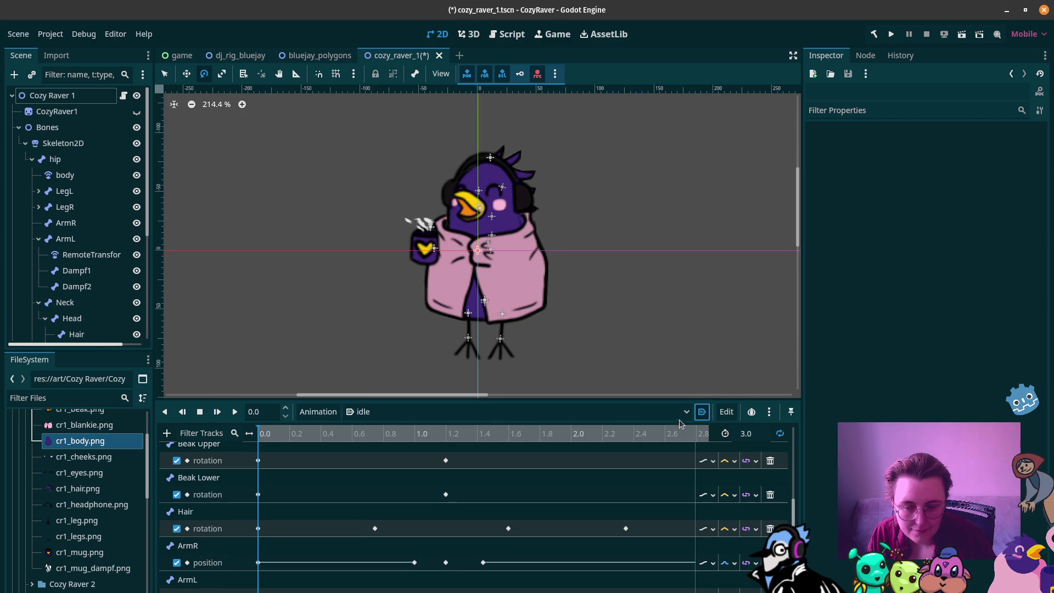
left_click(414, 417)
left_click(389, 443)
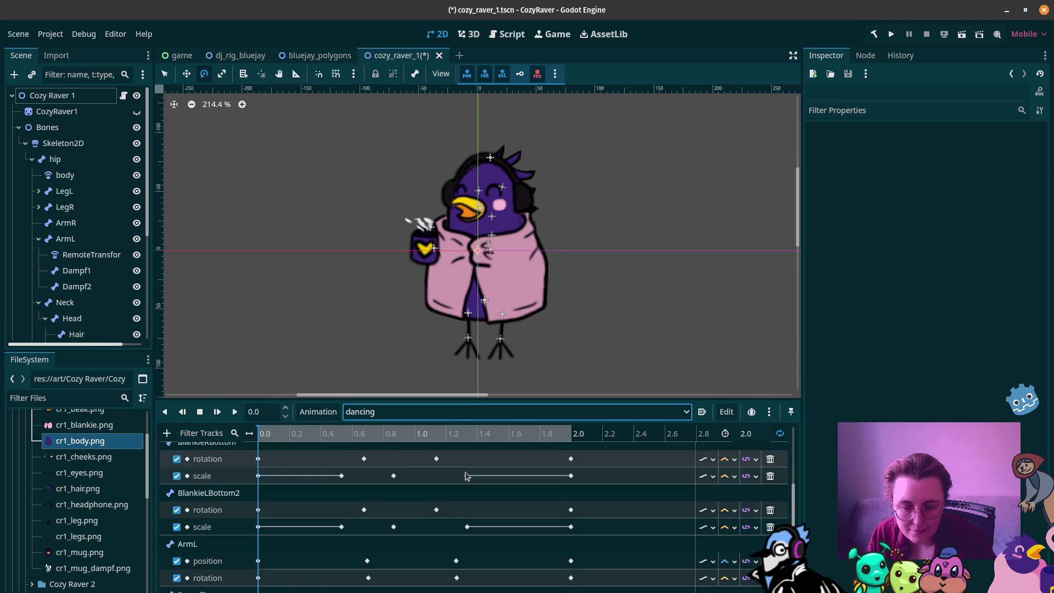
Step: Add RESET values for the blanket keyframes and the LegR position and rotation keyframes
mouse_move(598, 518)
left_mouse_down()
mouse_move(447, 445)
mouse_move(255, 456)
left_mouse_up()
scroll(385, 494, "up", 2)
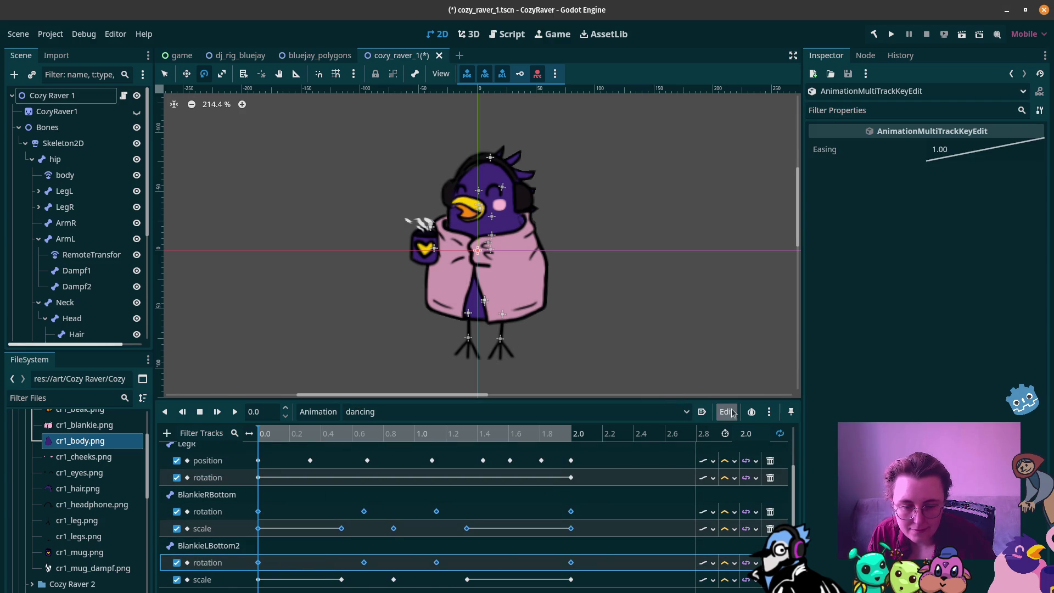
left_click(732, 413)
left_click(607, 513)
left_click_drag(614, 505, 161, 444)
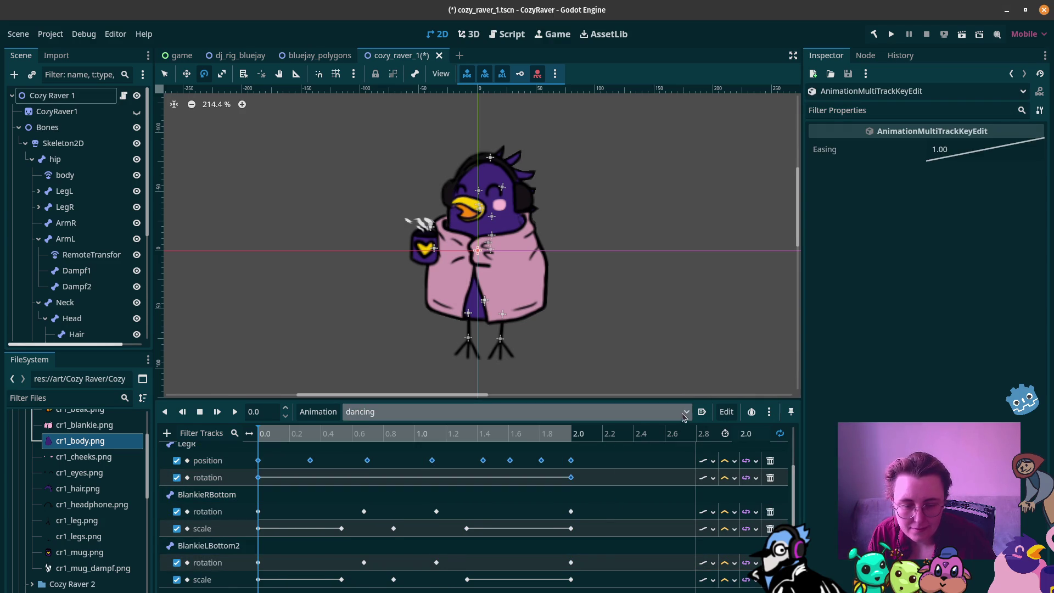
left_click(725, 411)
left_click(738, 464)
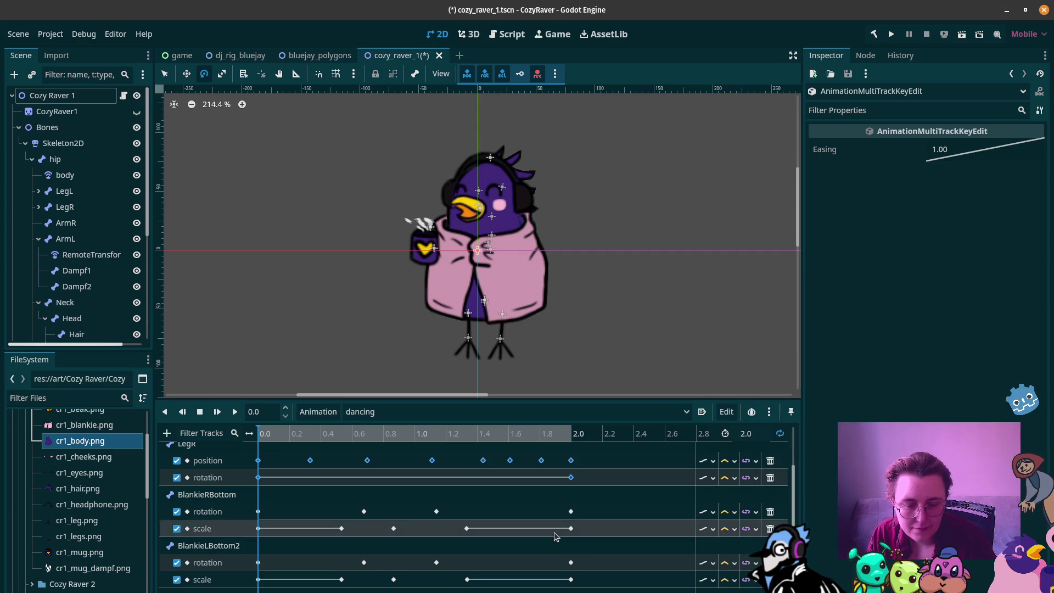
Step: Add RESET values for the hip and LegL keyframes
scroll(554, 536, "up", 3)
left_click_drag(600, 523, 266, 436)
left_click(726, 412)
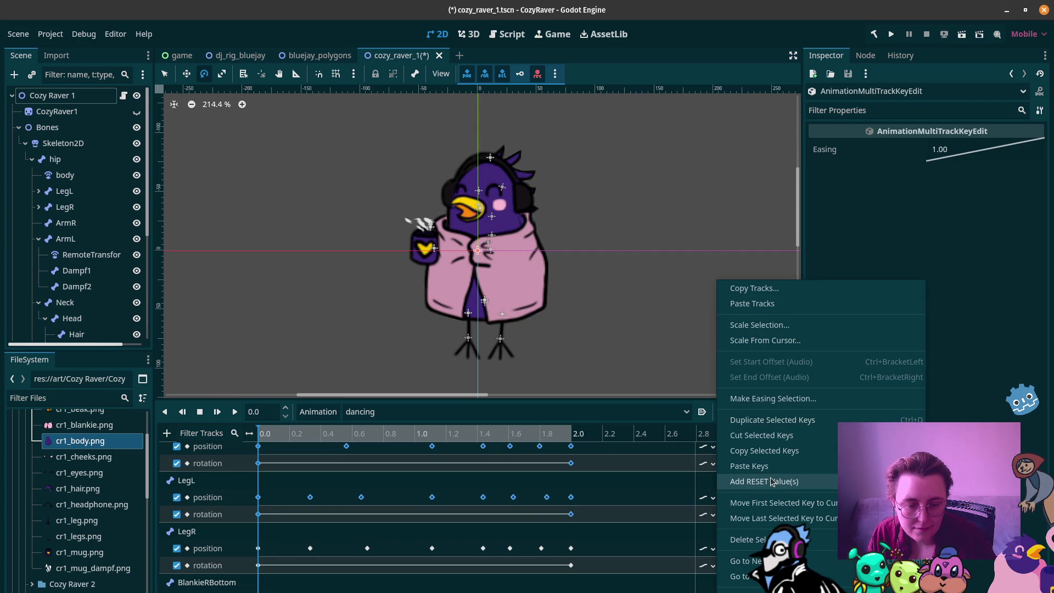
left_click(736, 481)
scroll(643, 538, "up", 1)
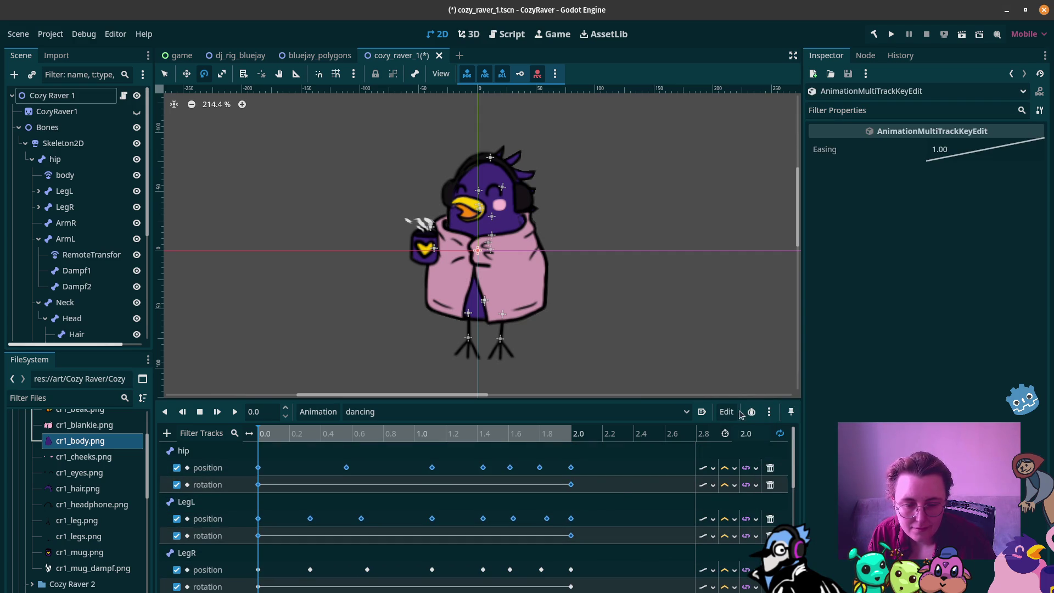
left_click(656, 415)
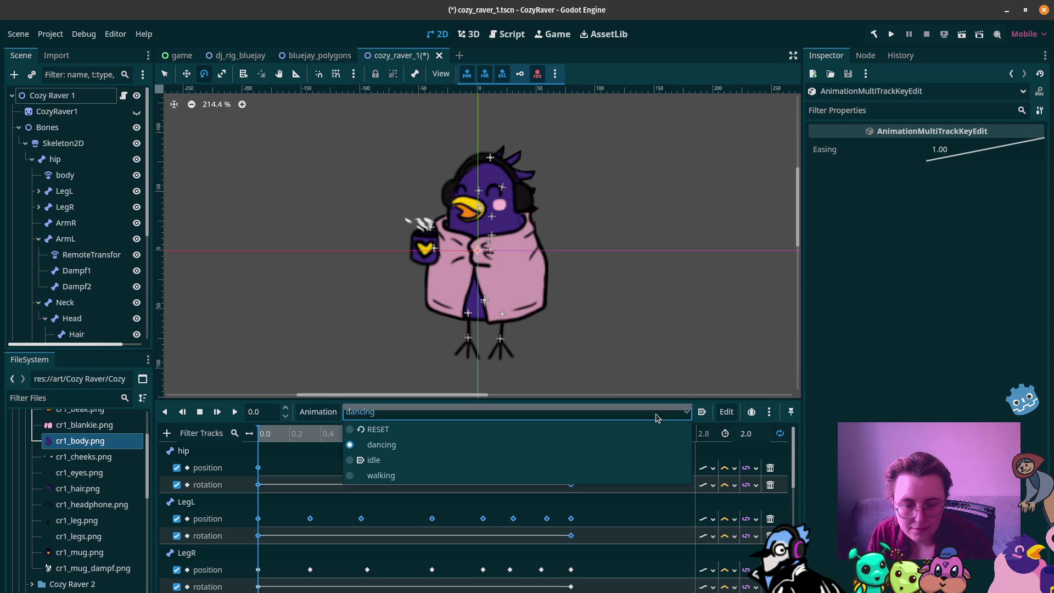
Step: Display the RESET animation's tracks, save cozy_raver_1, and select the Cozy Raver 1 root node
left_click(455, 431)
scroll(461, 455, "down", 10)
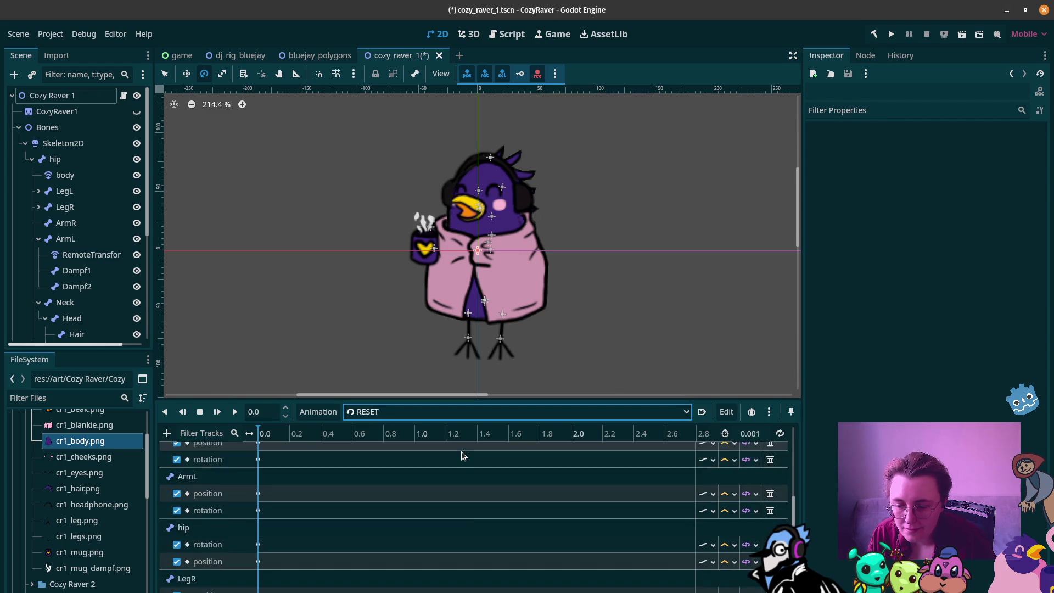
scroll(461, 456, "down", 5)
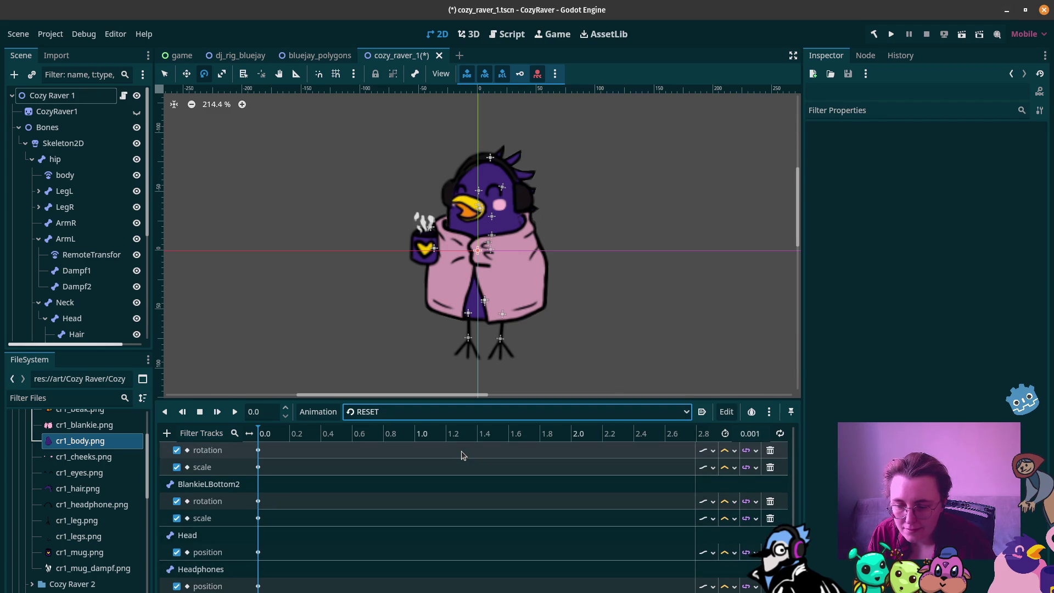
scroll(461, 454, "up", 10)
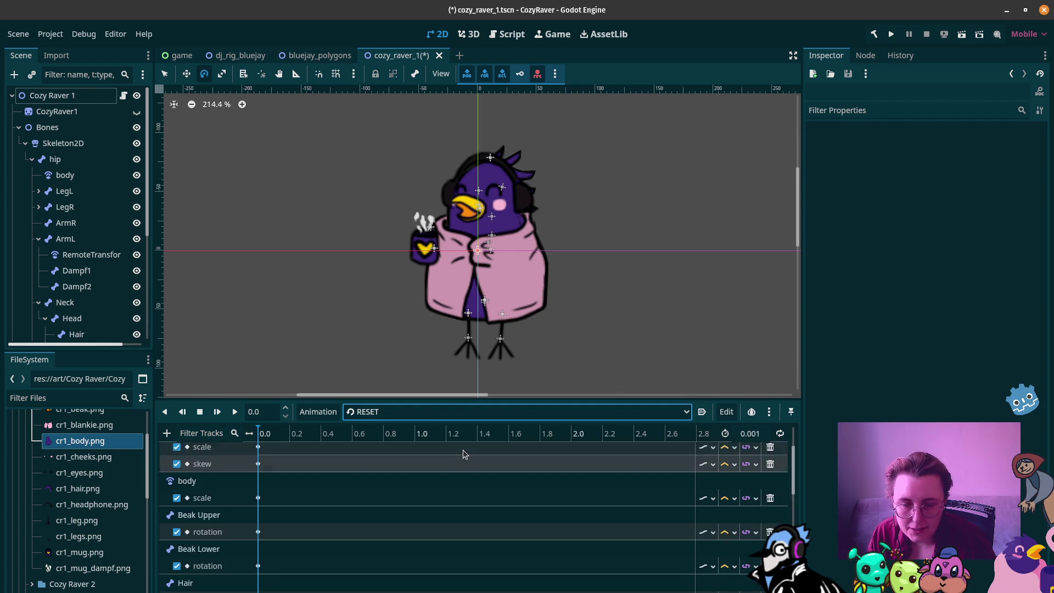
left_click(316, 291)
key("ctrl+s")
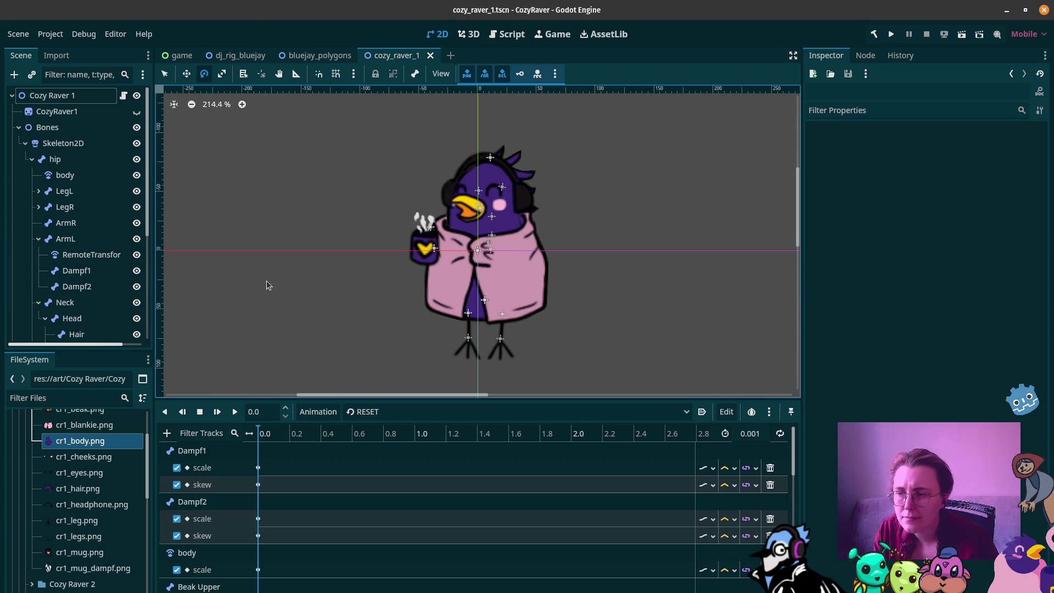
left_click(52, 95)
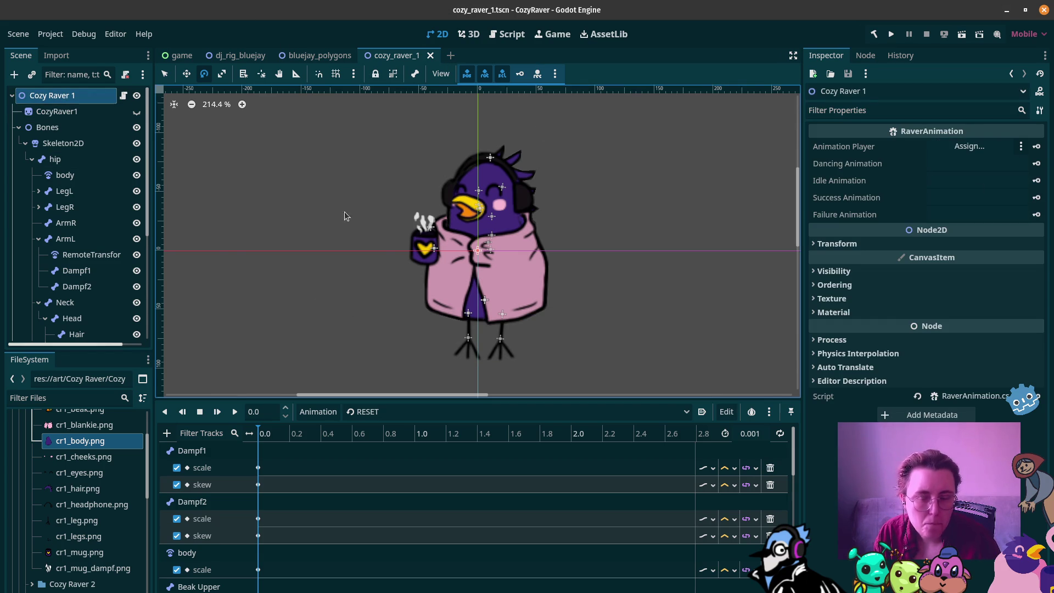
Step: Drop AnimationPlayer into RaverAnimation's Animation Player slot and set Dancing to dancing and Idle to idle
scroll(468, 205, "down", 2)
scroll(82, 219, "down", 5)
mouse_move(65, 330)
left_mouse_down()
mouse_move(863, 146)
mouse_move(960, 146)
left_mouse_up()
left_click(960, 163)
type("dancing")
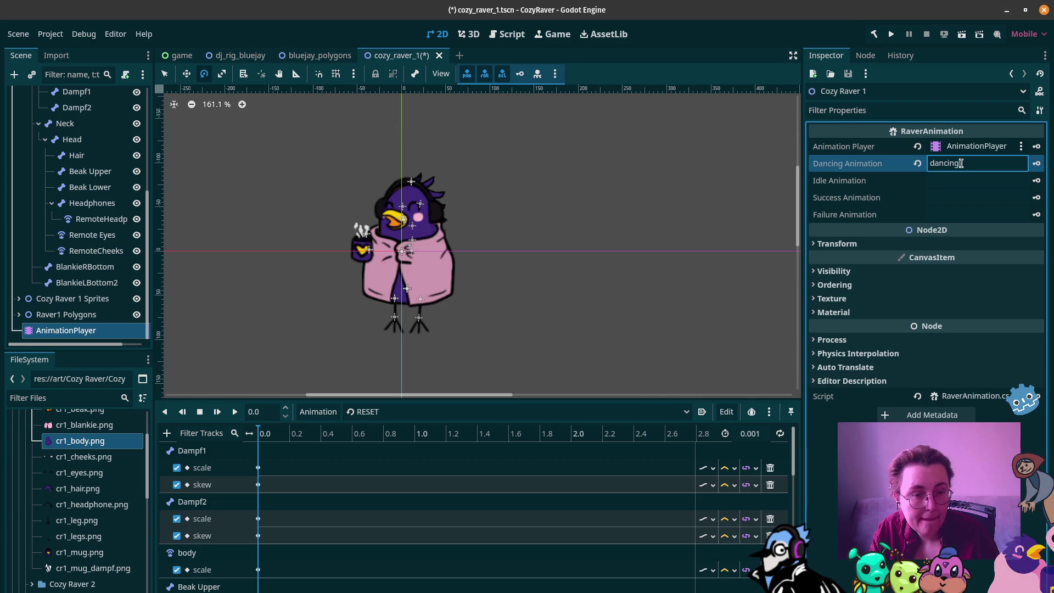
left_click(965, 180)
type("idle")
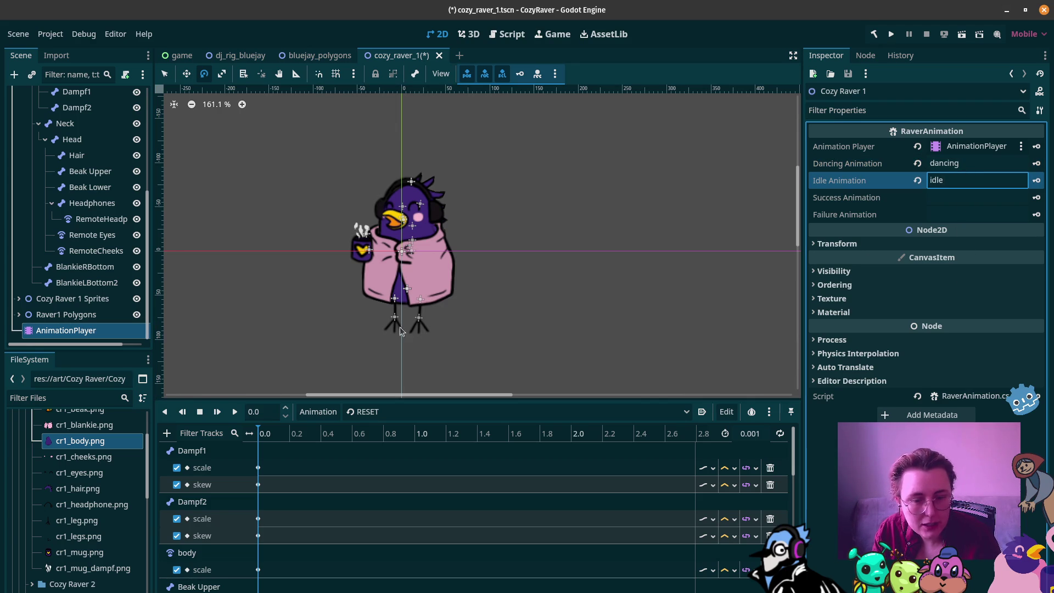
left_click(19, 426)
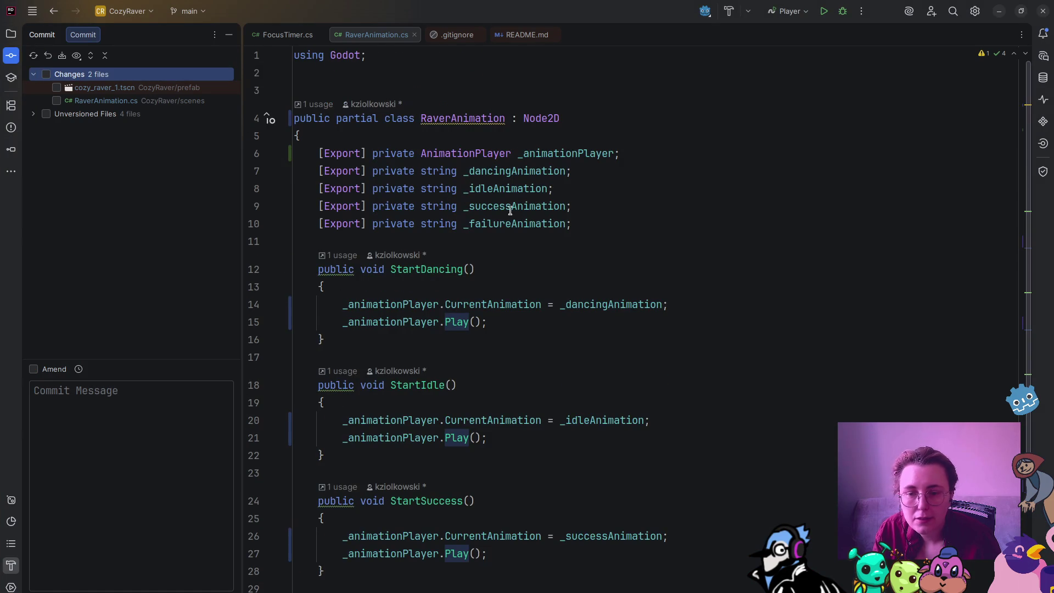
Step: Add an [Export] private string _walkingAnimation field below _failureAnimation
left_click(579, 222)
key("Return")
type("[E")
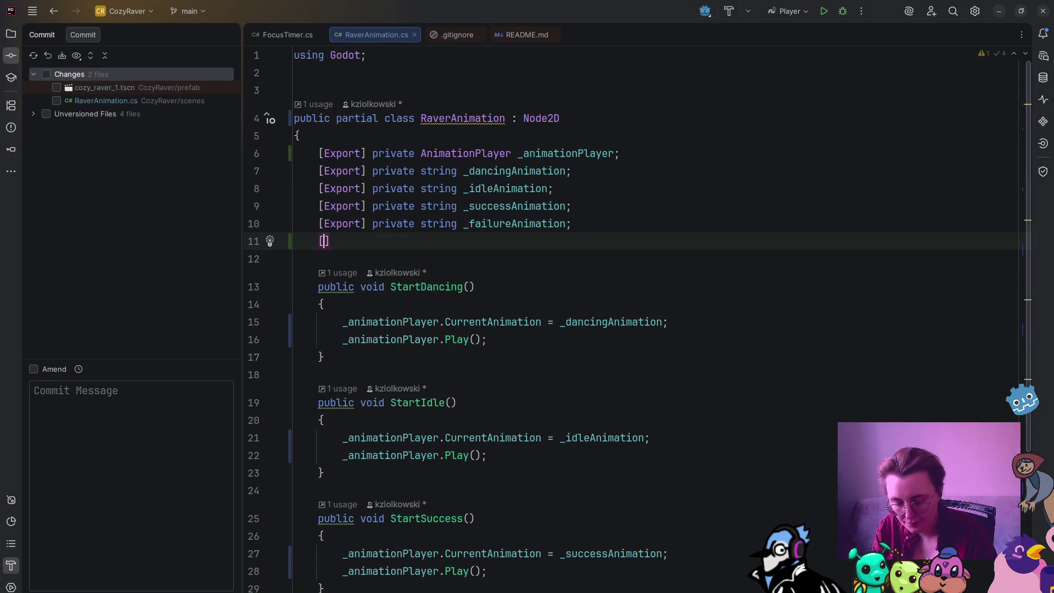
key("Return")
type("priva")
key("Return")
type("string ")
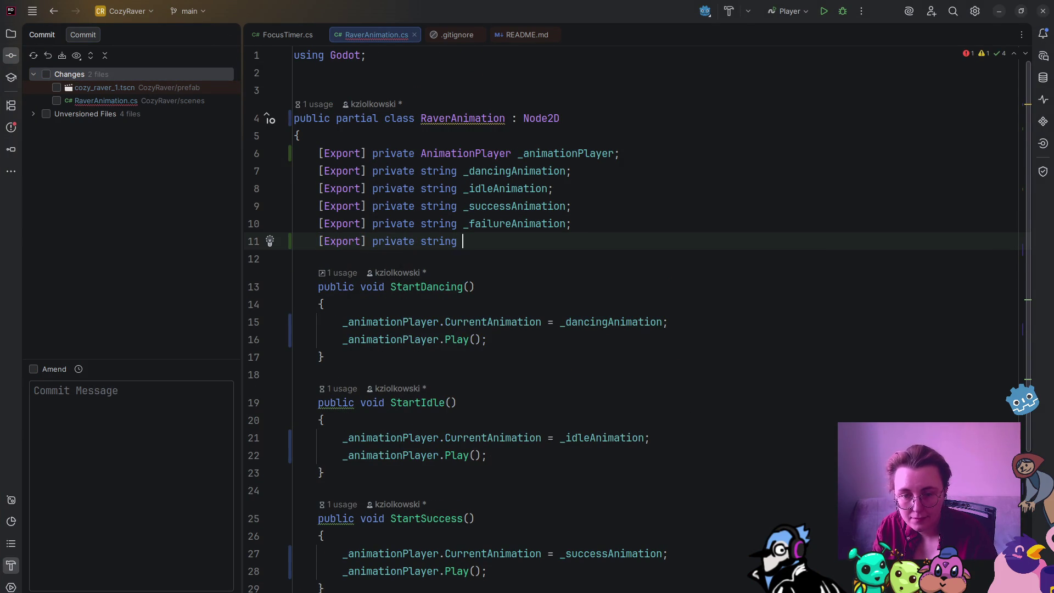
type("_walkingAnima")
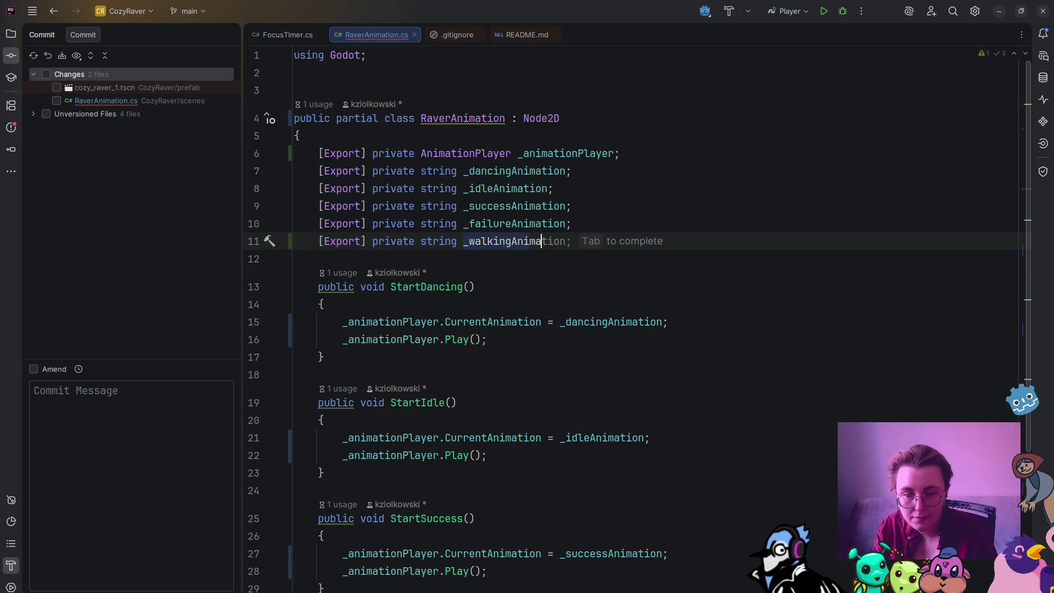
key("Tab")
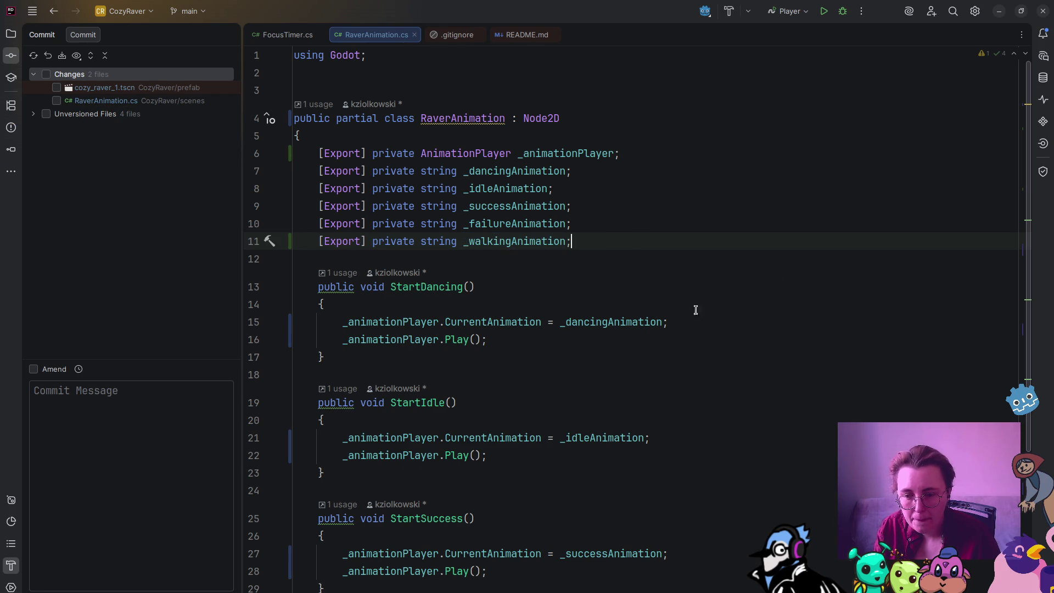
Step: Start StartDancing with an if (string.IsNullOrEmpty(_dancingAnimation)) check
left_click(578, 310)
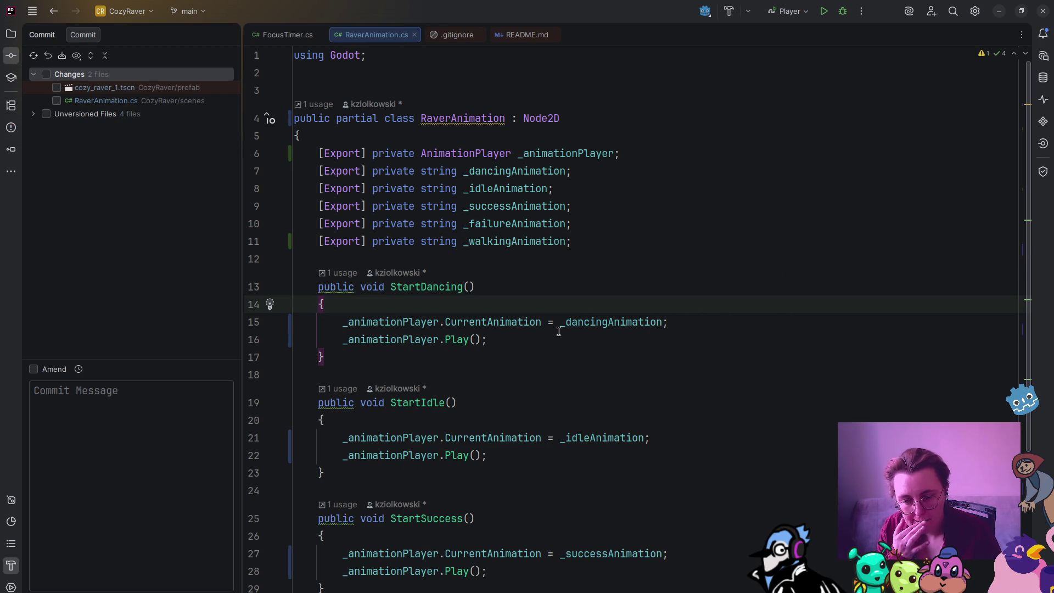
key("Return")
type("if(")
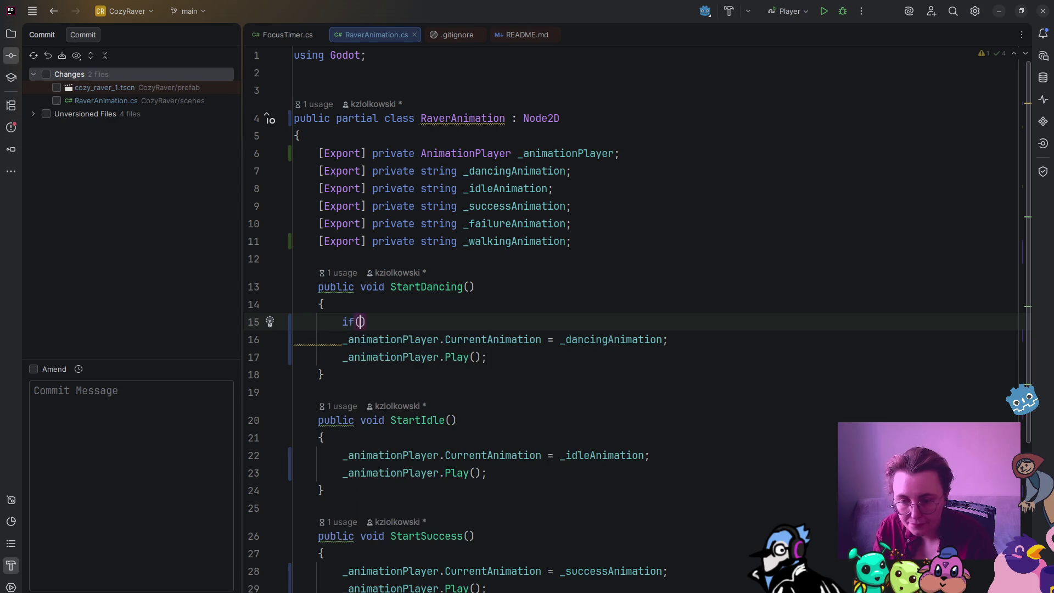
type("string.I")
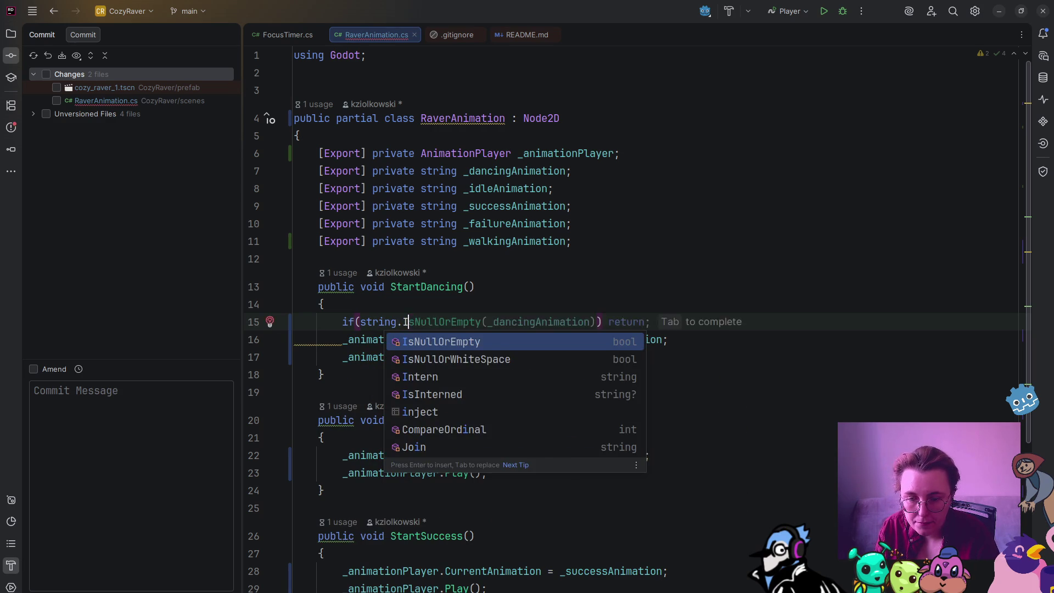
key("Return")
type("_")
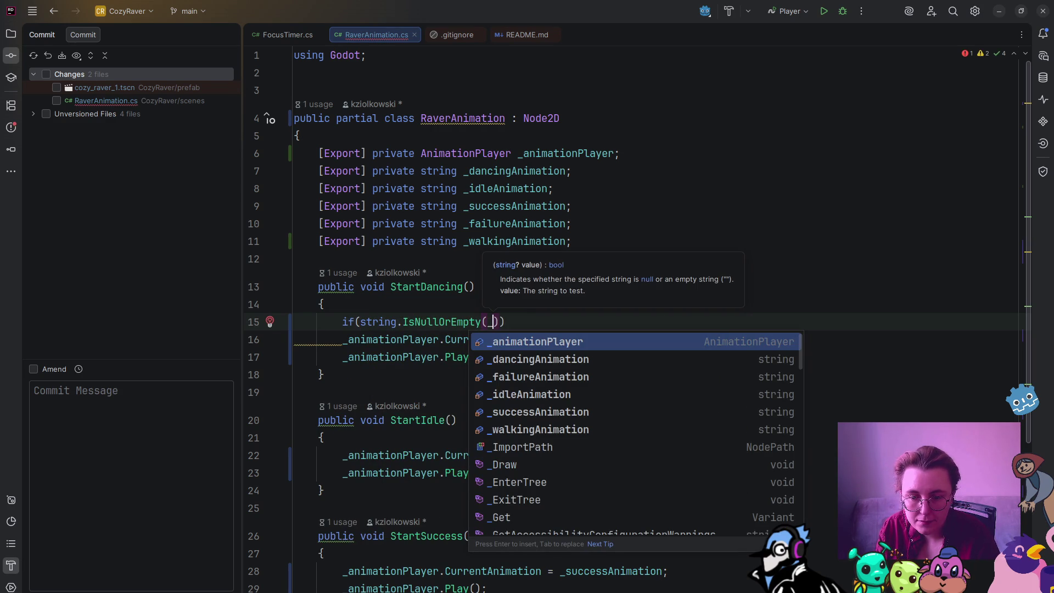
key("Down")
key("Return")
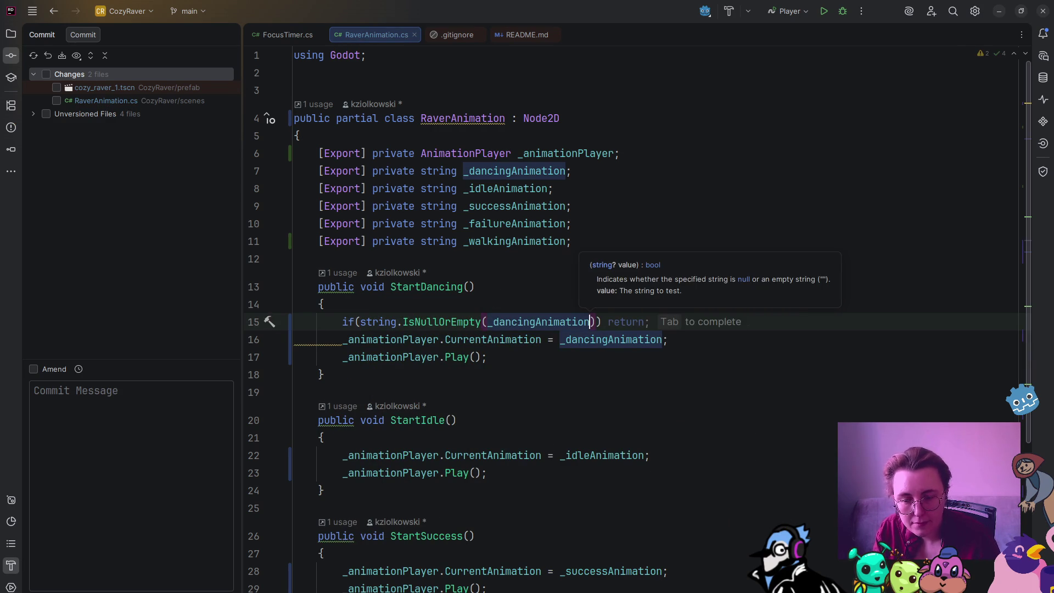
Step: Open blank lines below StartFailure for a new method
scroll(542, 420, "down", 5)
left_click(396, 472)
key("Return")
key("Return")
Step: Declare private void StartAnimation(string animation) and paste StartFailure's two playback lines into it
type("private ")
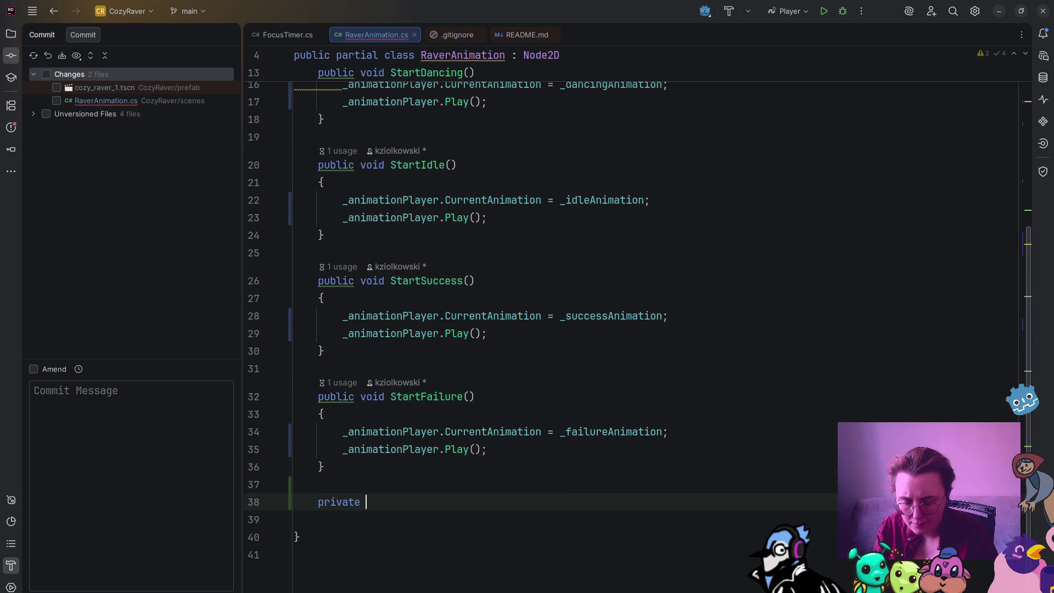
type("void S")
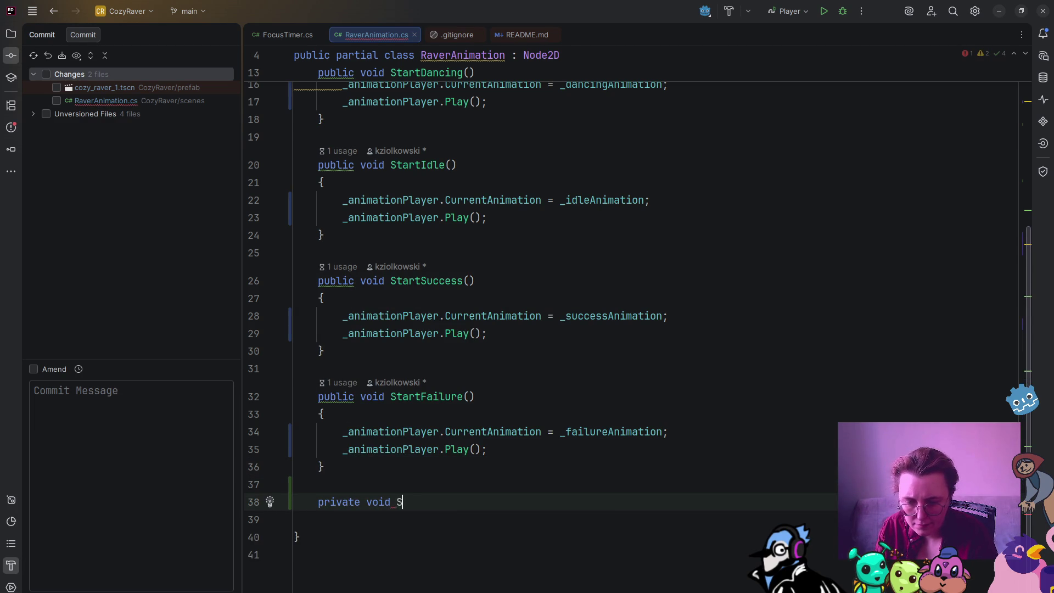
type("tartAnimation(string ")
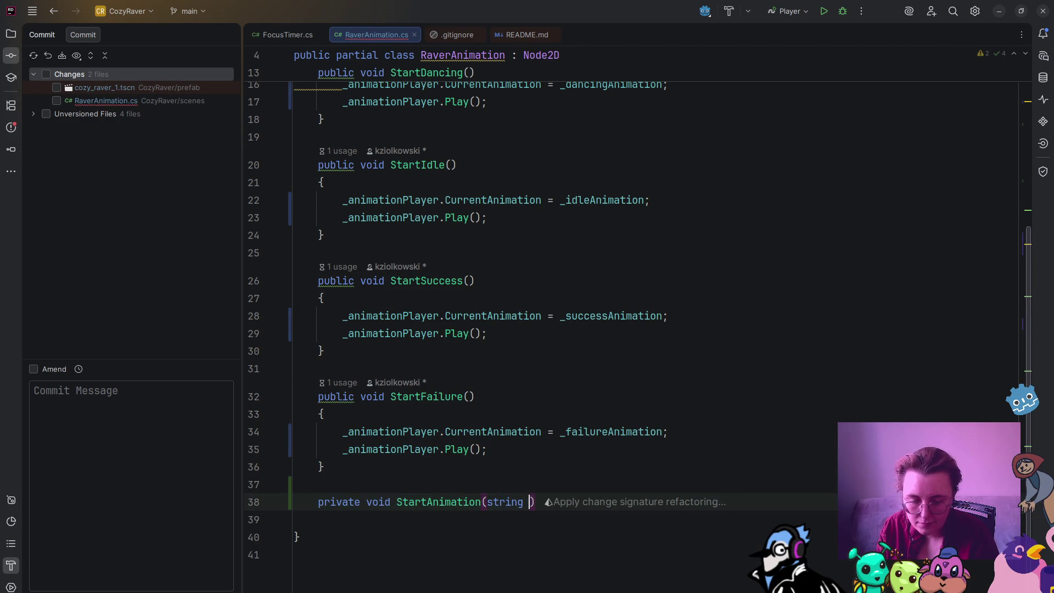
type("animations")
key("BackSpace")
type("){")
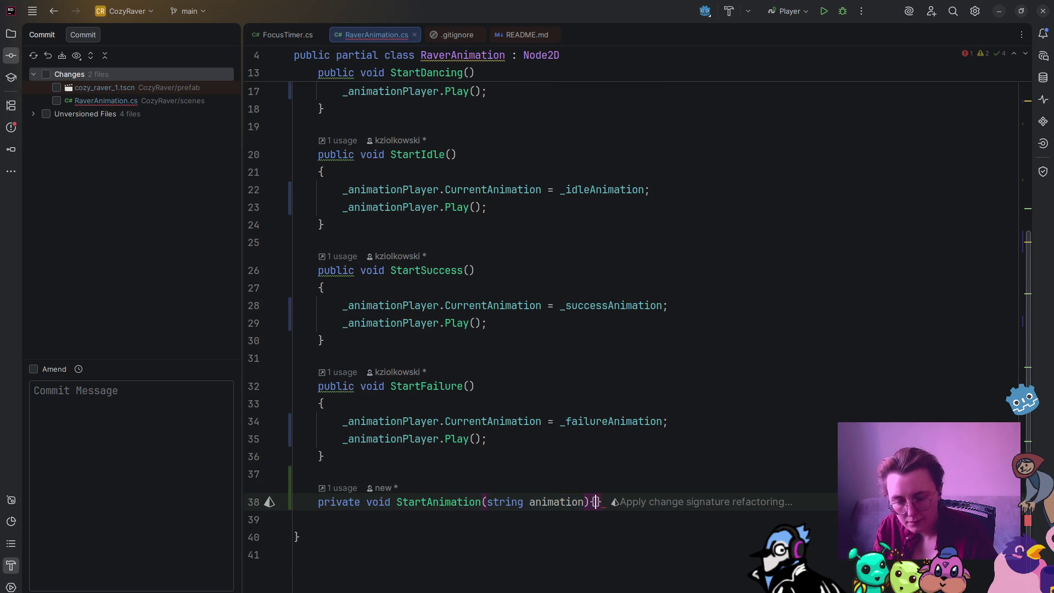
key("Return")
mouse_move(506, 439)
left_mouse_down()
mouse_move(238, 415)
mouse_move(227, 425)
left_mouse_up()
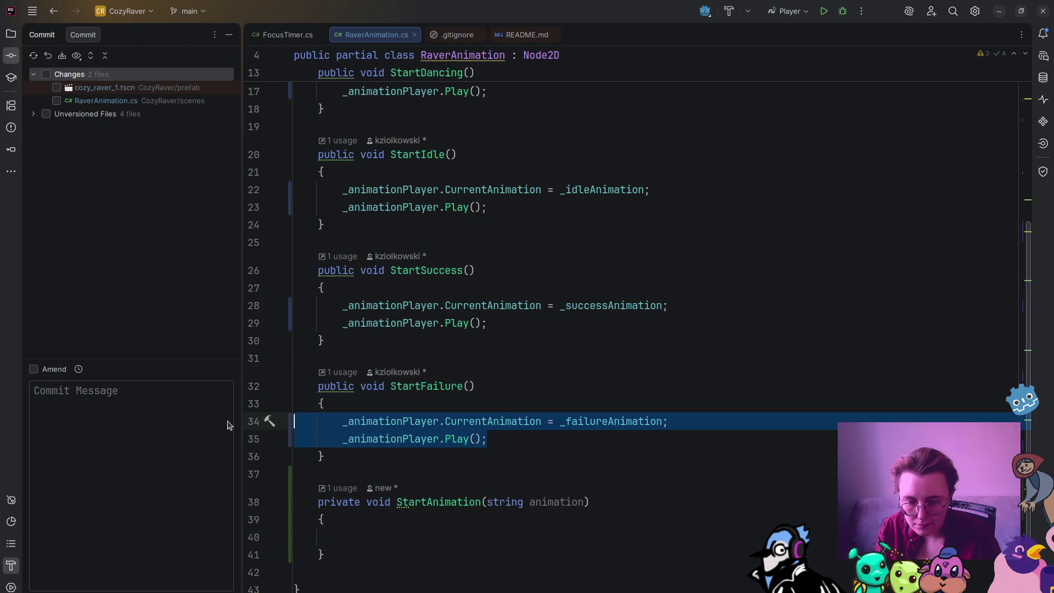
key("ctrl+c")
left_click(361, 532)
key("ctrl+v")
Step: Replace _failureAnimation with animation in StartAnimation's copied assignment
left_click(572, 502)
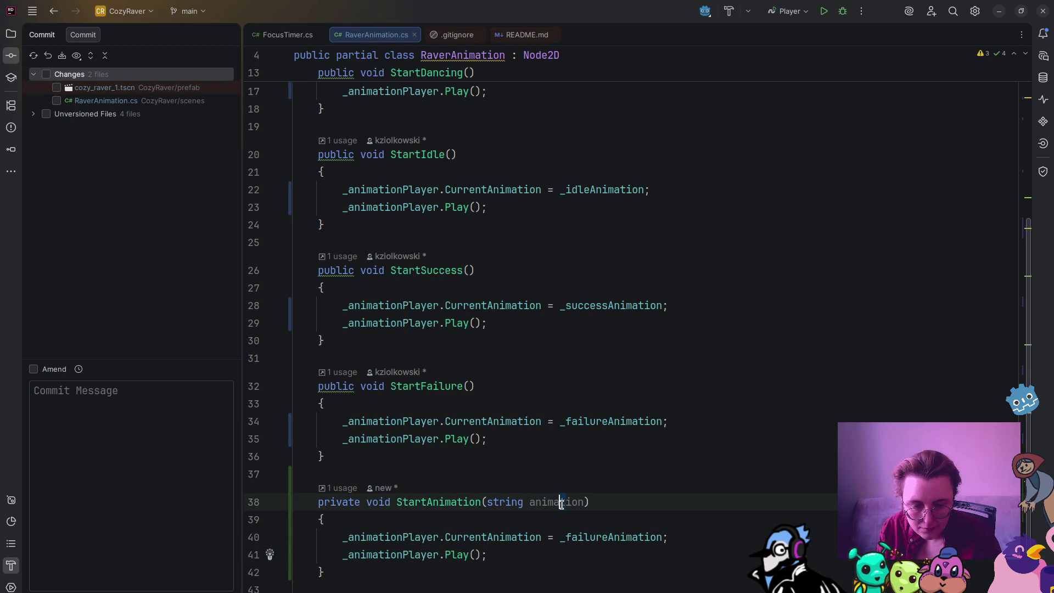
left_click(607, 537)
double_click(605, 539)
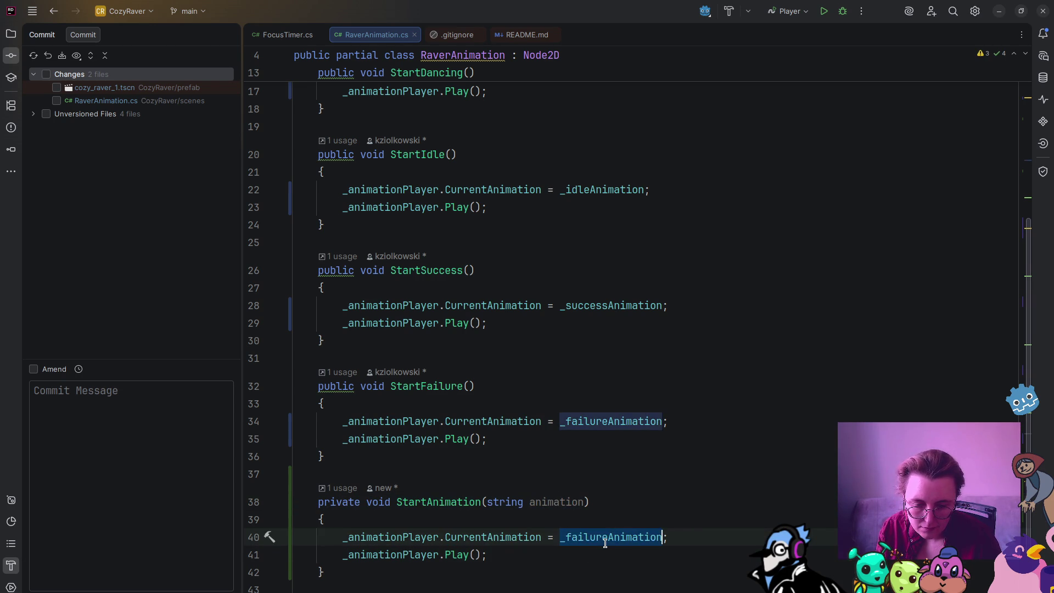
key("ctrl+v")
key("ctrl+z")
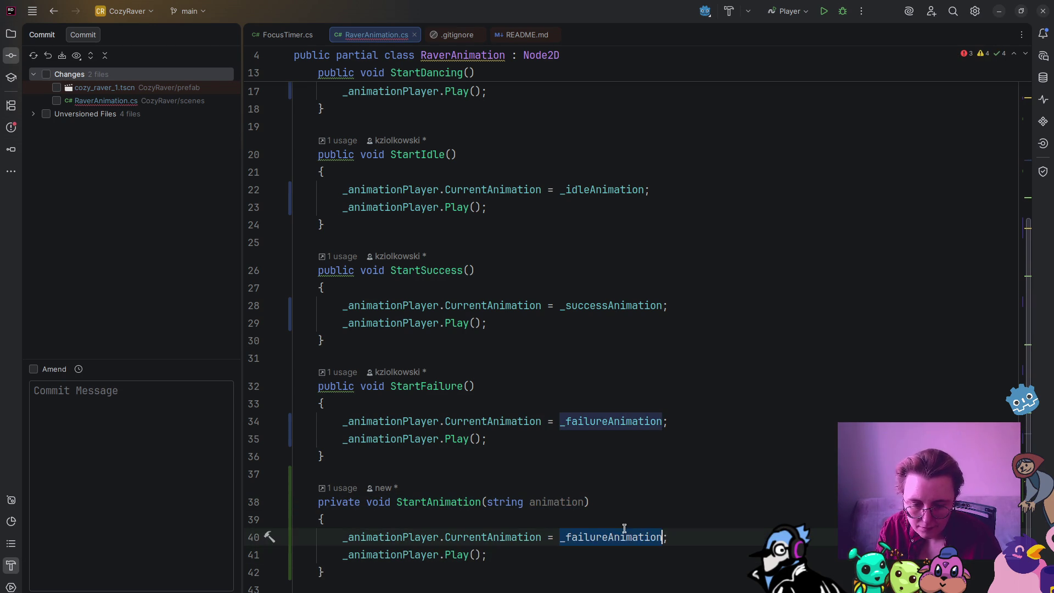
type("animation")
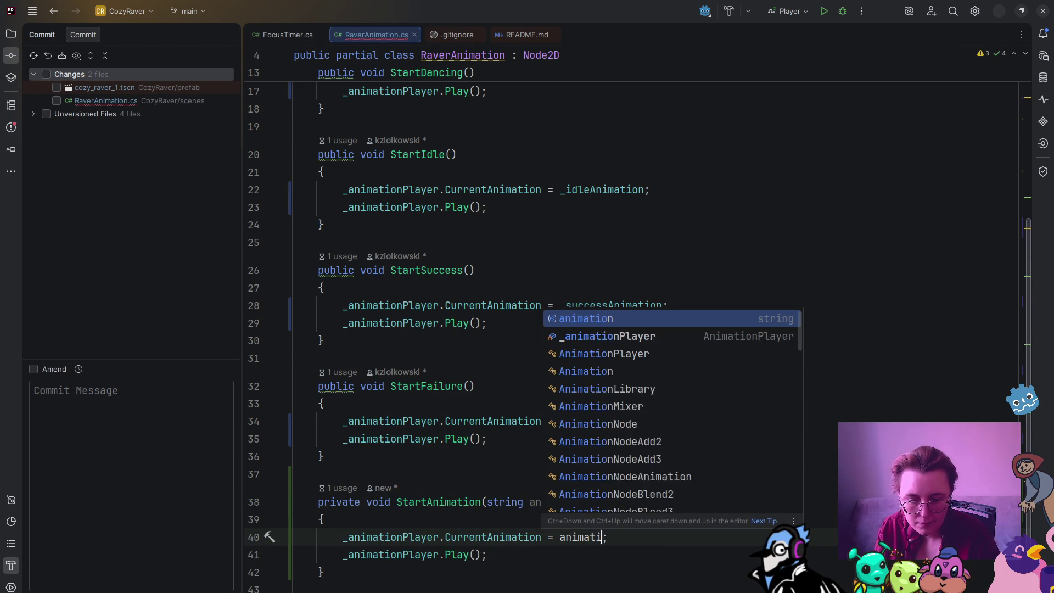
Step: Add an if (string.IsNullOrEmpty(animation)) guard at the top of StartAnimation
left_click(453, 519)
key("Return")
key("Return")
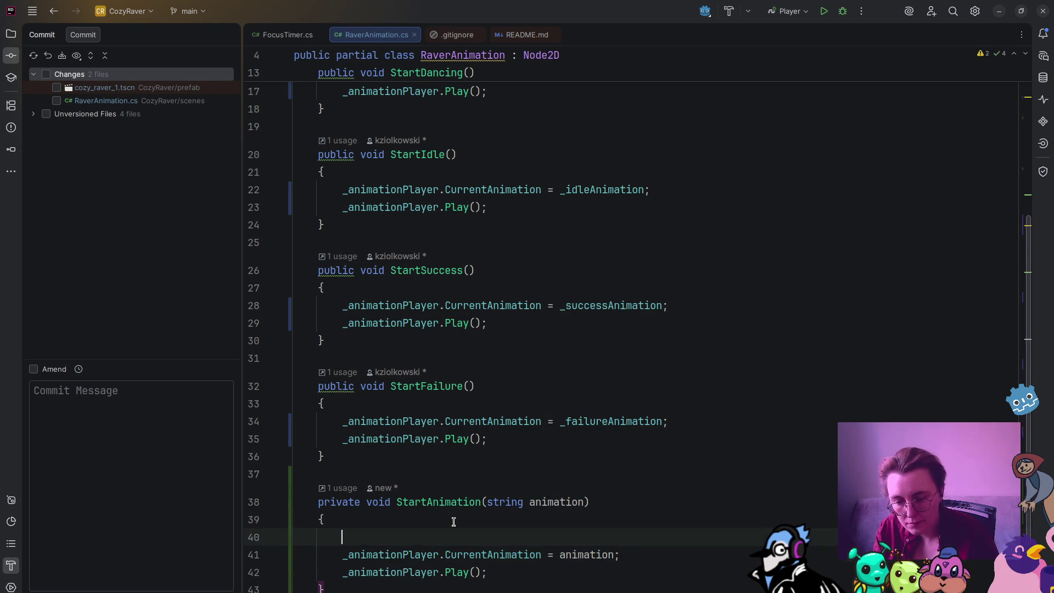
scroll(481, 337, "up", 5)
mouse_move(629, 322)
left_mouse_down()
mouse_move(339, 337)
mouse_move(338, 320)
left_mouse_up()
scroll(404, 363, "down", 6)
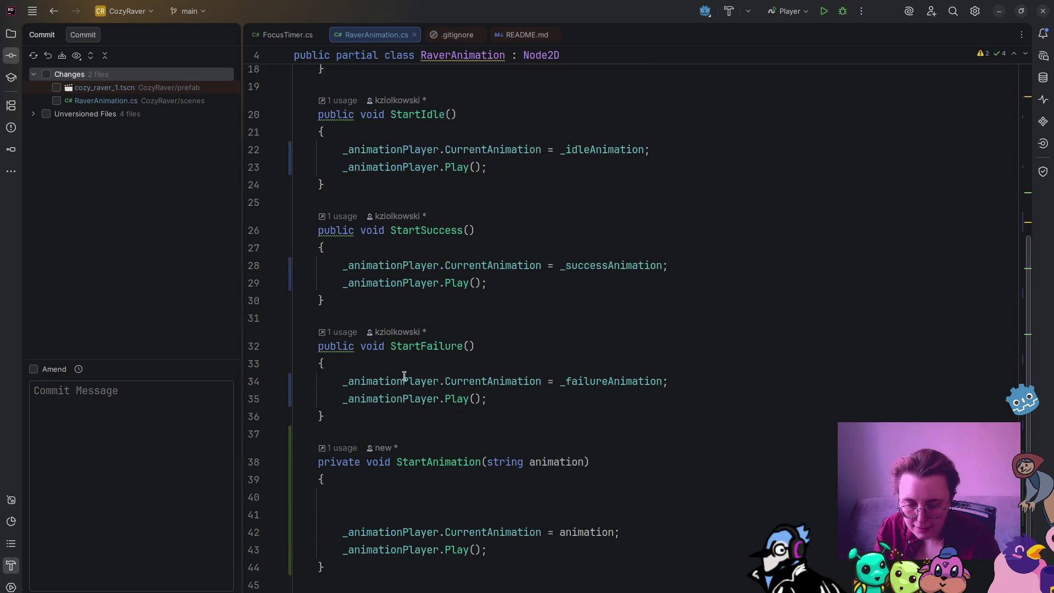
left_click(407, 487)
key("ctrl+v")
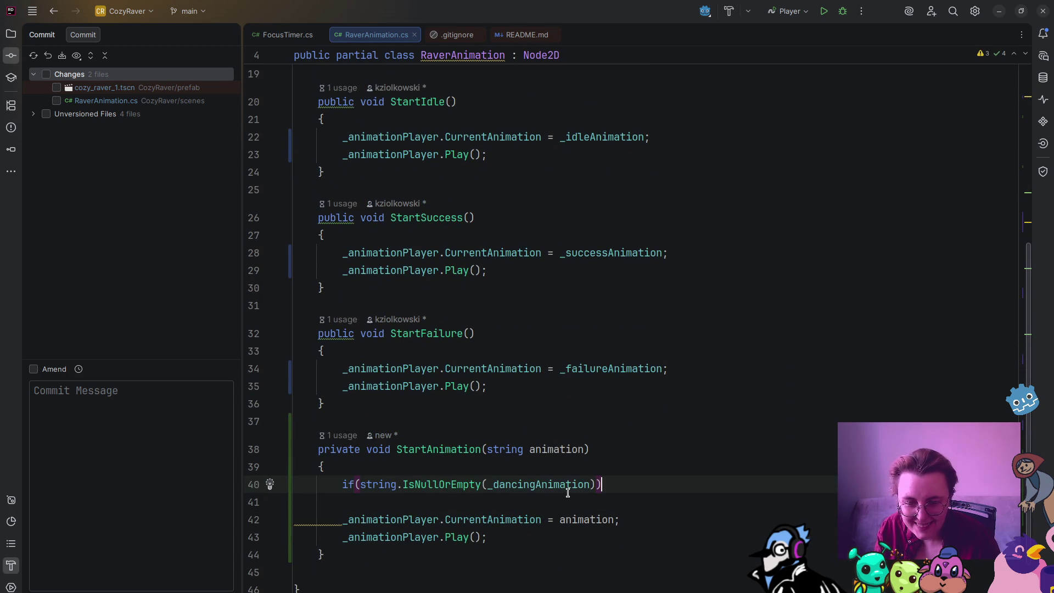
double_click(557, 485)
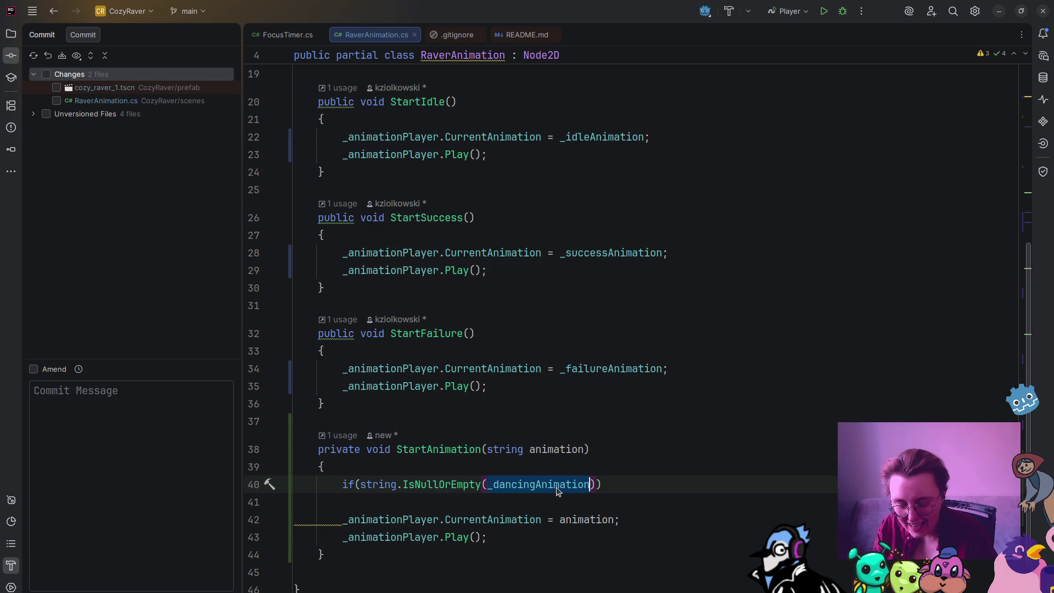
type("animation)")
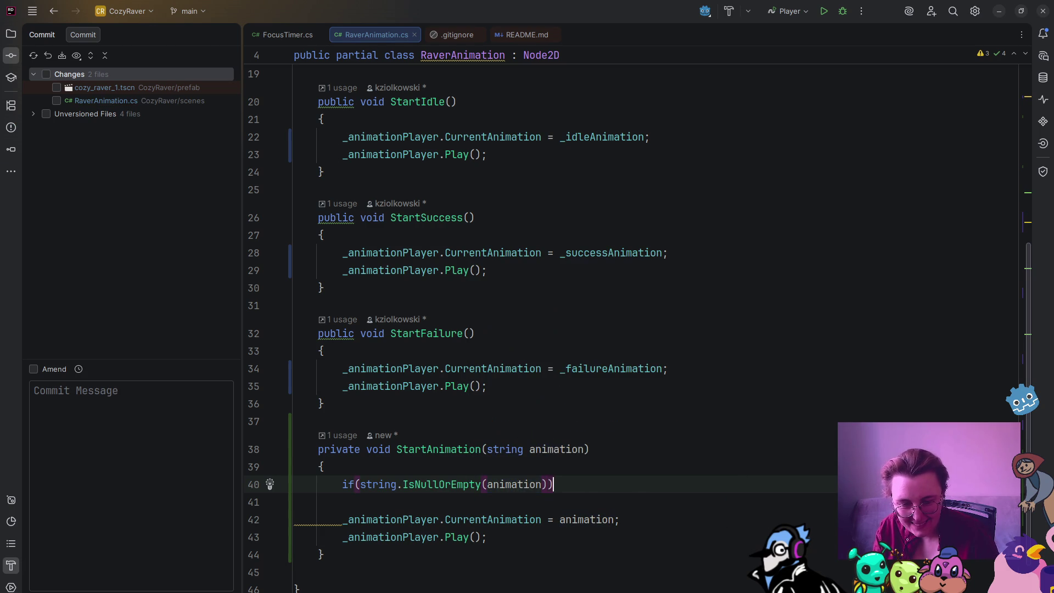
key("Return")
Step: Finish the IsNullOrEmpty guard with a return; statement
type("retufn")
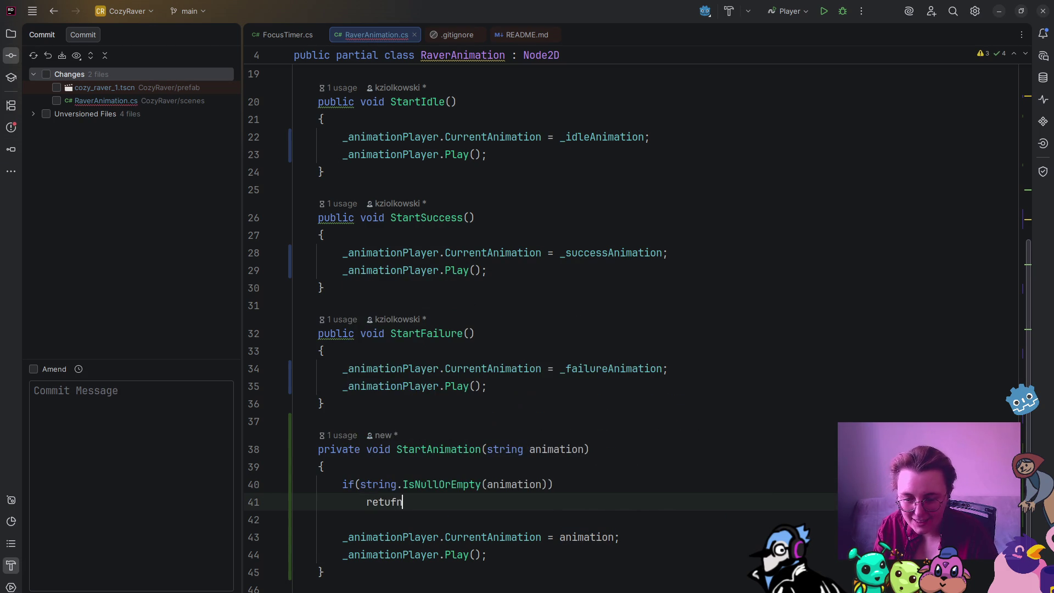
key("BackSpace")
key("BackSpace")
type("rn;")
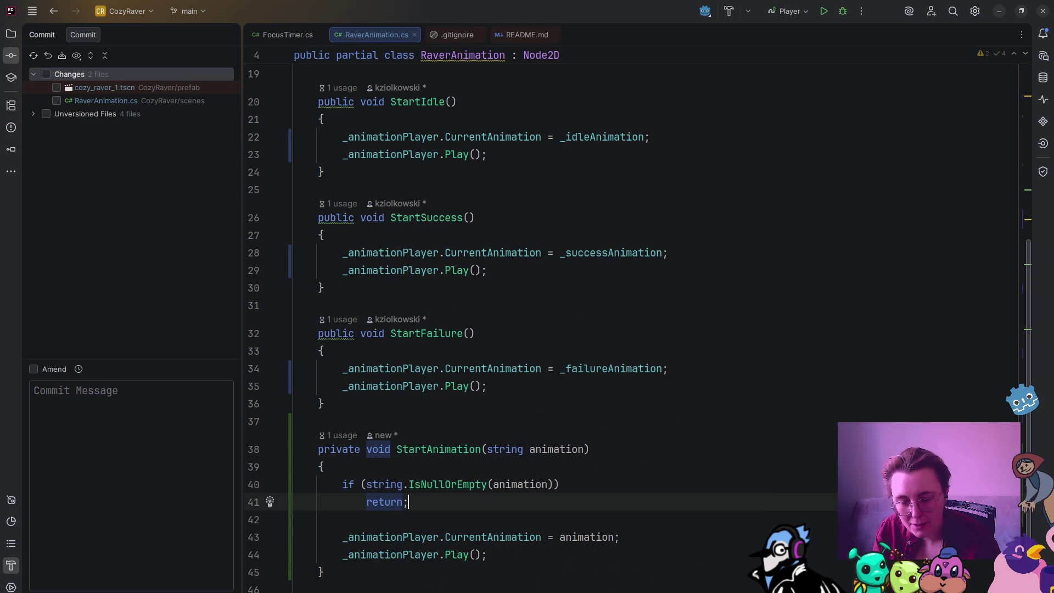
Step: Make StartFailure and StartSuccess call StartAnimation with _failureAnimation and _successAnimation
left_click_drag(501, 387, 344, 366)
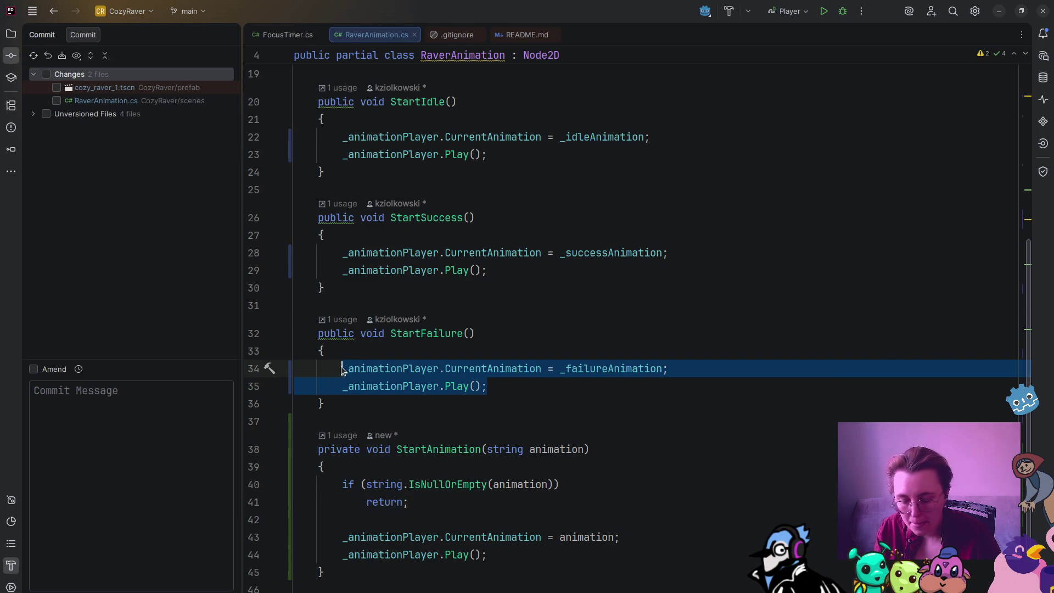
type("Str")
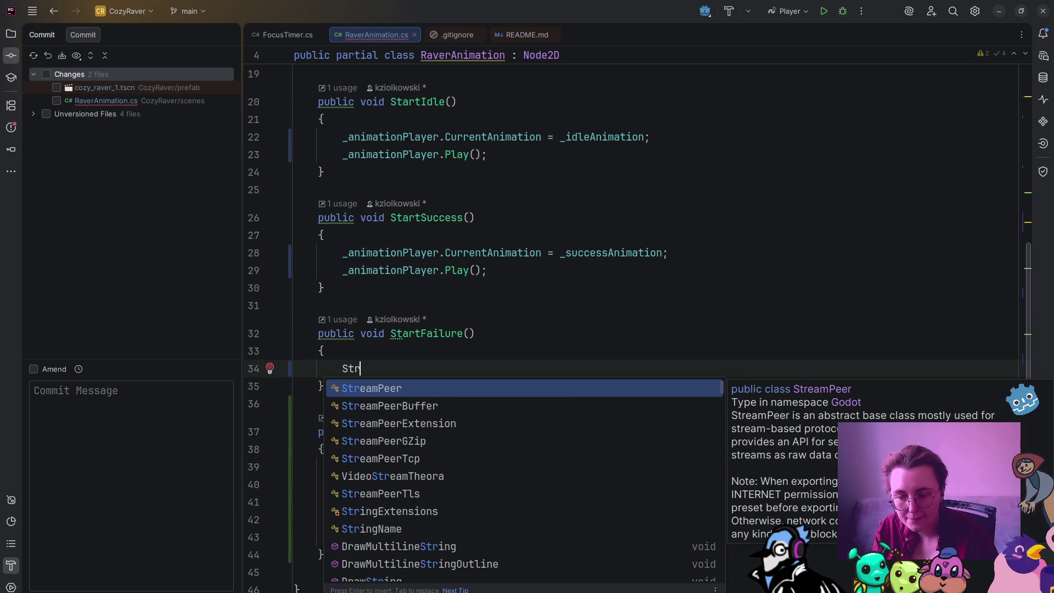
type("artA")
key("Return")
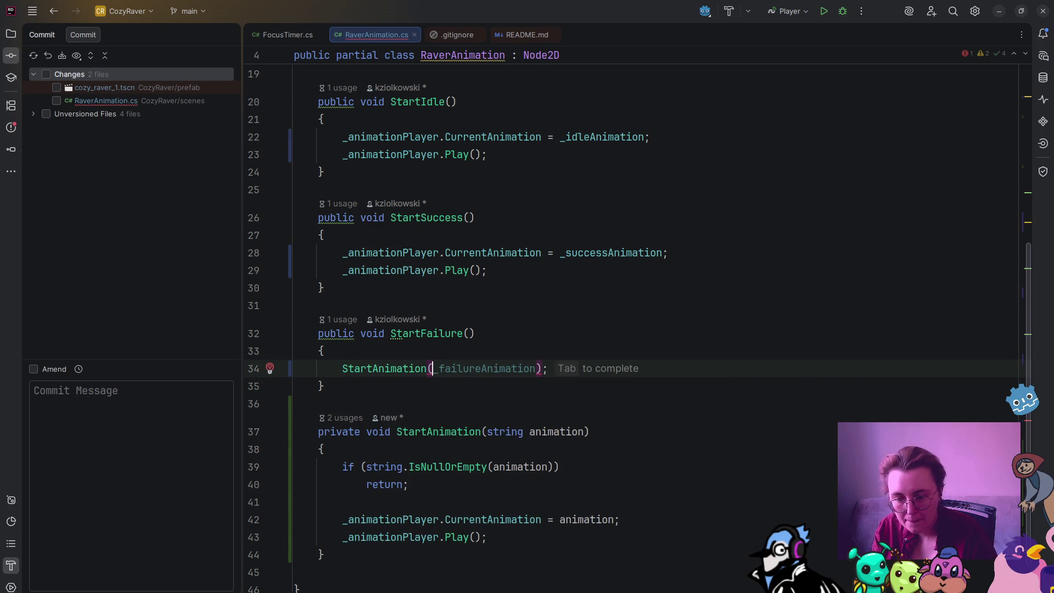
key("Tab")
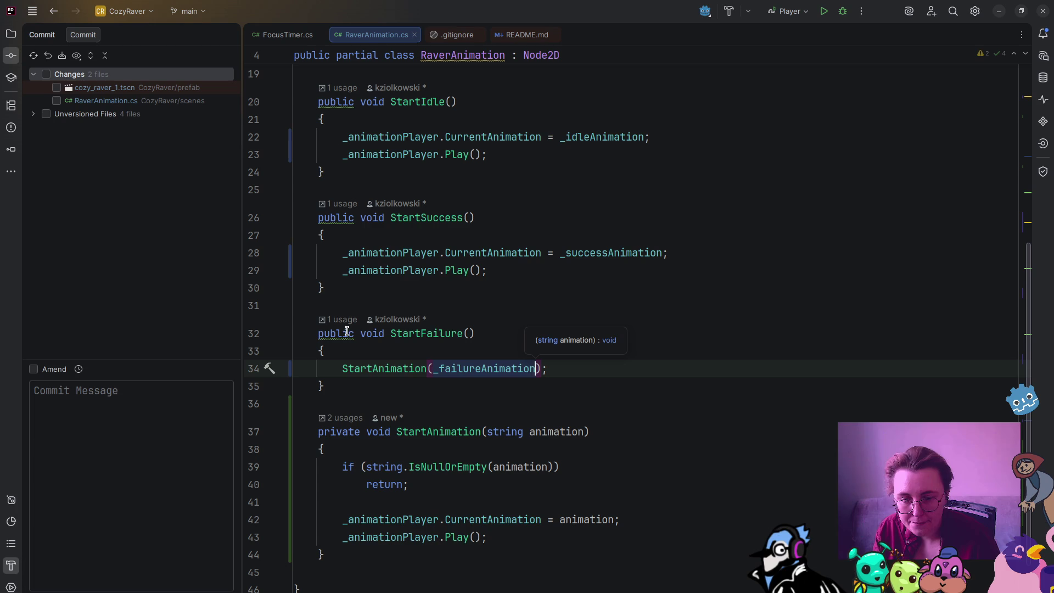
mouse_move(488, 271)
left_mouse_down()
mouse_move(340, 272)
mouse_move(280, 258)
left_mouse_up()
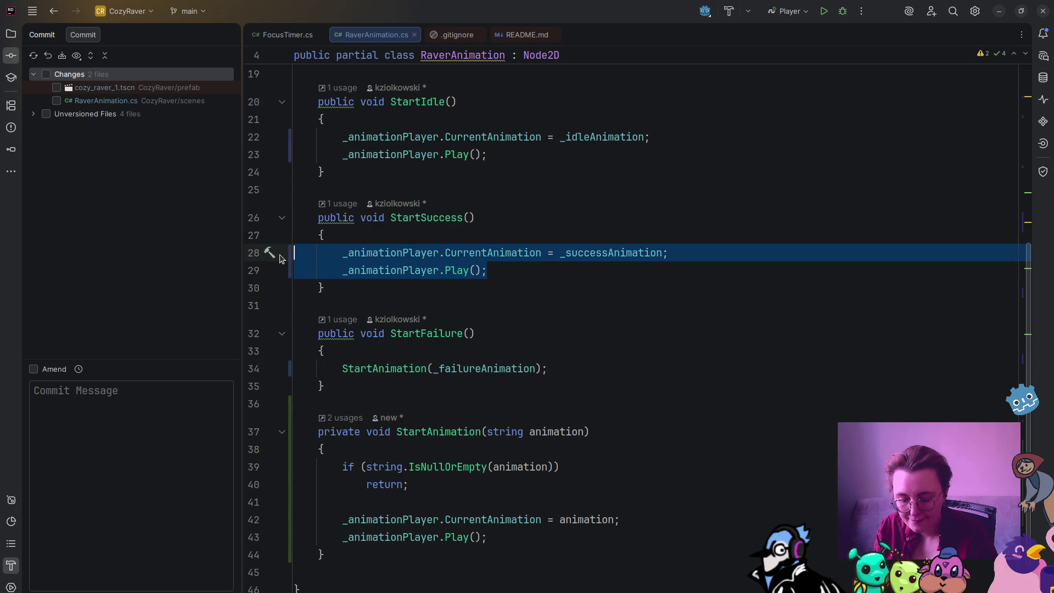
key("Delete")
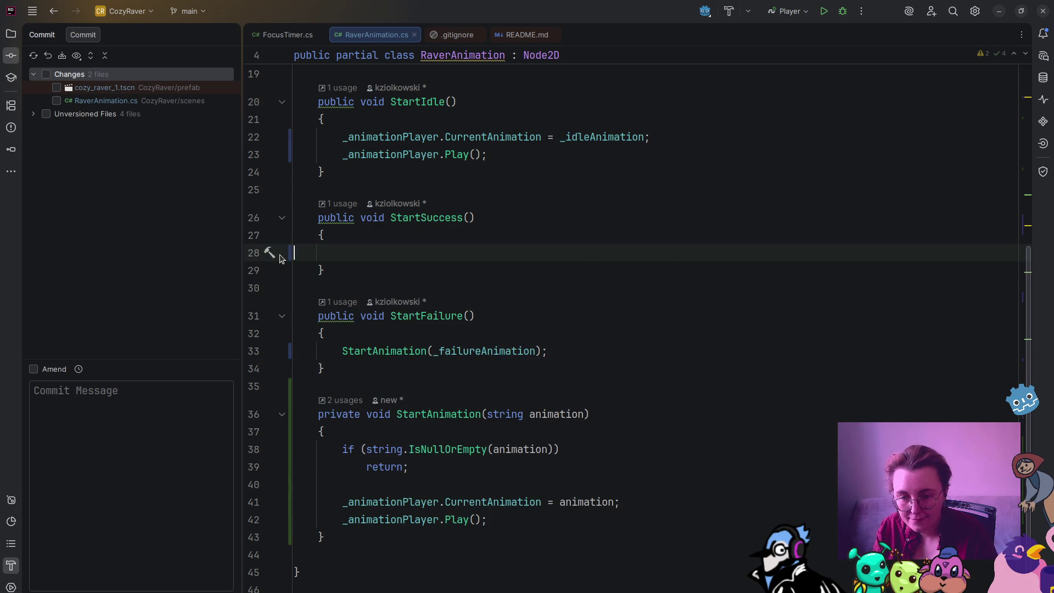
type("Star")
key("Return")
type("(")
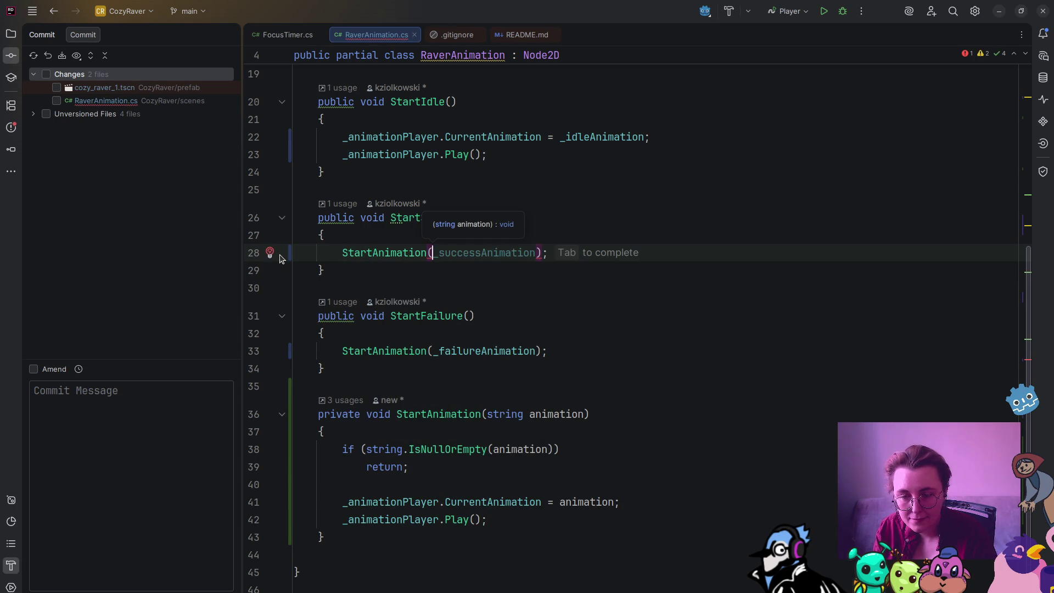
key("Tab")
Step: Replace StartIdle's body with StartAnimation(_idleAnimation)
scroll(490, 333, "up", 4)
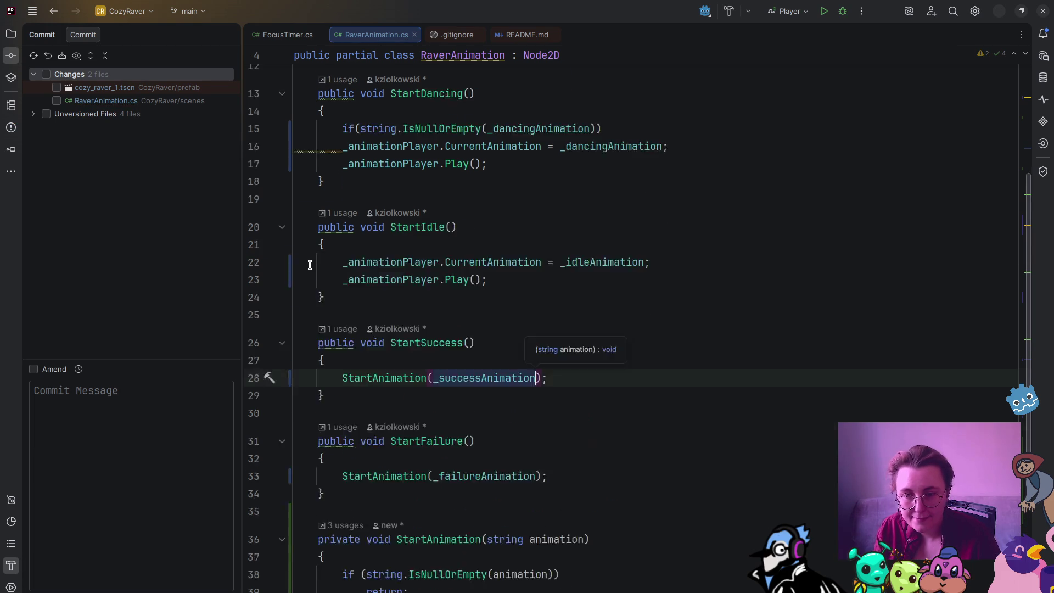
left_click_drag(497, 363, 214, 349)
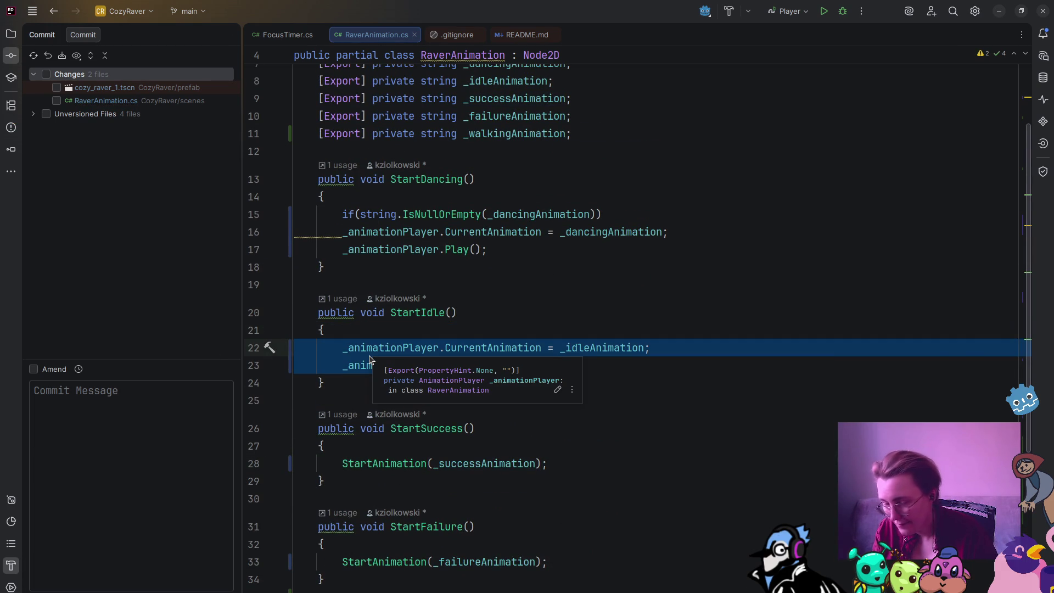
key("BackSpace")
type("St")
key("Return")
type("(id);")
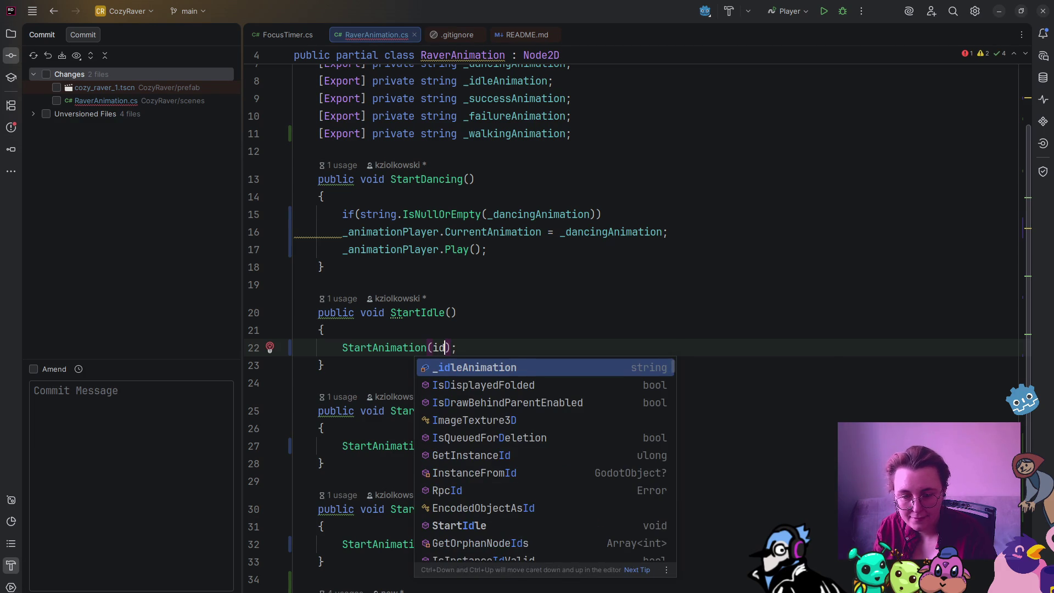
key("BackSpace")
key("BackSpace")
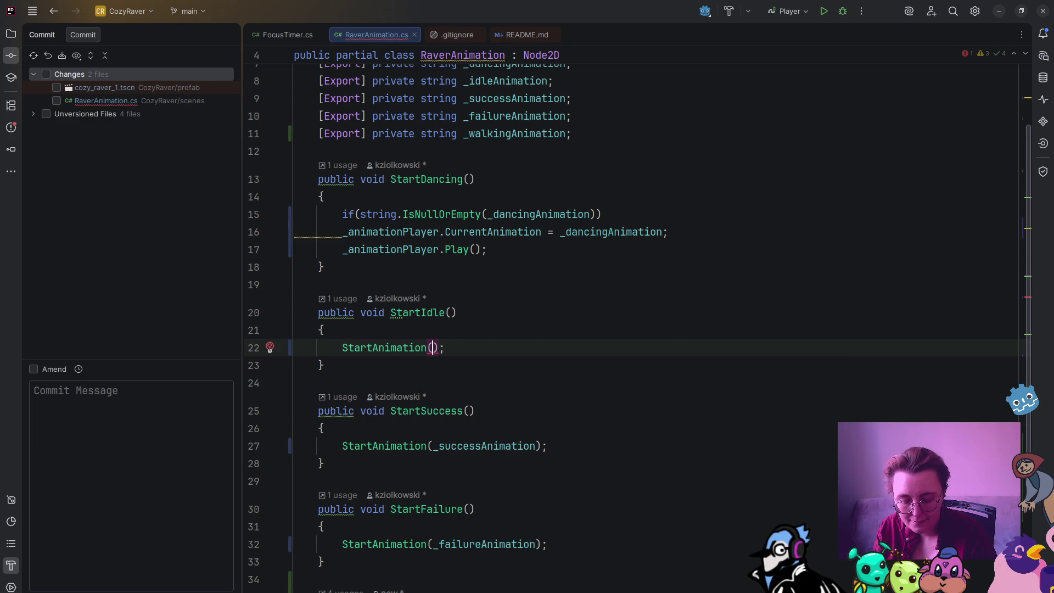
type("_")
type("i")
key("Return")
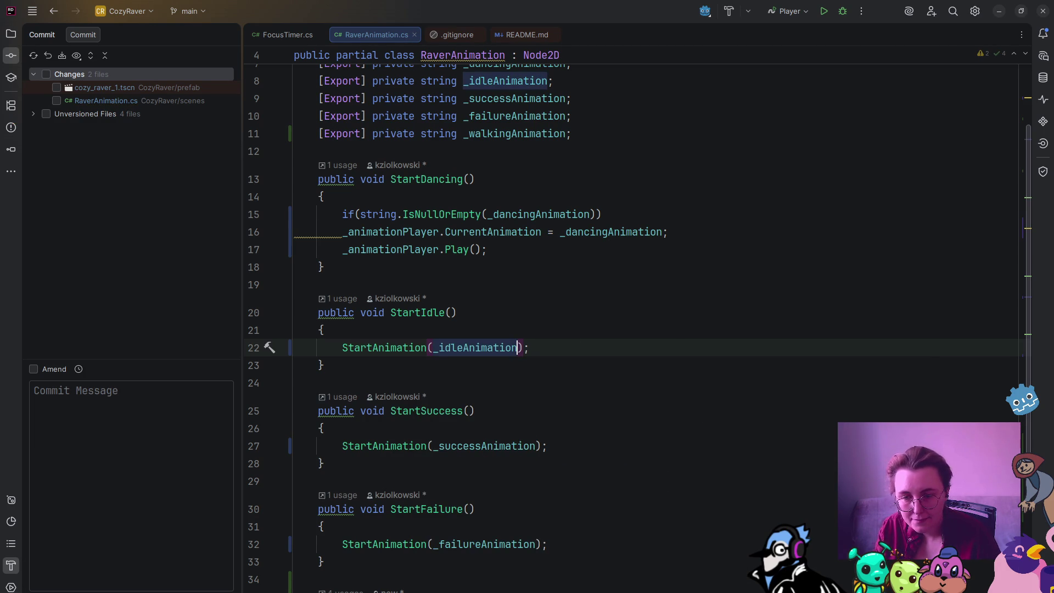
Step: Replace StartDancing's body with StartAnimation(_dancingAnimation)
left_click_drag(487, 250, 287, 219)
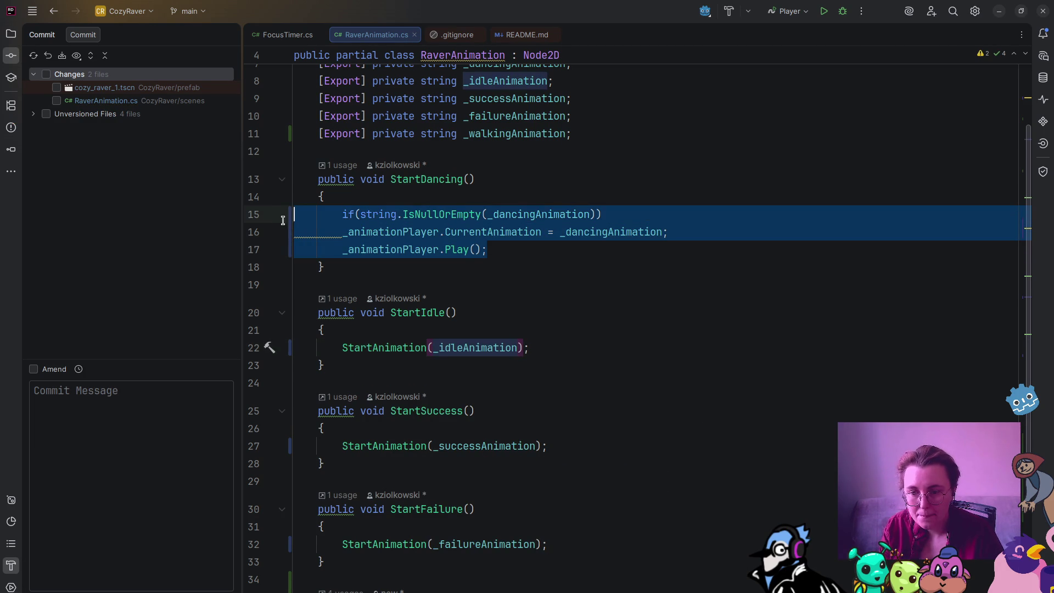
key("BackSpace")
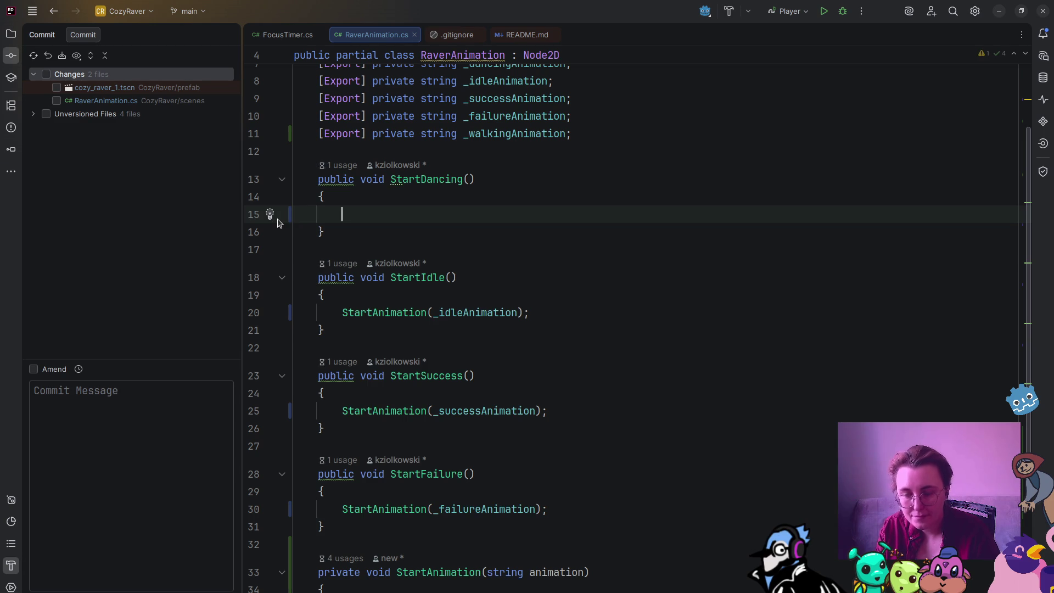
type("Sta")
key("Return")
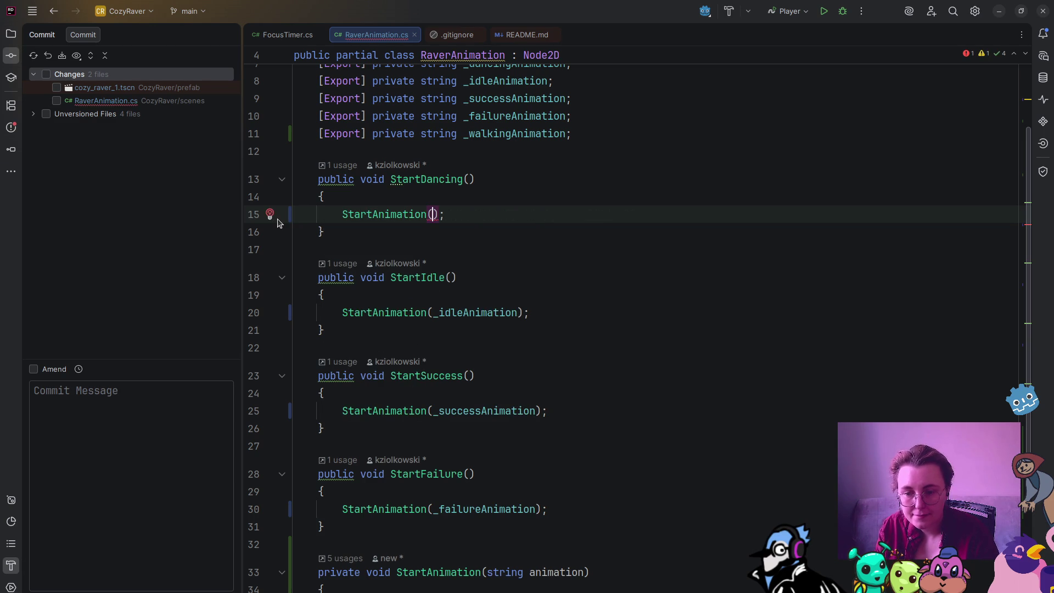
type("_")
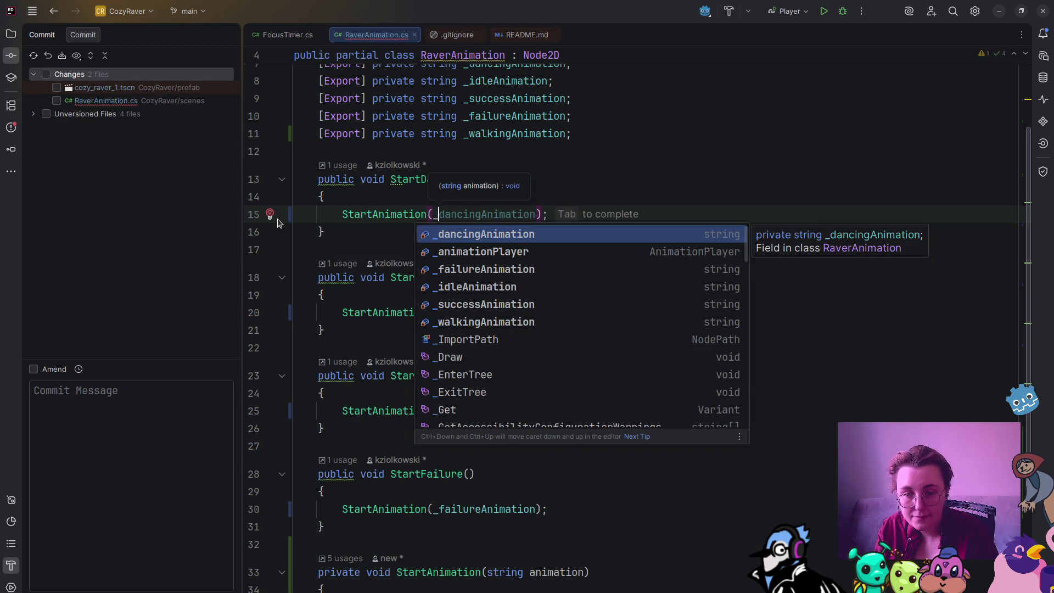
key("Return")
Step: Begin a new public void Start method below StartFailure
scroll(451, 232, "down", 2)
left_click(355, 420)
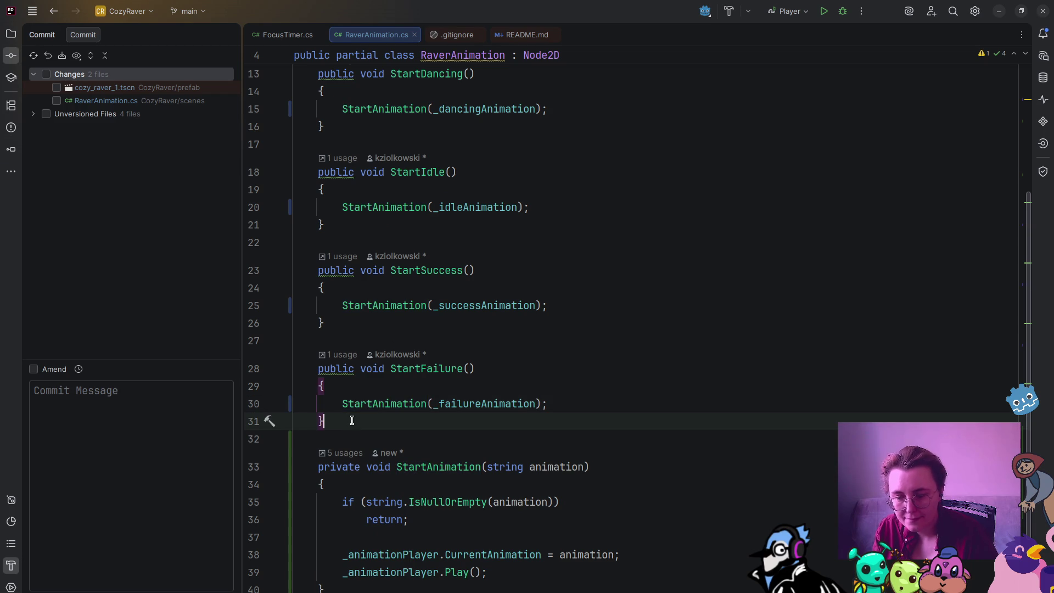
key("Return")
key("Return")
type("public void Start")
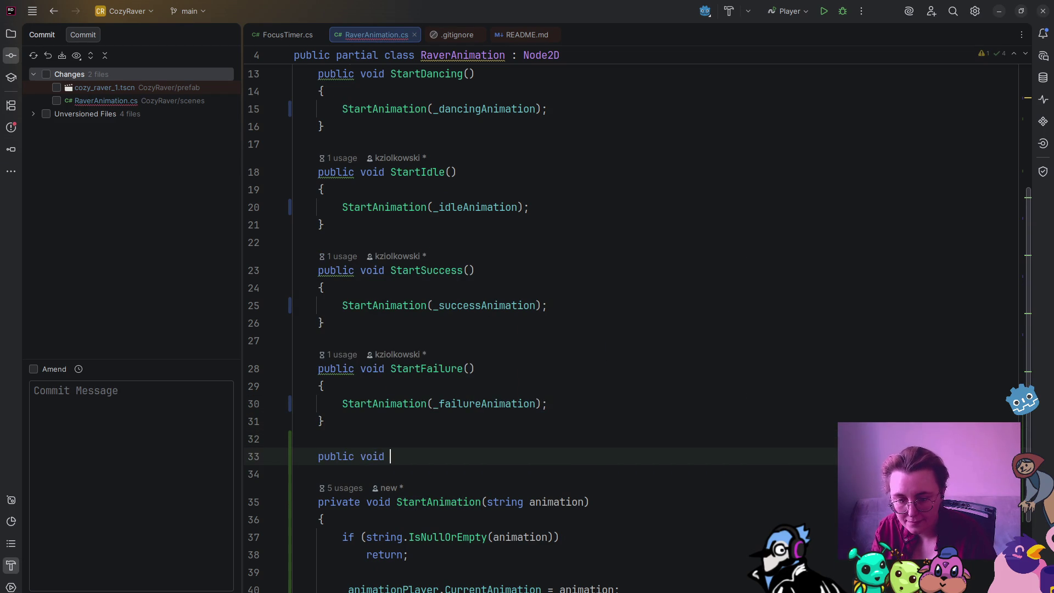
Step: Complete StartWalking() with a body calling StartAnimation(_walkingAnimation)
key("Tab")
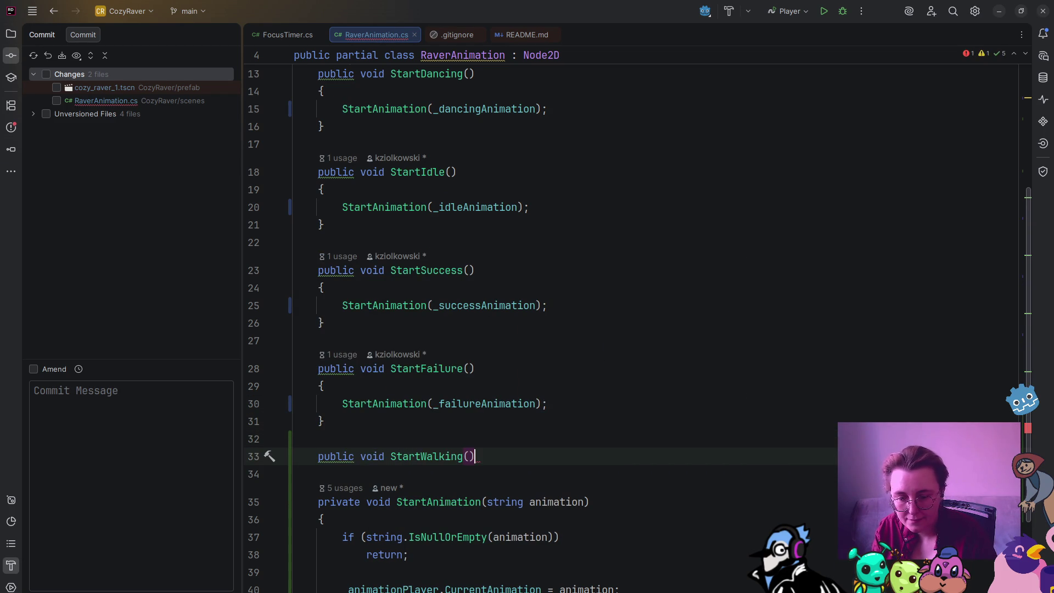
key("Return")
type("{")
key("Return")
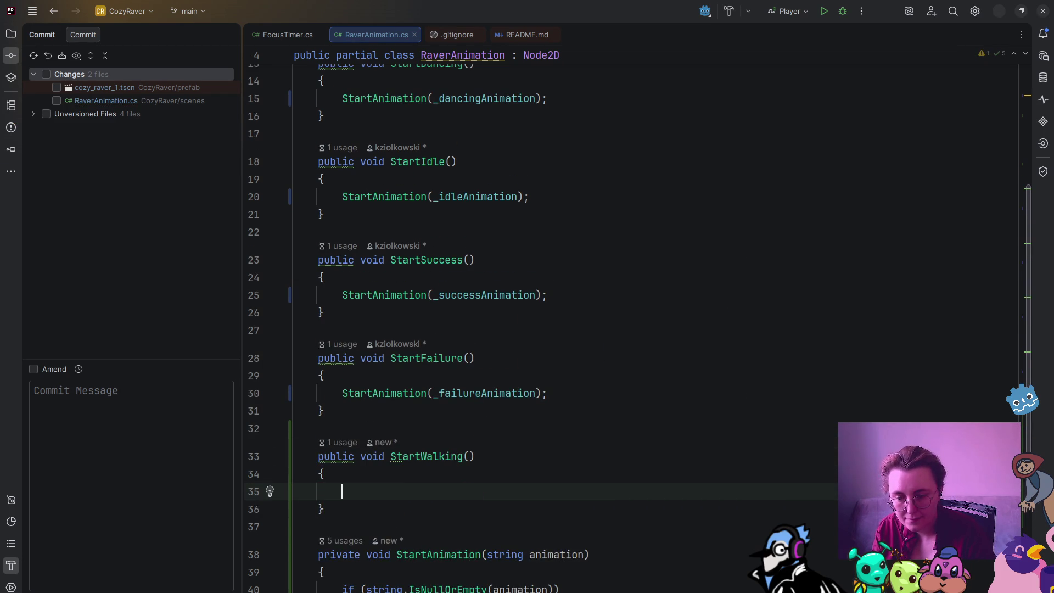
key("Tab")
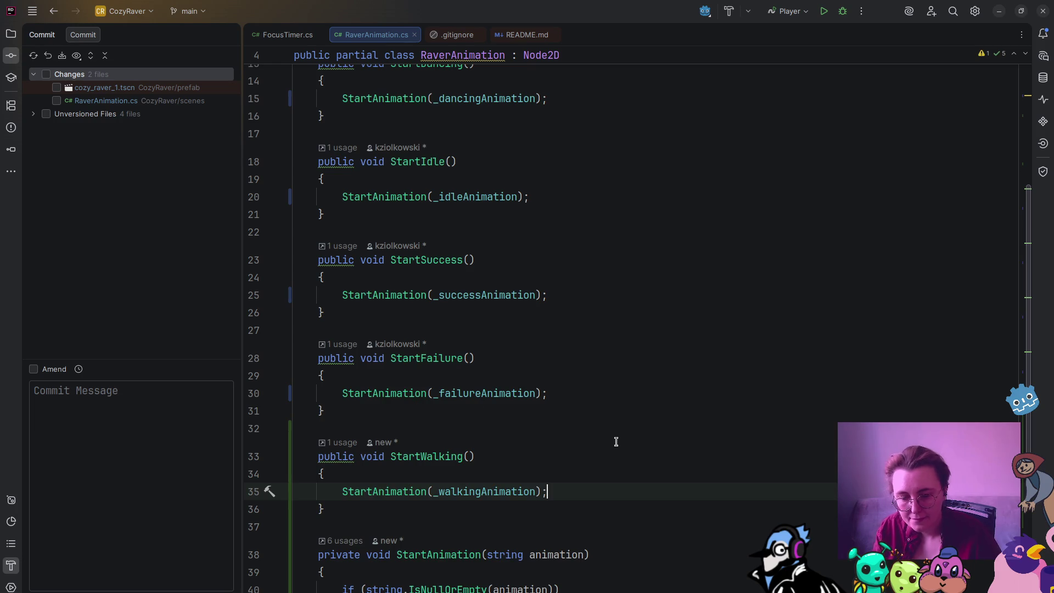
Step: Delete the extra blank line under using Godot and return to Godot
scroll(603, 439, "down", 4)
scroll(426, 327, "up", 8)
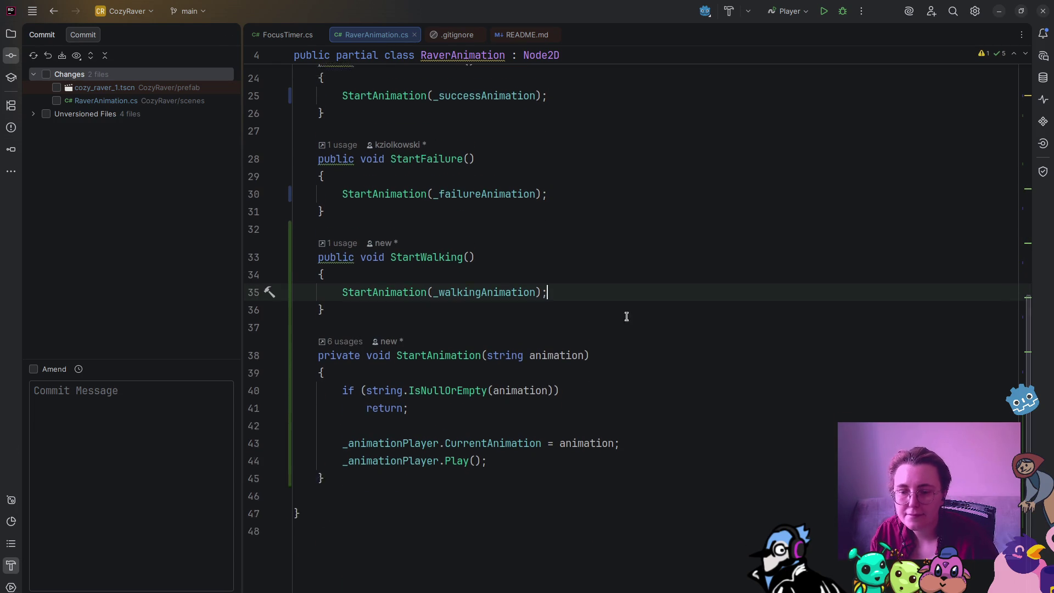
mouse_move(2, 380)
left_click(333, 86)
key("BackSpace")
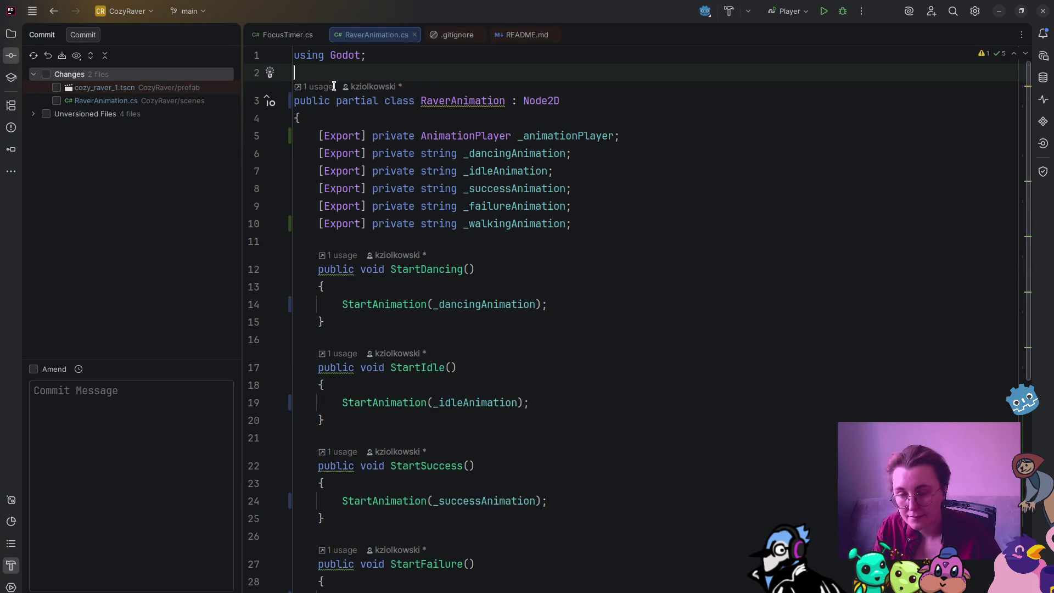
mouse_move(3, 455)
left_click(33, 518)
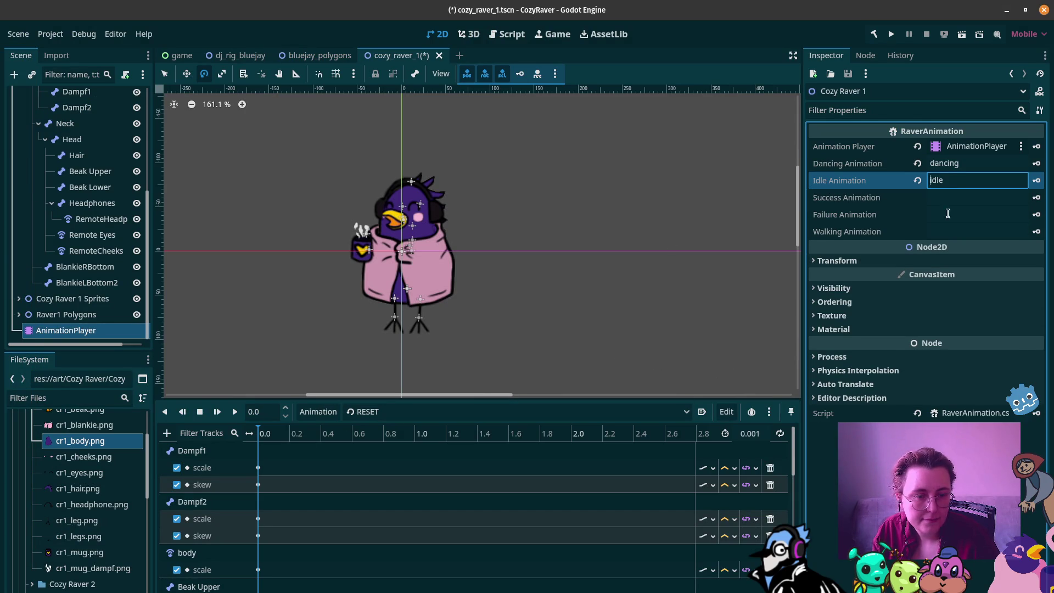
Step: Set Idle Animation to idle and Walking Animation to walking, then save cozy_raver_1
left_click(948, 230)
type("walking")
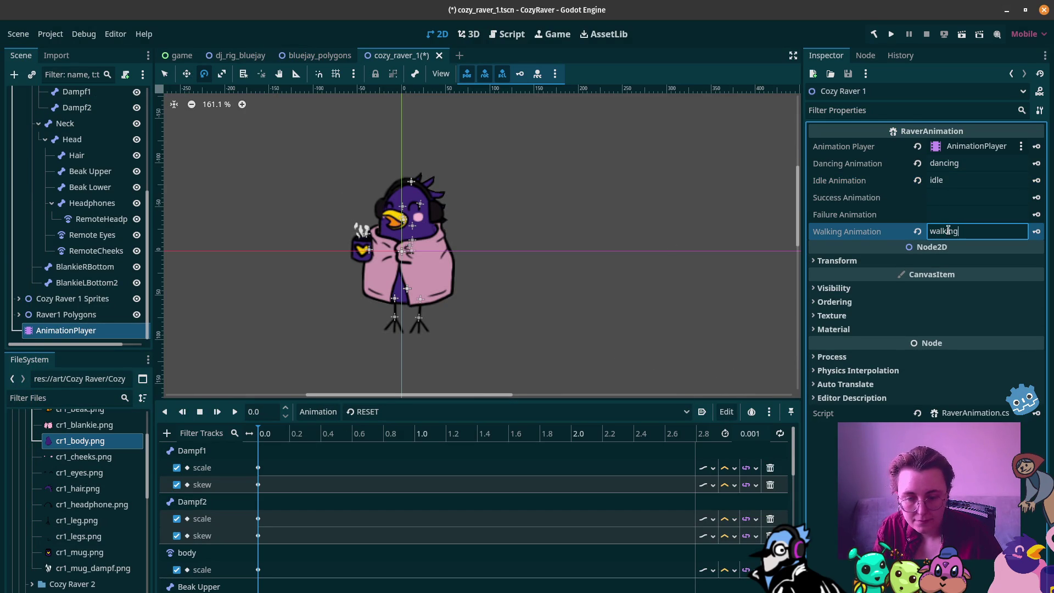
key("Return")
key("ctrl+s")
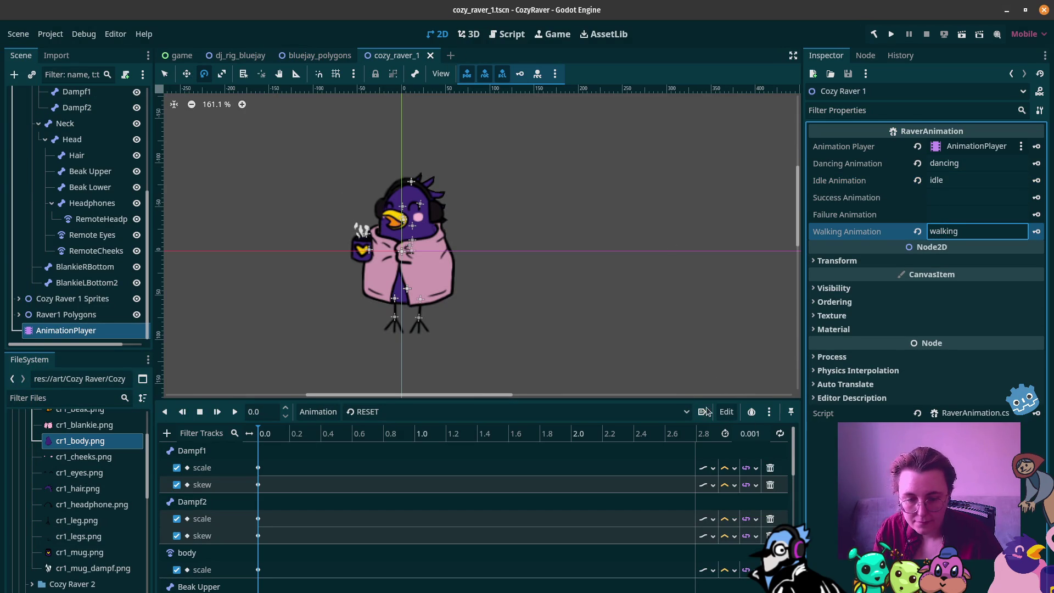
Step: Close the animation list unchanged and open the game scene
left_click(668, 413)
key("Escape")
left_click(991, 571)
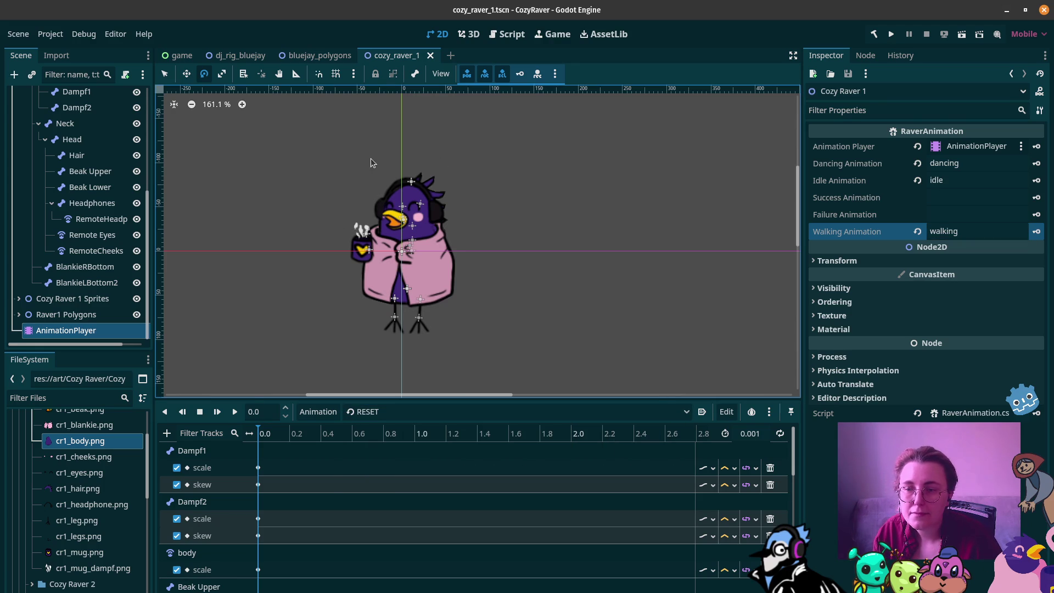
left_click(178, 55)
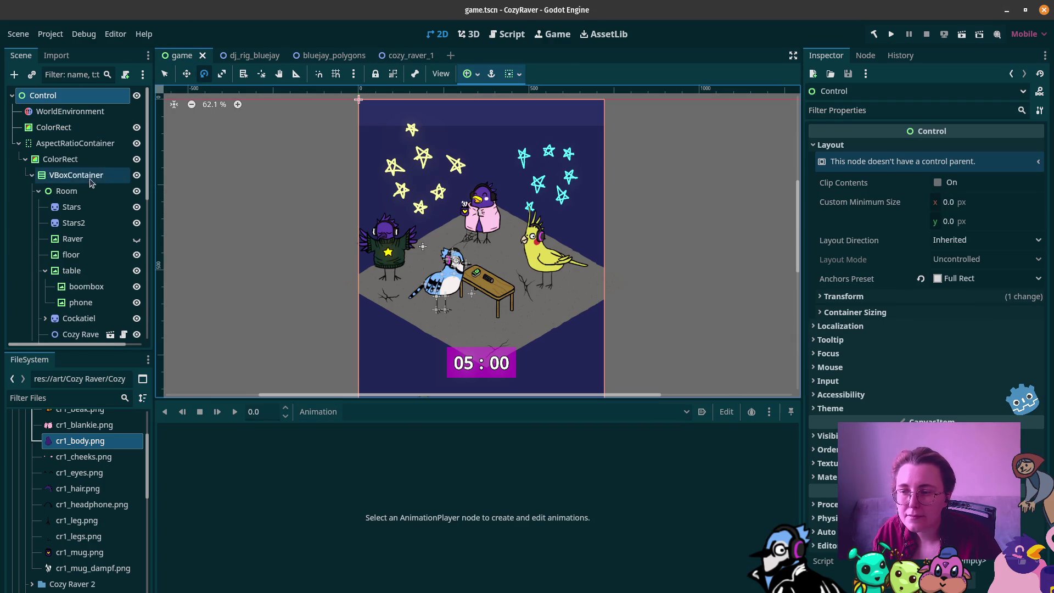
left_click(72, 238)
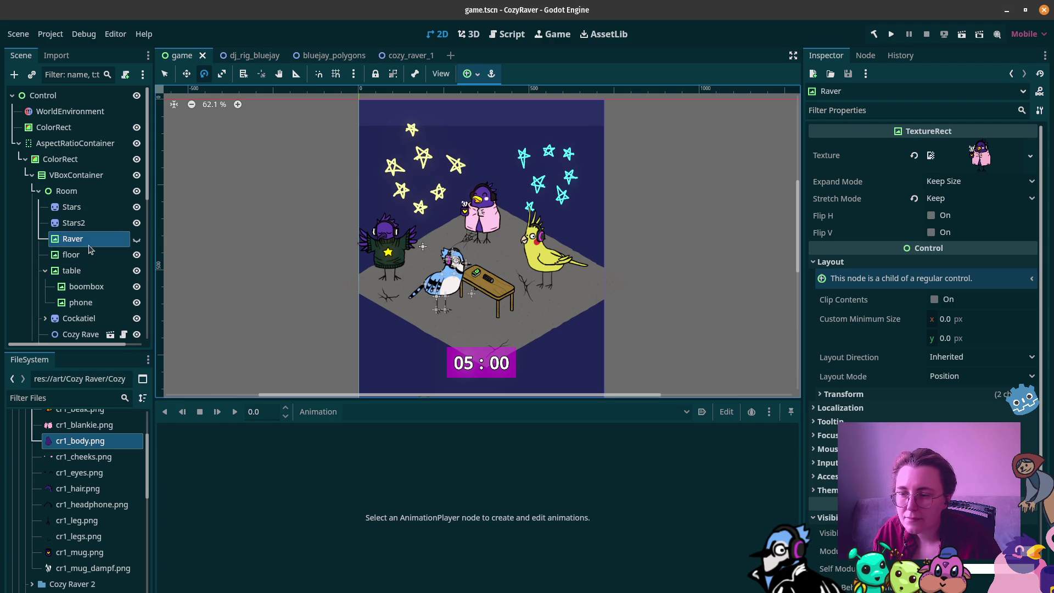
scroll(125, 245, "down", 5)
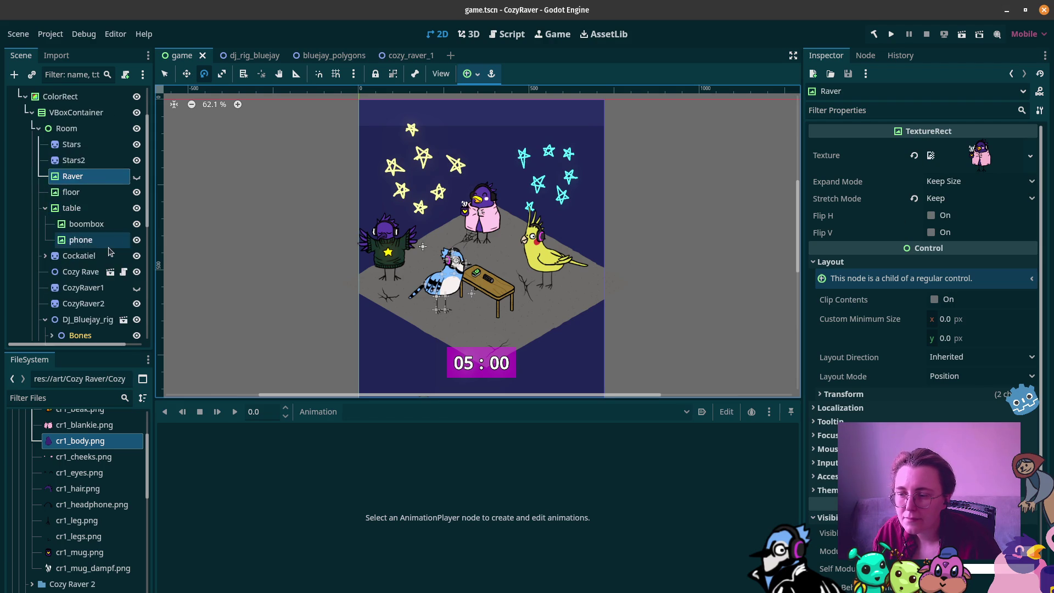
left_click(118, 257)
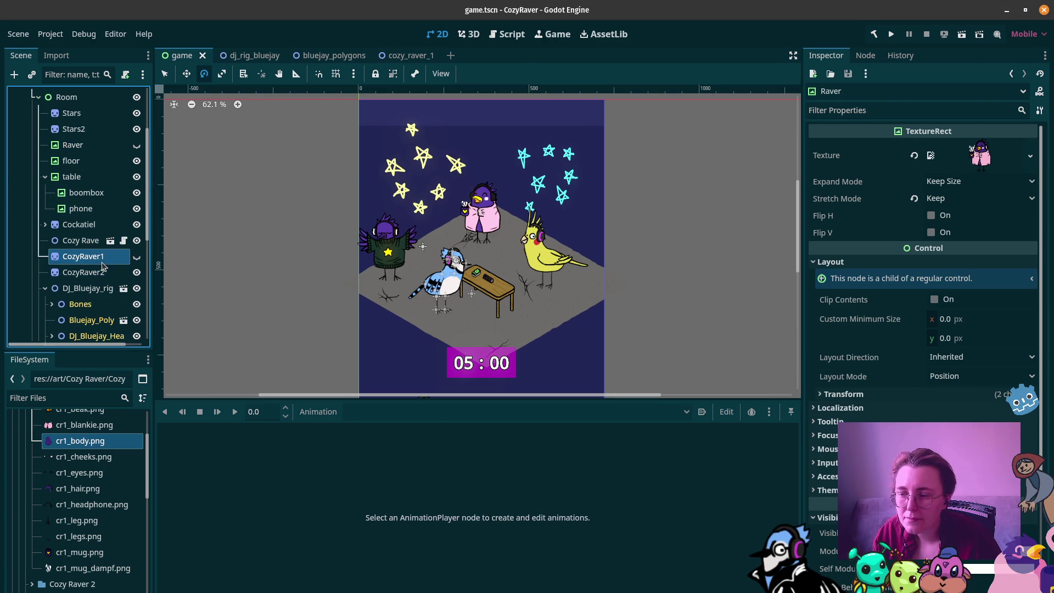
left_click(133, 257)
left_click(132, 258)
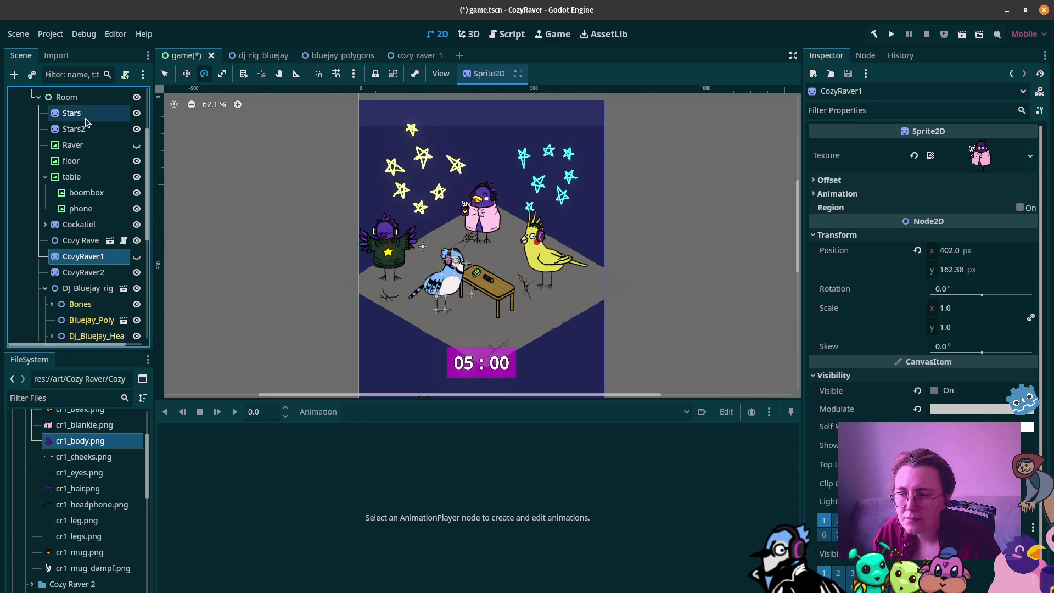
scroll(77, 206, "down", 3)
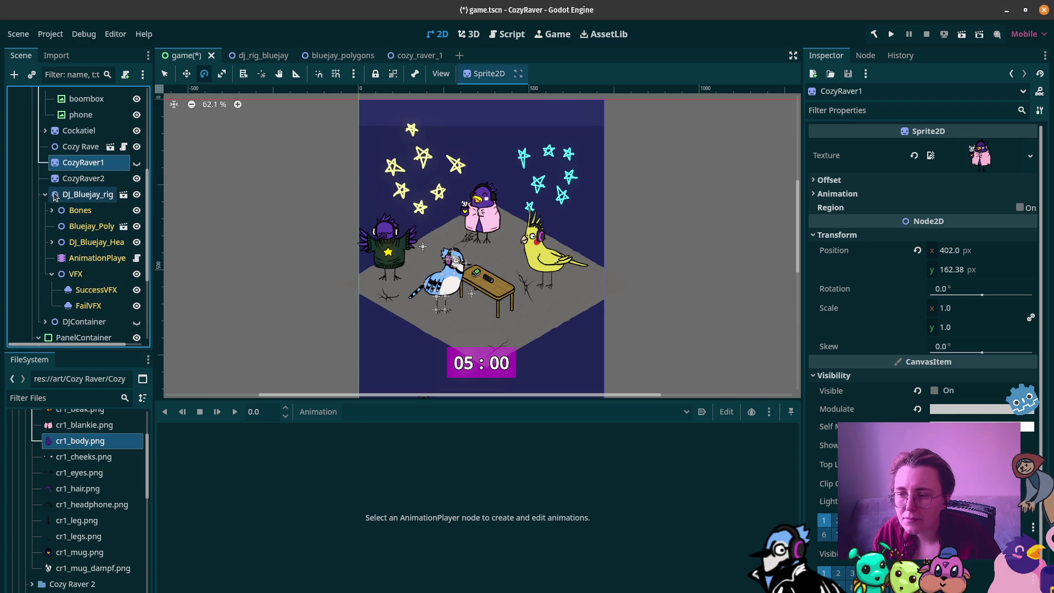
left_click(45, 195)
scroll(91, 214, "up", 2)
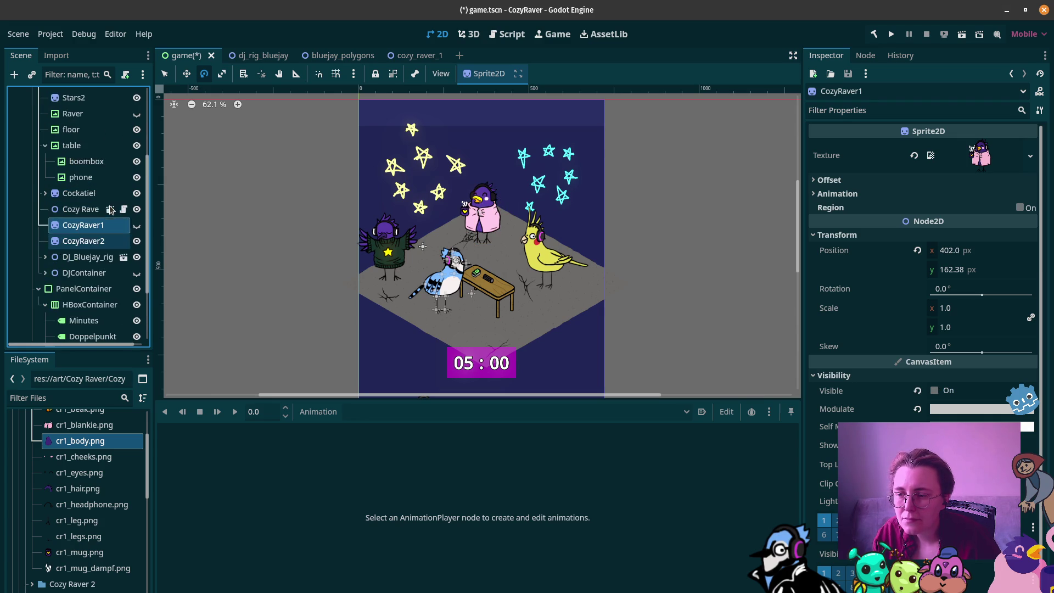
left_click(135, 241)
left_click(135, 242)
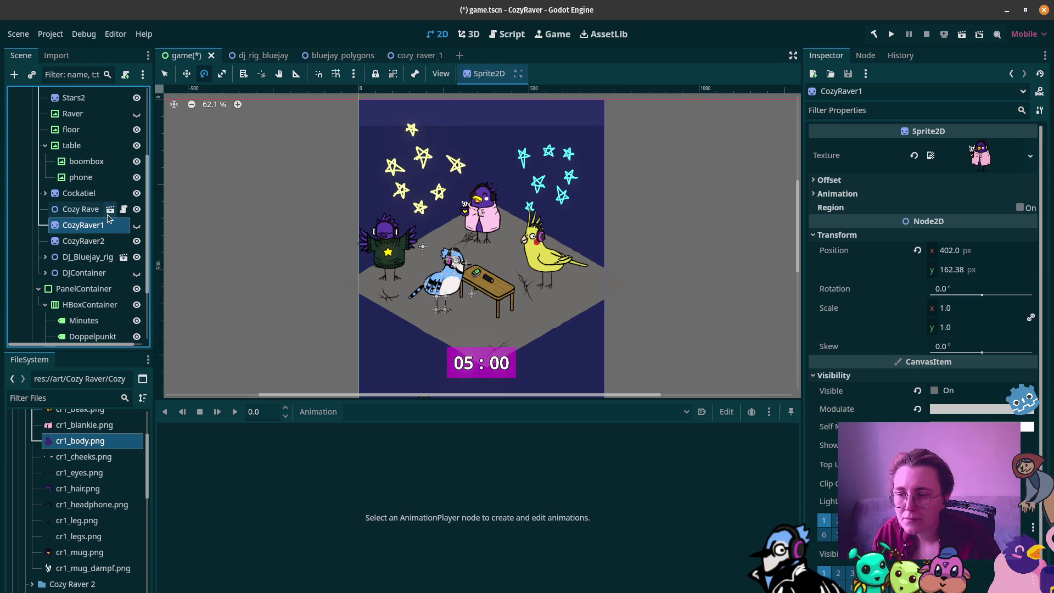
scroll(109, 231, "up", 1)
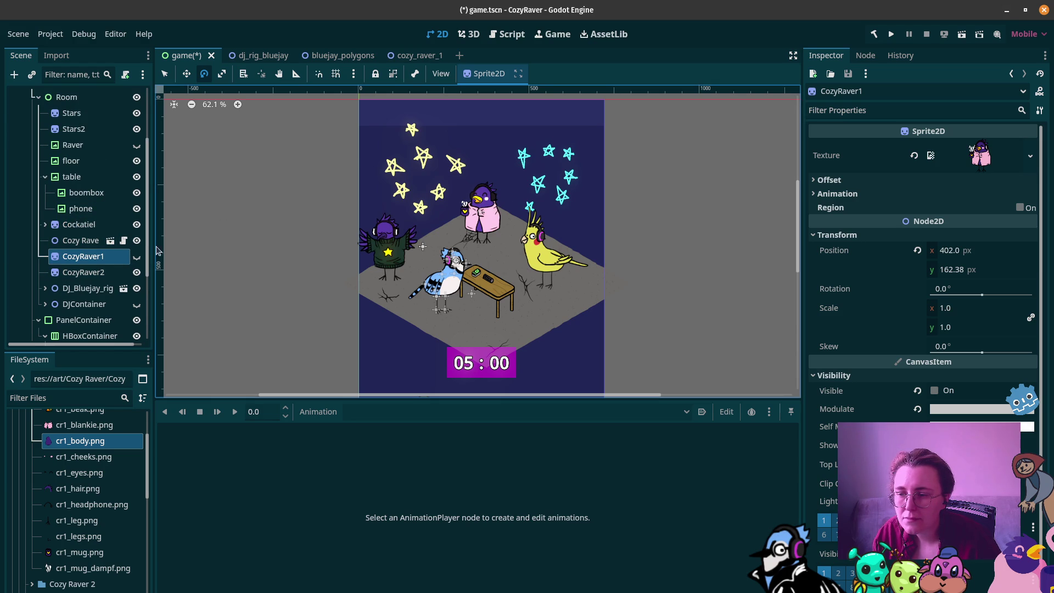
left_click(136, 241)
left_click(136, 240)
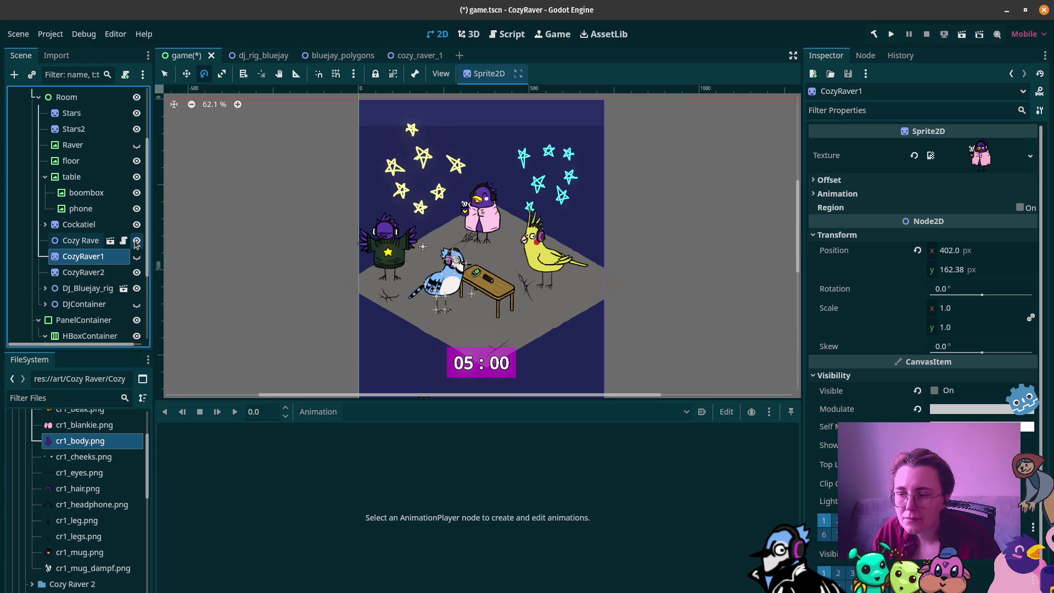